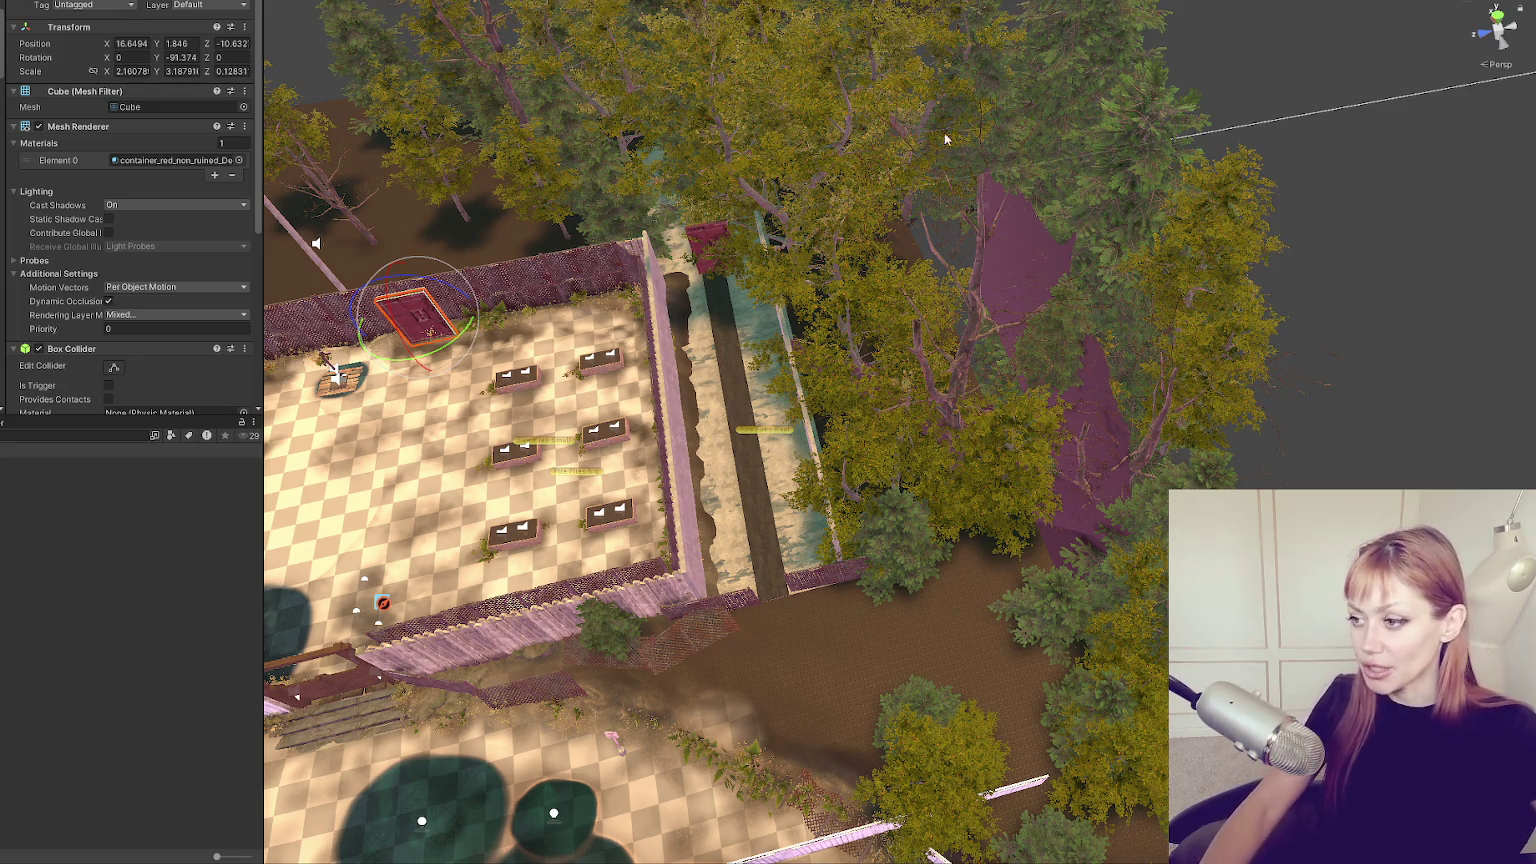
Move and turn the loose chain-link fence panel up against the wooden fence.
click(684, 662)
key(f)
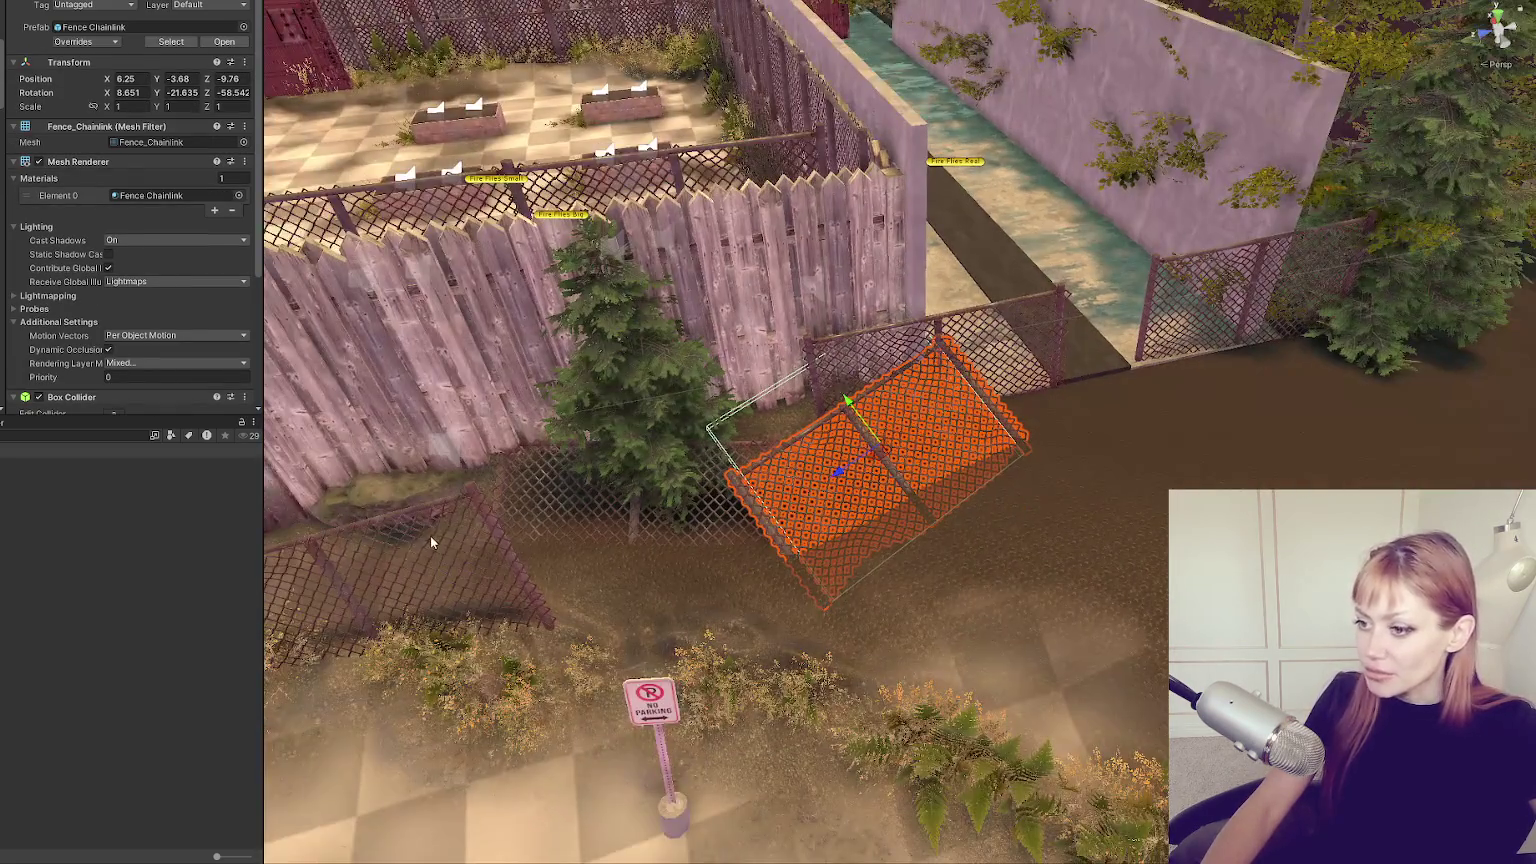
click(961, 447)
click(957, 497)
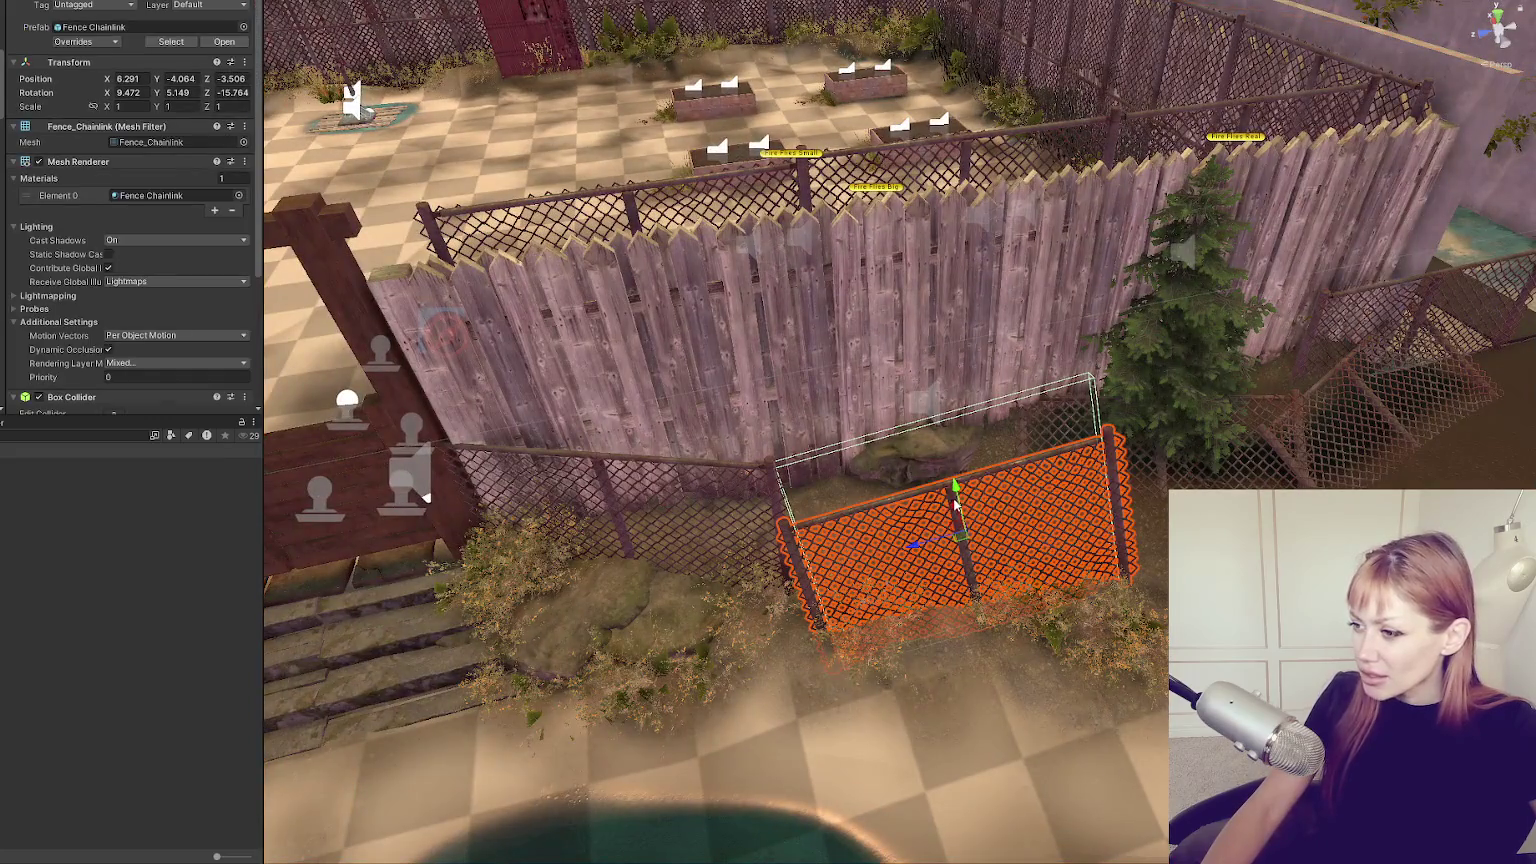
mouse_move(958, 497)
mouse_down()
mouse_move(920, 384)
mouse_move(590, 463)
mouse_up()
key(e)
drag(677, 561, 640, 542)
key(w)
drag(621, 480, 627, 446)
Fine-tune the chain-link fence's rotation and X position so it leans on the wooden fence.
key(e)
mouse_move(641, 513)
mouse_down()
mouse_move(660, 506)
mouse_move(614, 506)
mouse_up()
key(w)
mouse_move(796, 435)
mouse_down()
mouse_move(768, 430)
mouse_move(785, 432)
mouse_up()
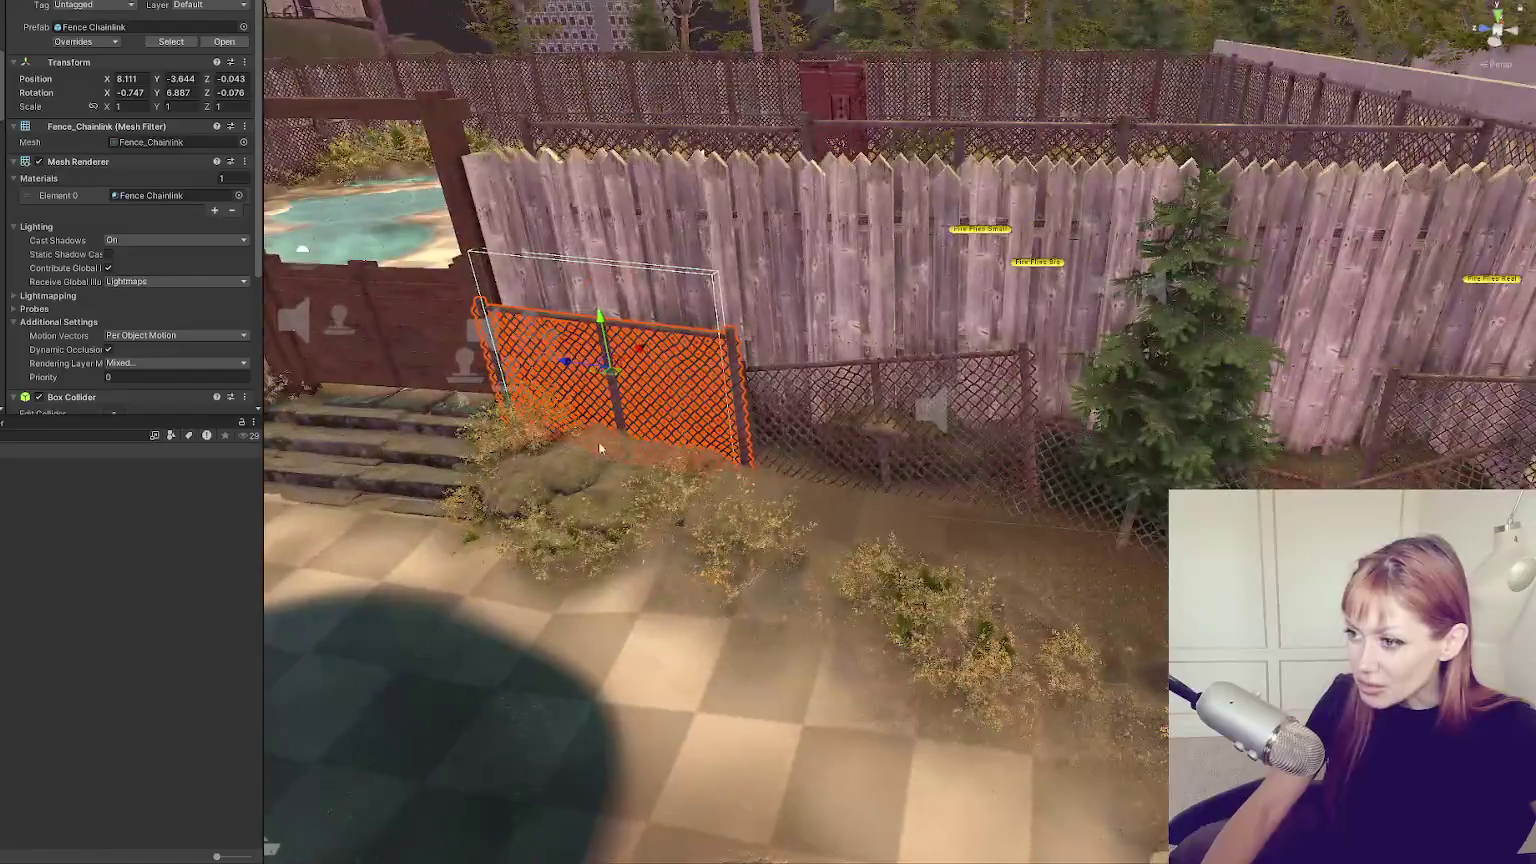
key(e)
mouse_move(594, 319)
mouse_down()
mouse_move(742, 480)
mouse_move(621, 478)
mouse_move(620, 615)
mouse_move(621, 530)
mouse_move(675, 578)
mouse_up()
key(w)
Place the no-parking sign just in front of the chain-link fence near the small fir.
click(621, 472)
click(675, 570)
click(734, 508)
click(680, 507)
mouse_move(679, 507)
mouse_down()
mouse_move(793, 413)
mouse_move(803, 363)
mouse_move(734, 410)
mouse_move(822, 396)
mouse_move(735, 378)
mouse_up()
click(794, 415)
click(794, 412)
click(840, 388)
click(757, 402)
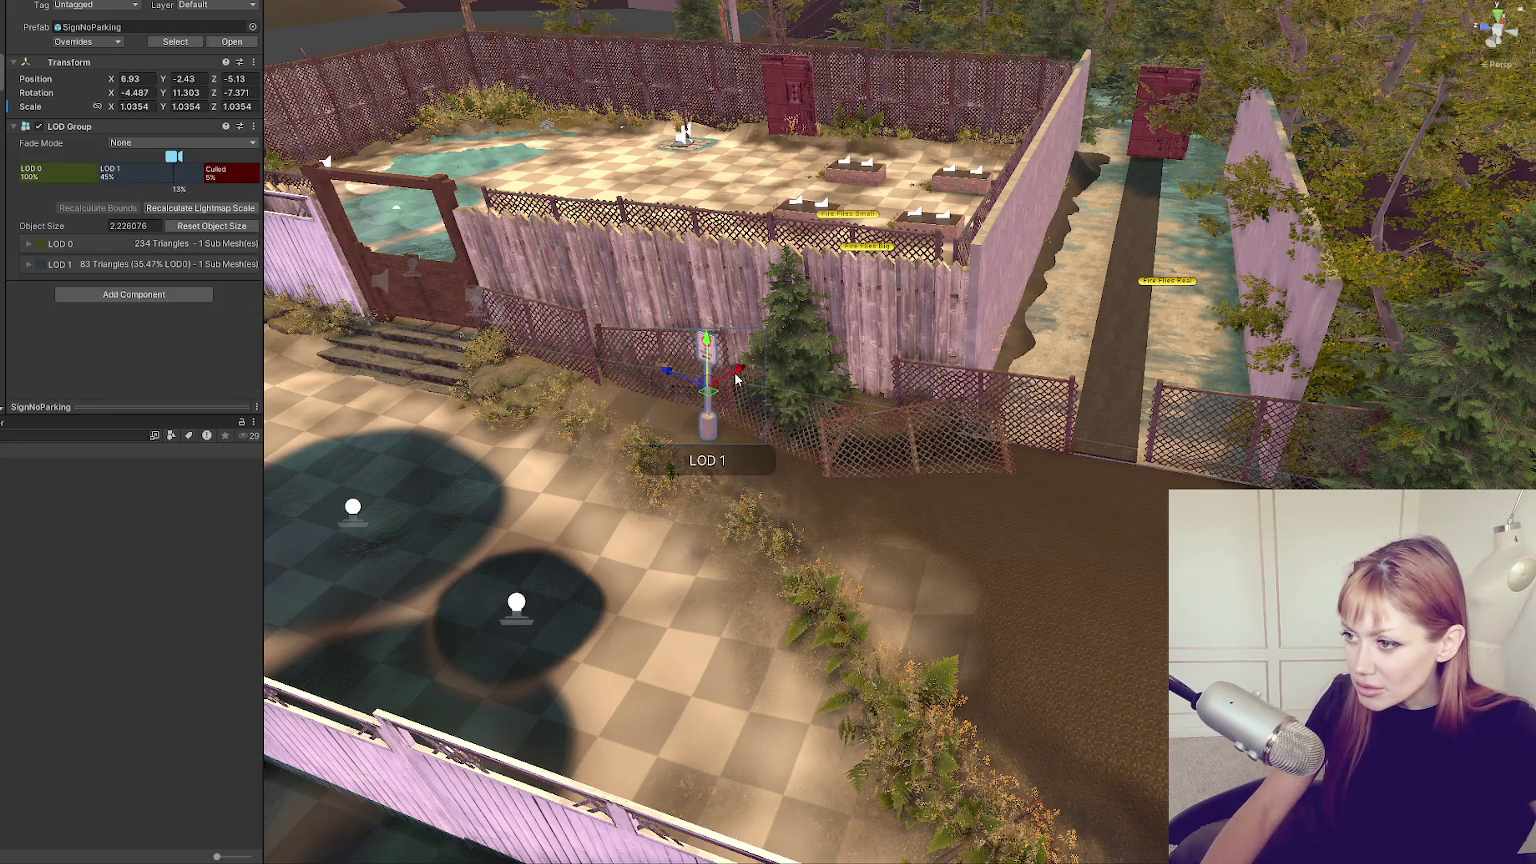
click(657, 497)
click(686, 438)
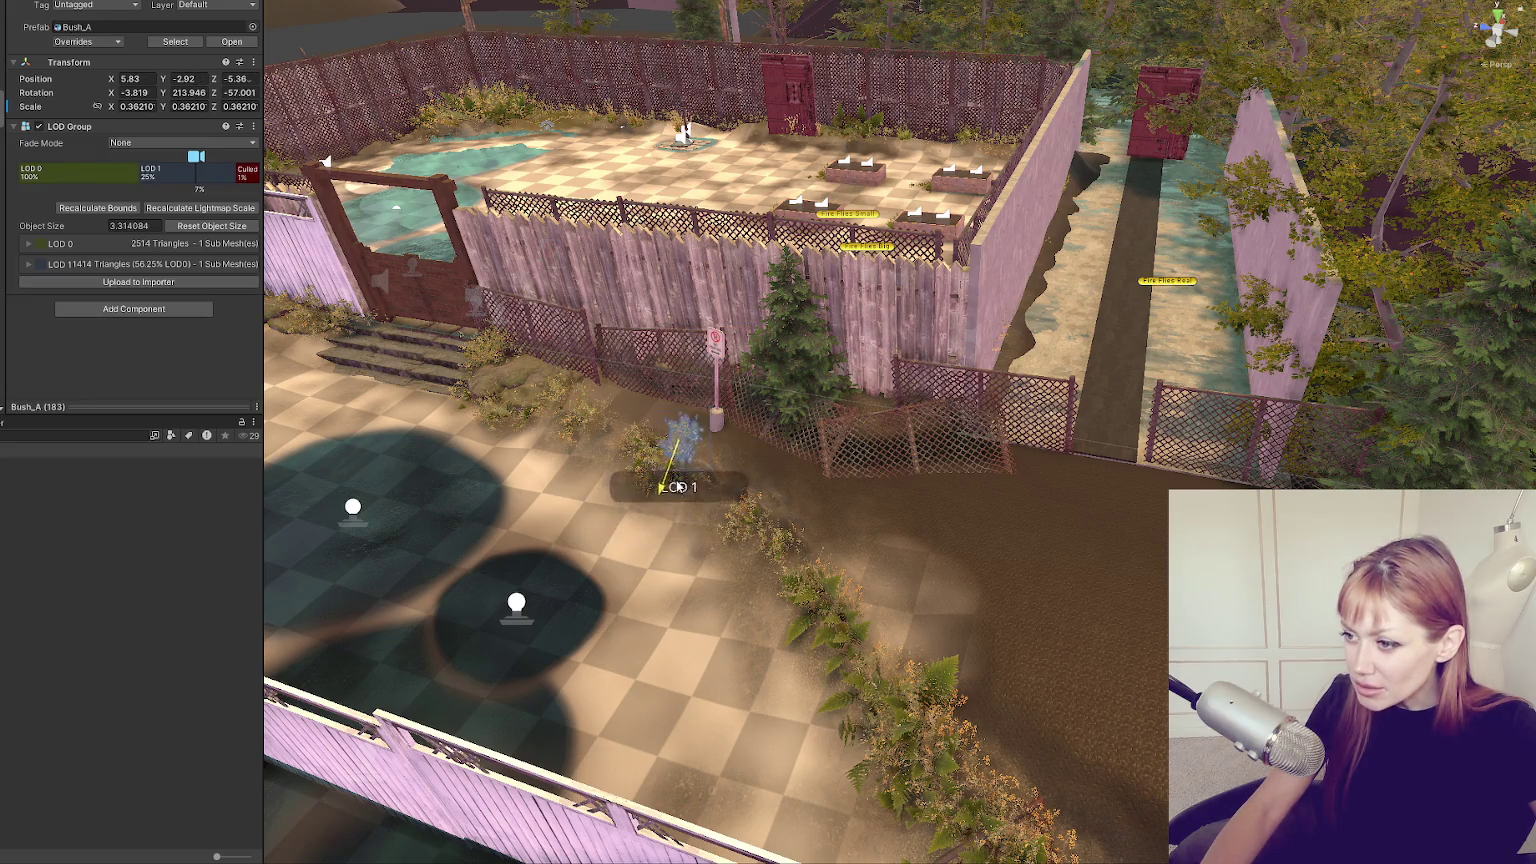
click(636, 451)
scroll(827, 530, up, 2)
drag(827, 531, 1117, 636)
drag(876, 516, 1205, 760)
mouse_move(1175, 552)
mouse_down()
mouse_move(826, 757)
mouse_move(772, 513)
mouse_up()
drag(801, 434, 1025, 727)
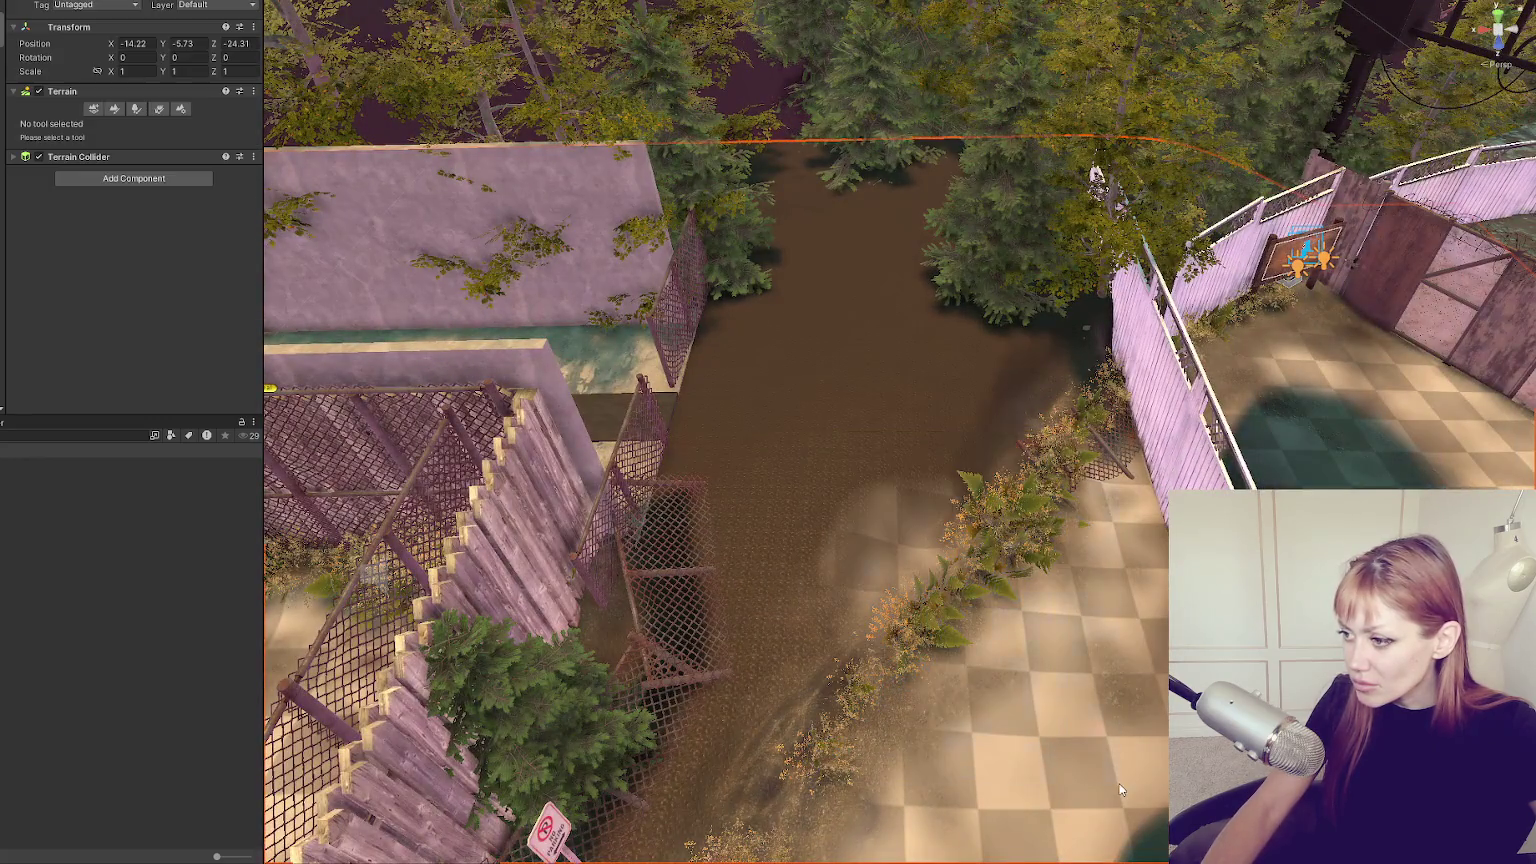
click(965, 542)
click(978, 298)
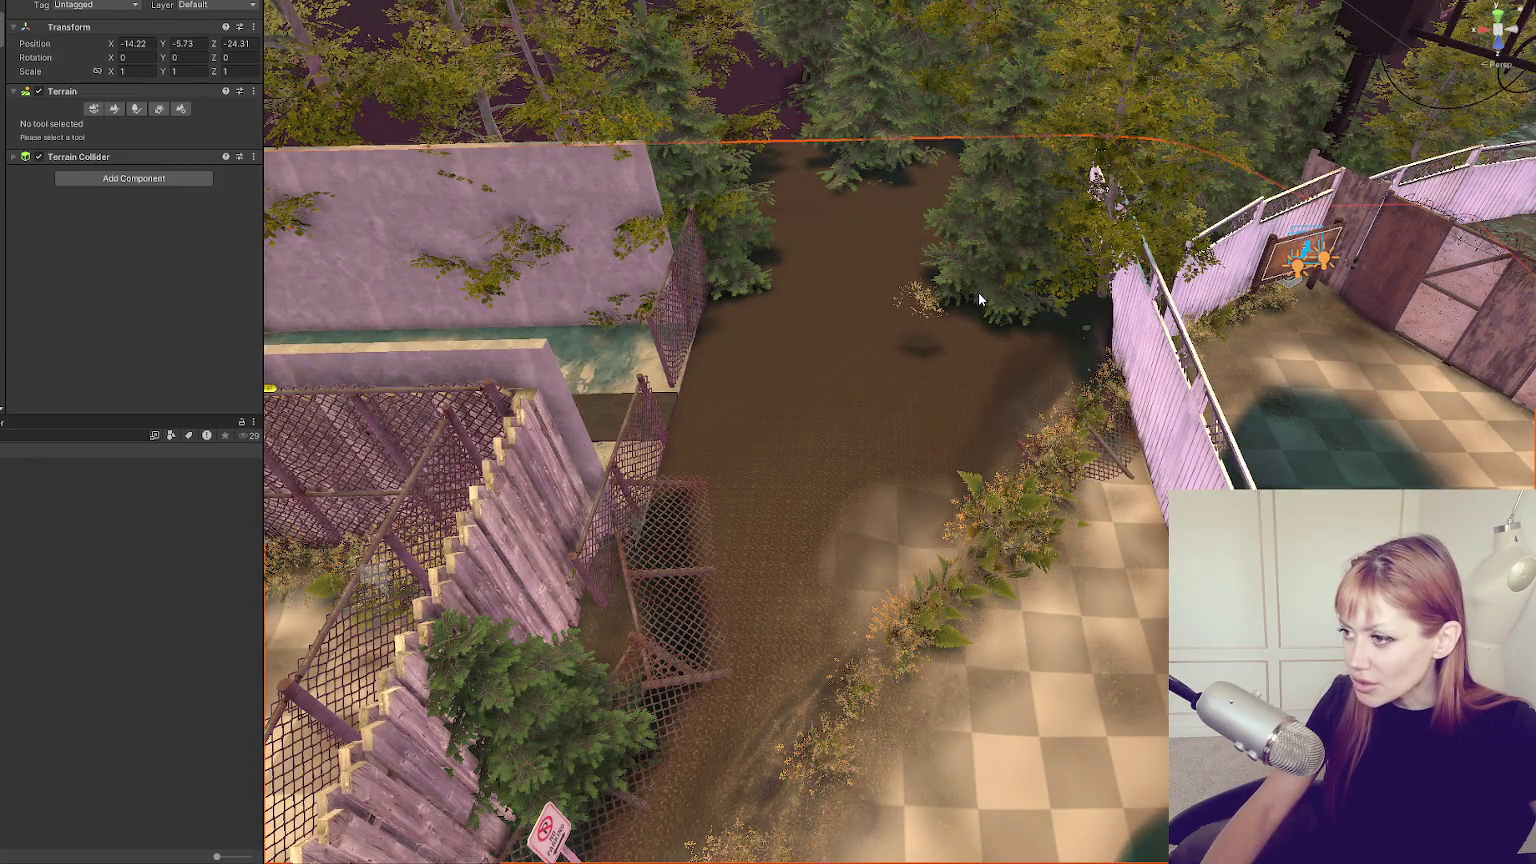
click(967, 303)
click(918, 305)
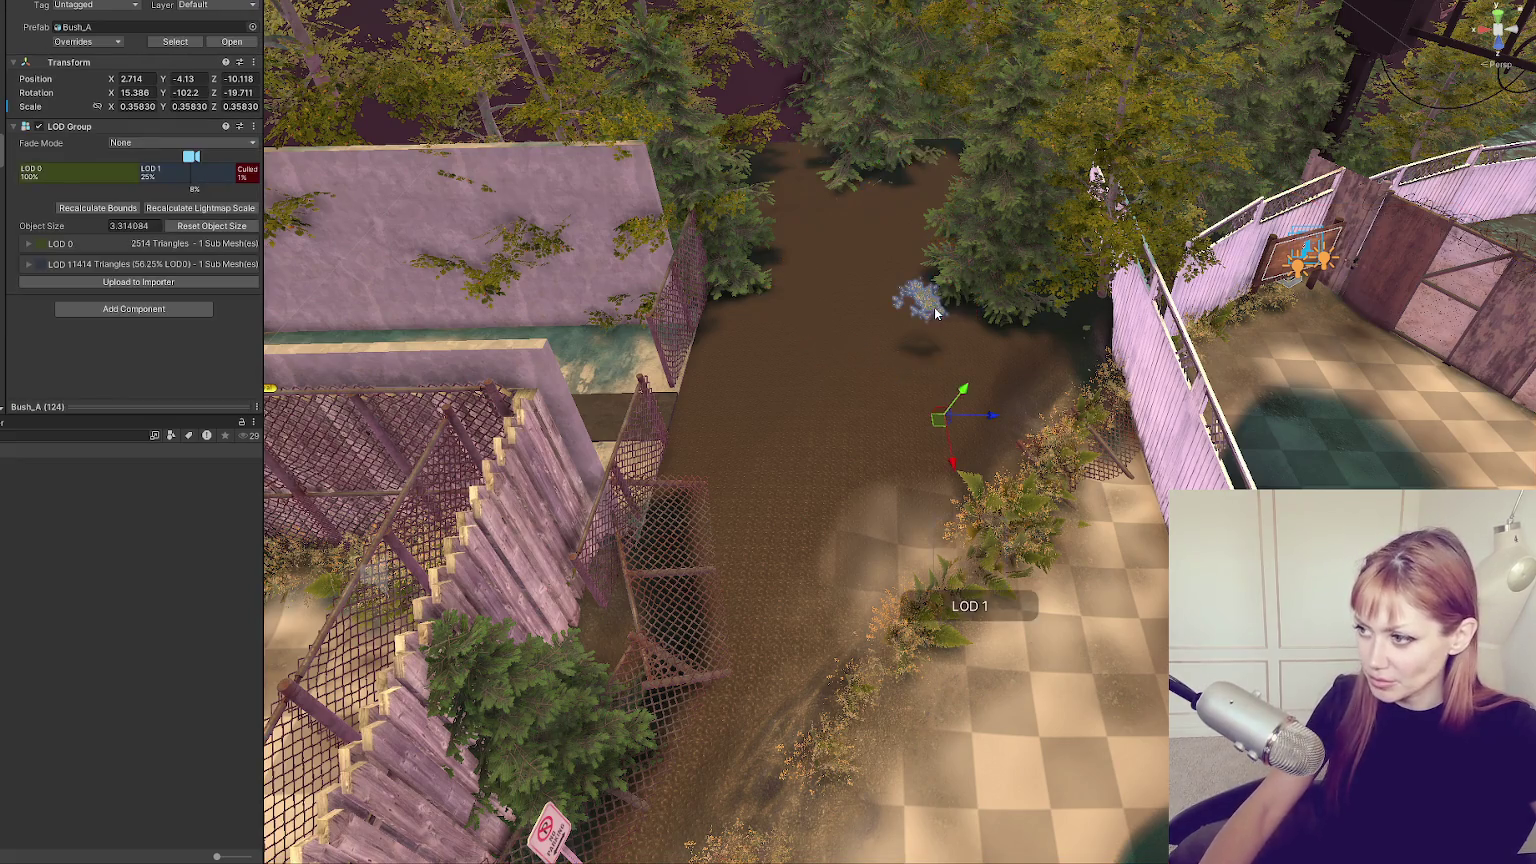
click(941, 343)
mouse_move(813, 406)
mouse_down()
mouse_move(1004, 724)
mouse_move(1091, 807)
mouse_move(1071, 774)
mouse_up()
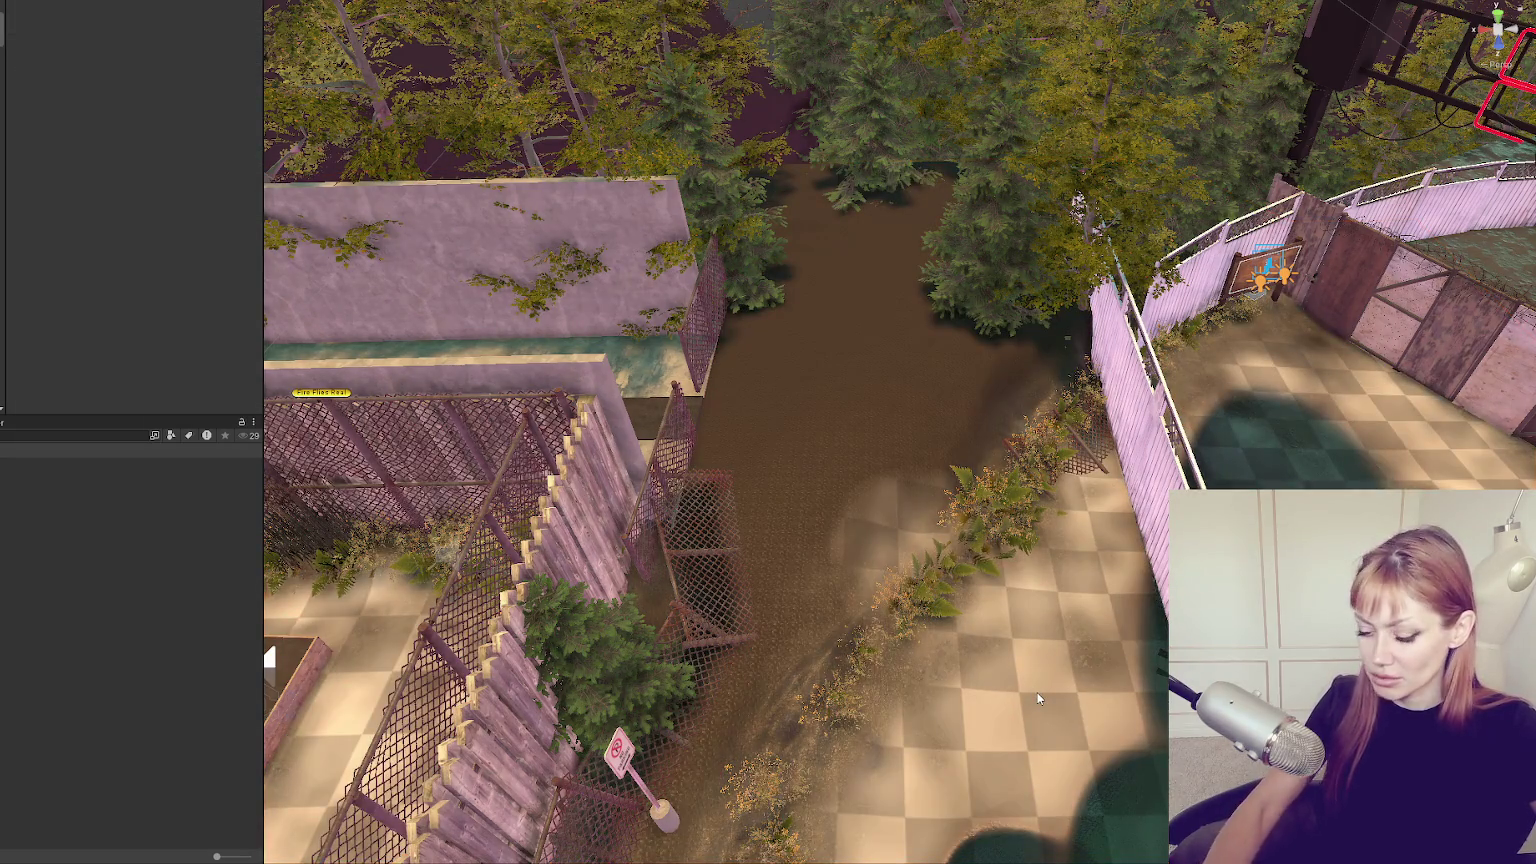
Select the fern clumps along the path and frame them in view.
click(998, 512)
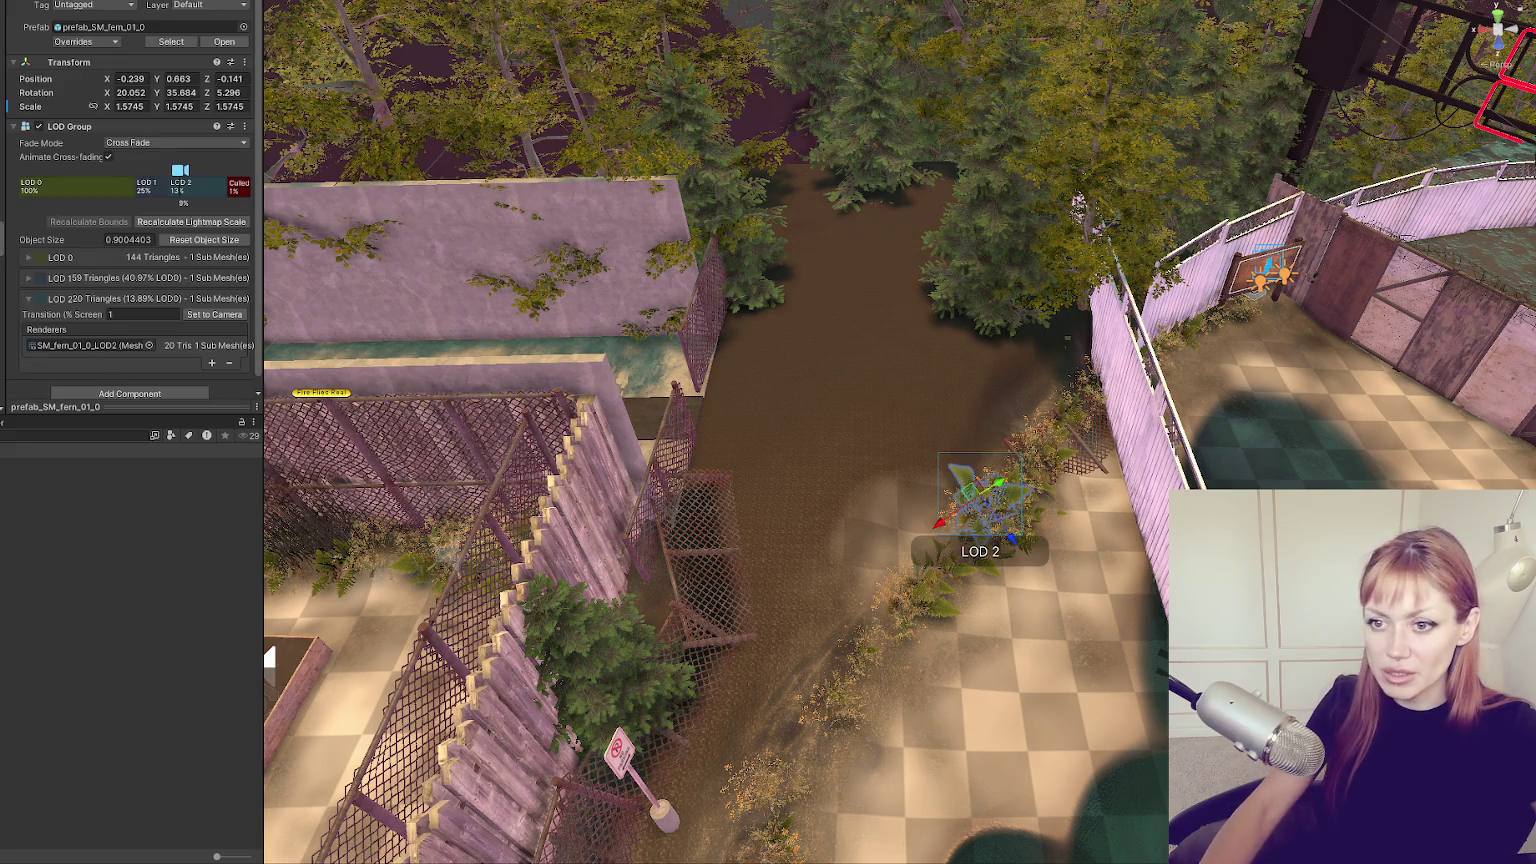
click(999, 511)
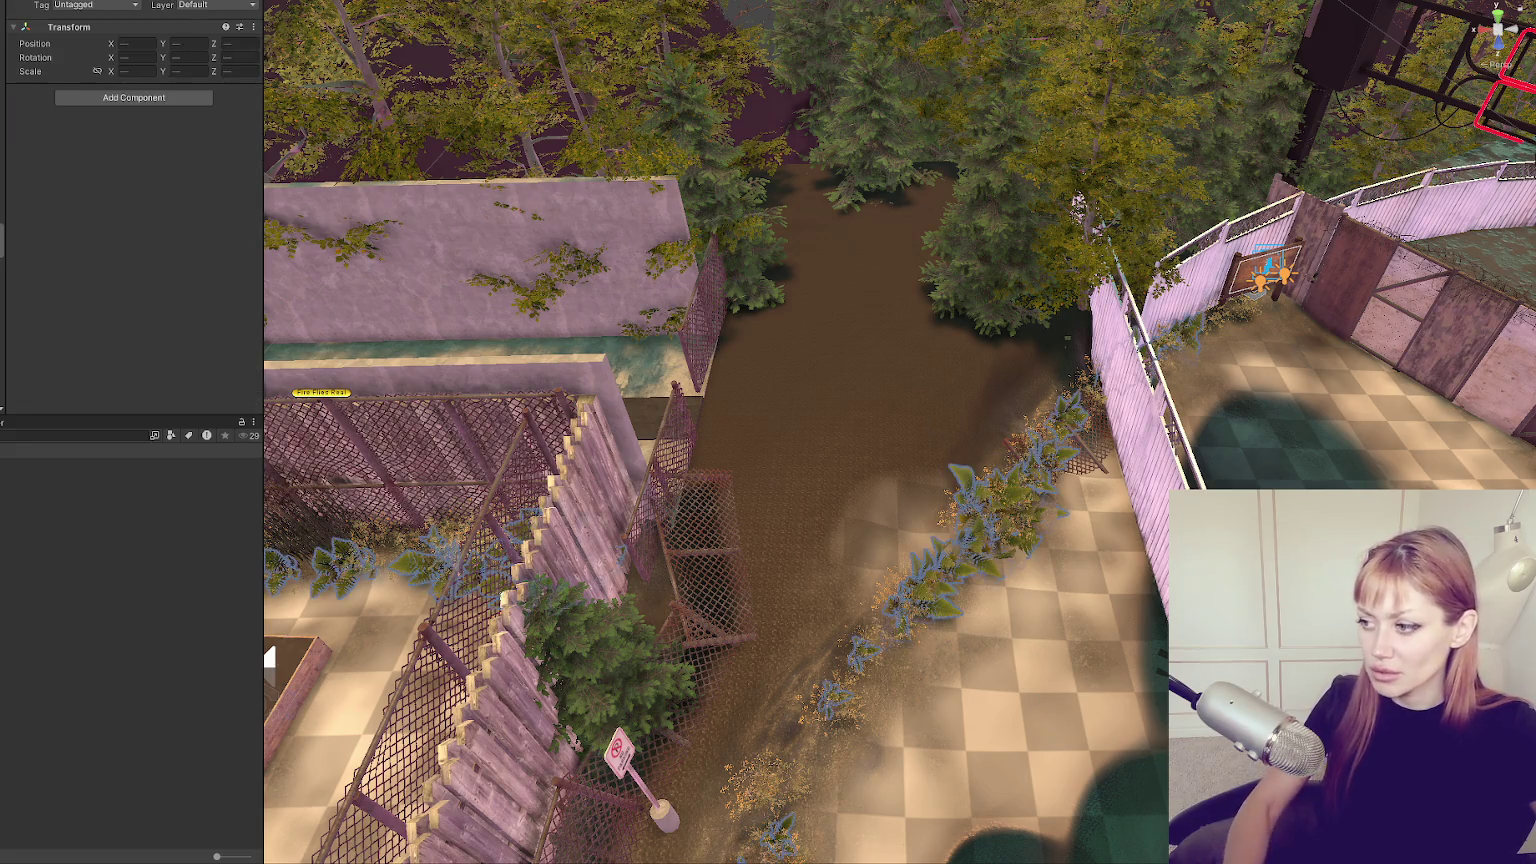
mouse_move(601, 471)
mouse_down()
mouse_move(688, 472)
mouse_move(937, 388)
mouse_move(694, 425)
mouse_up()
click(689, 472)
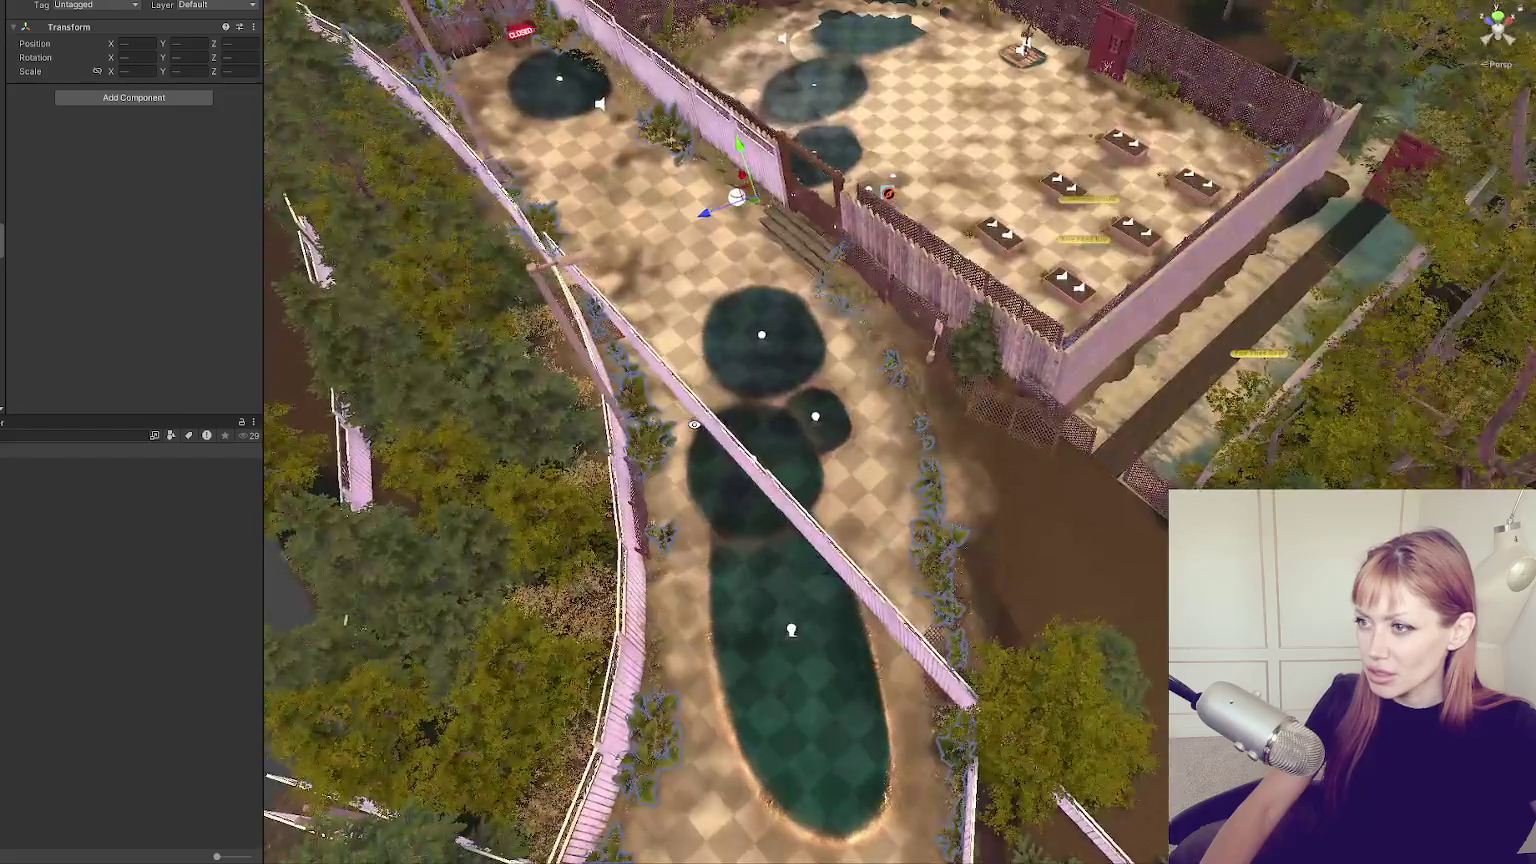
key(f)
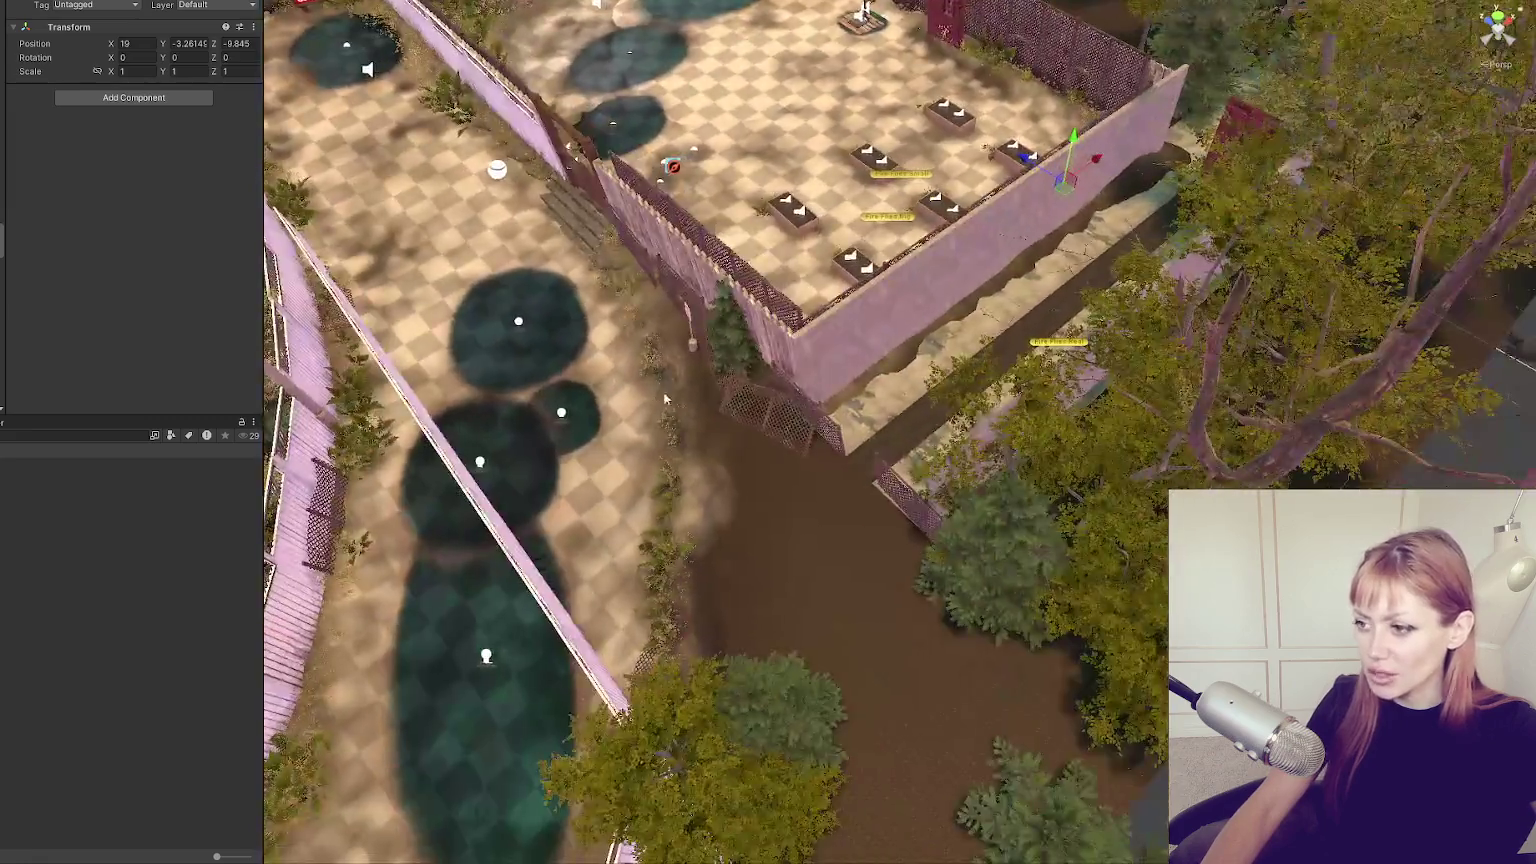
drag(664, 399, 767, 398)
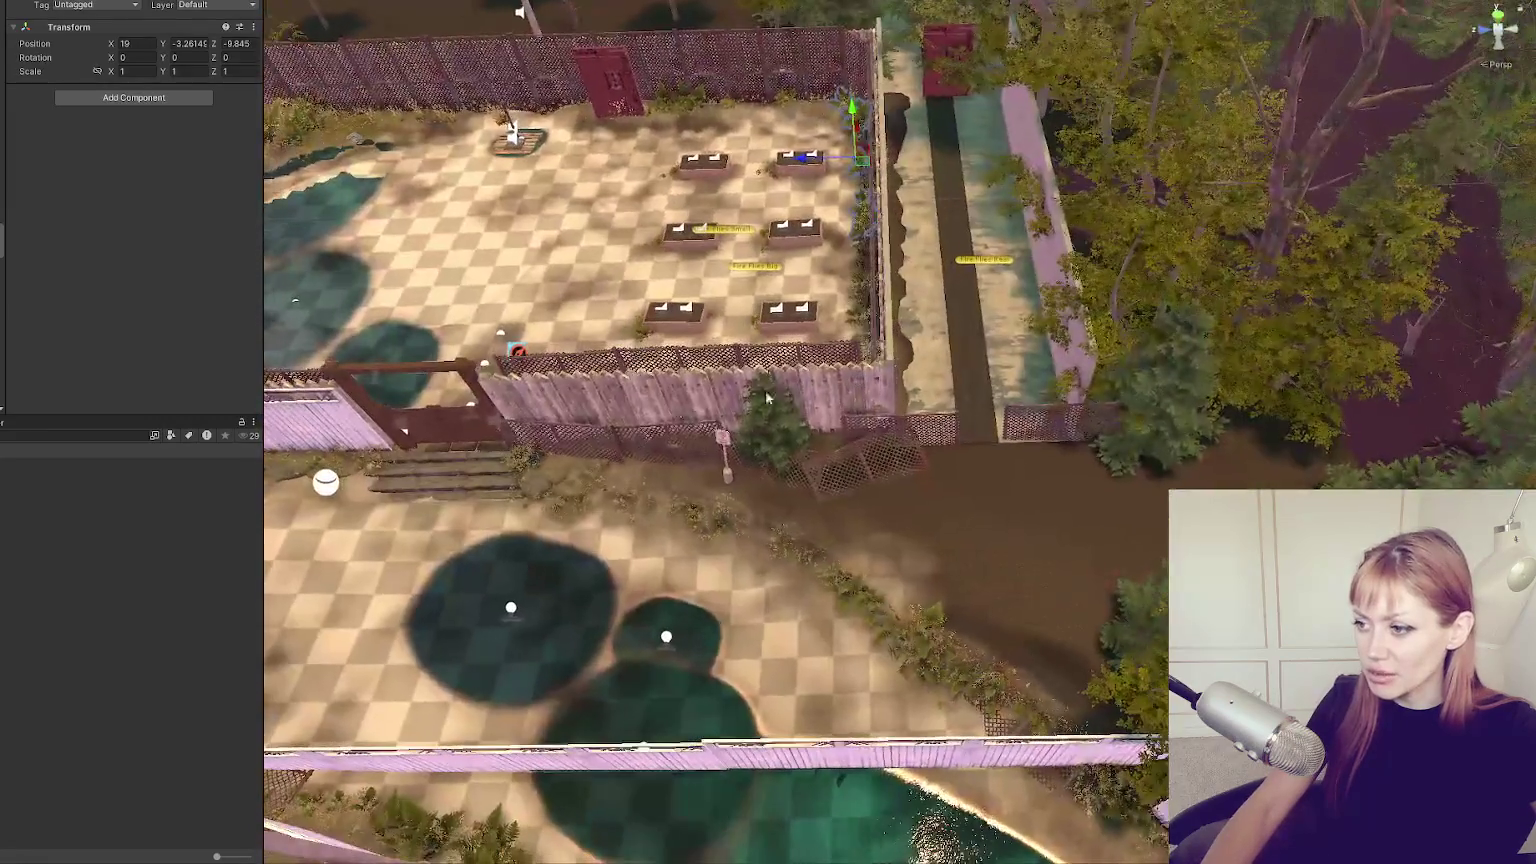
click(771, 410)
key(f)
Pull back to a higher view of the alley and delete the selected ferns.
scroll(1039, 491, down, 5)
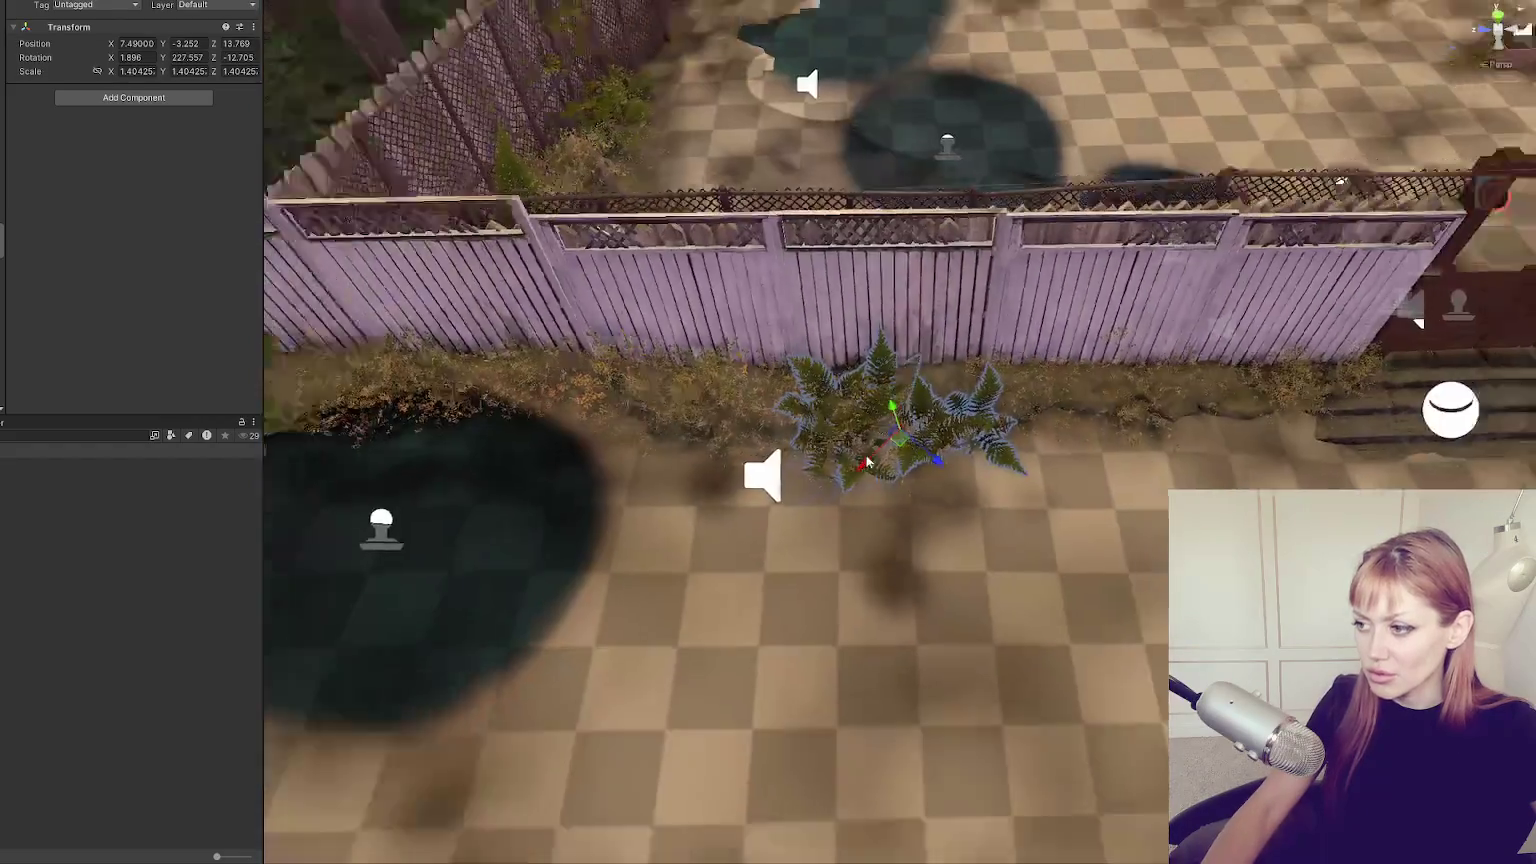
scroll(1038, 490, up, 5)
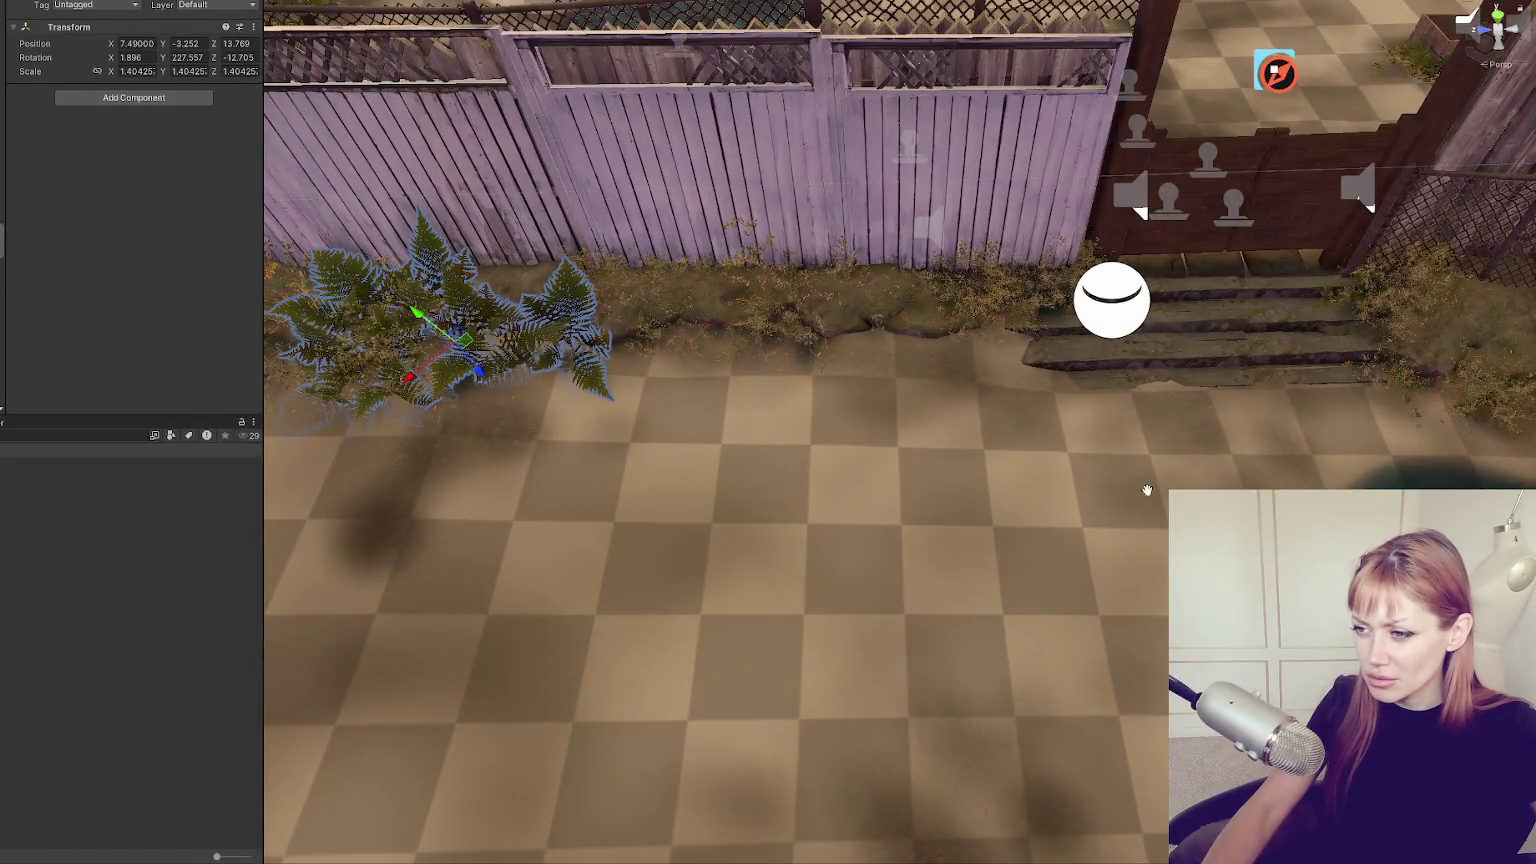
drag(1148, 490, 72, 407)
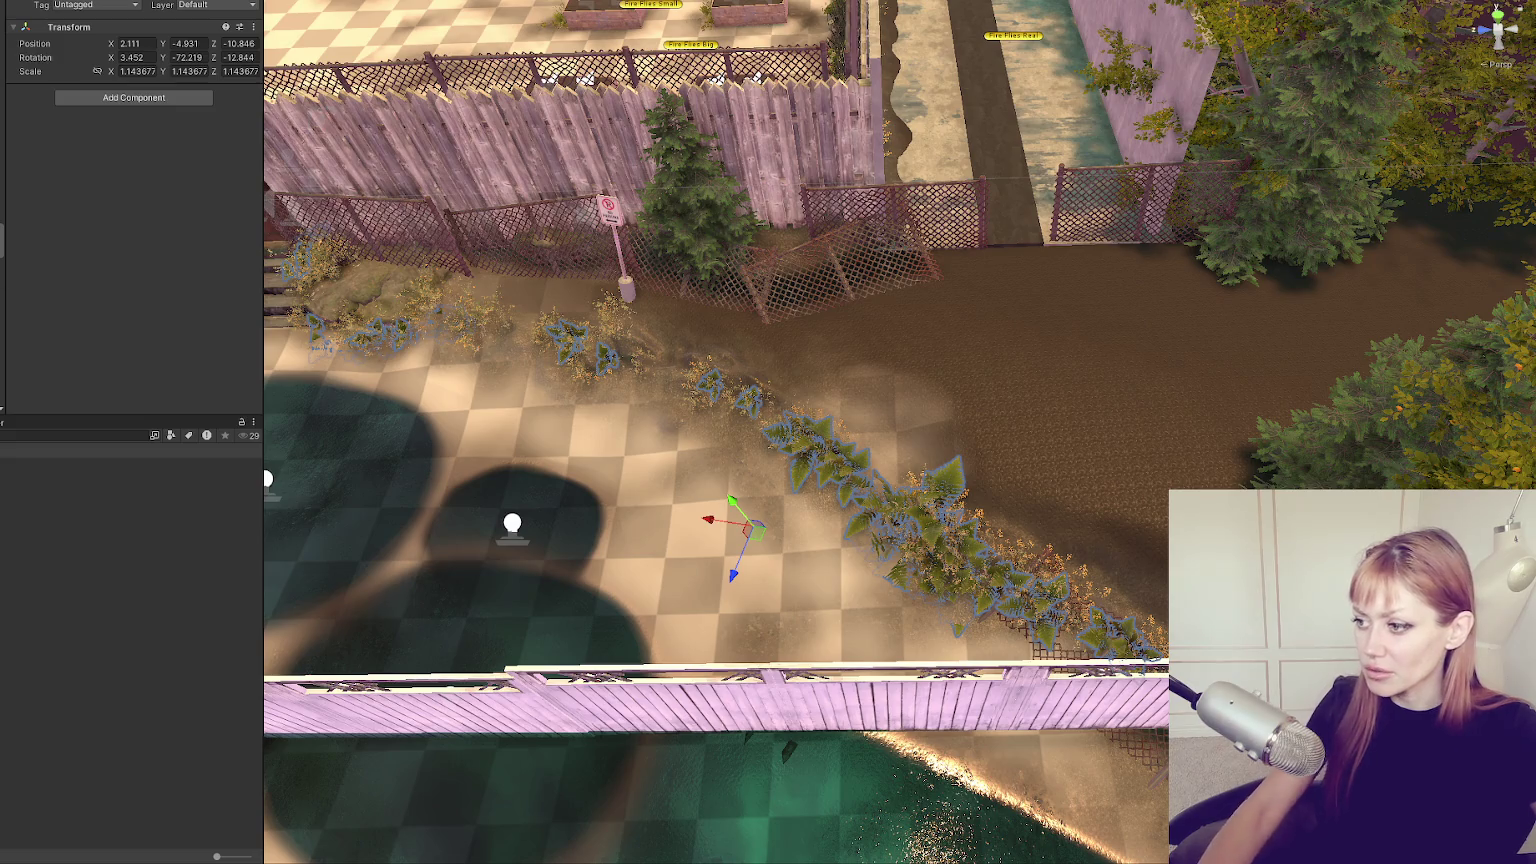
scroll(896, 430, down, 3)
scroll(716, 432, down, 5)
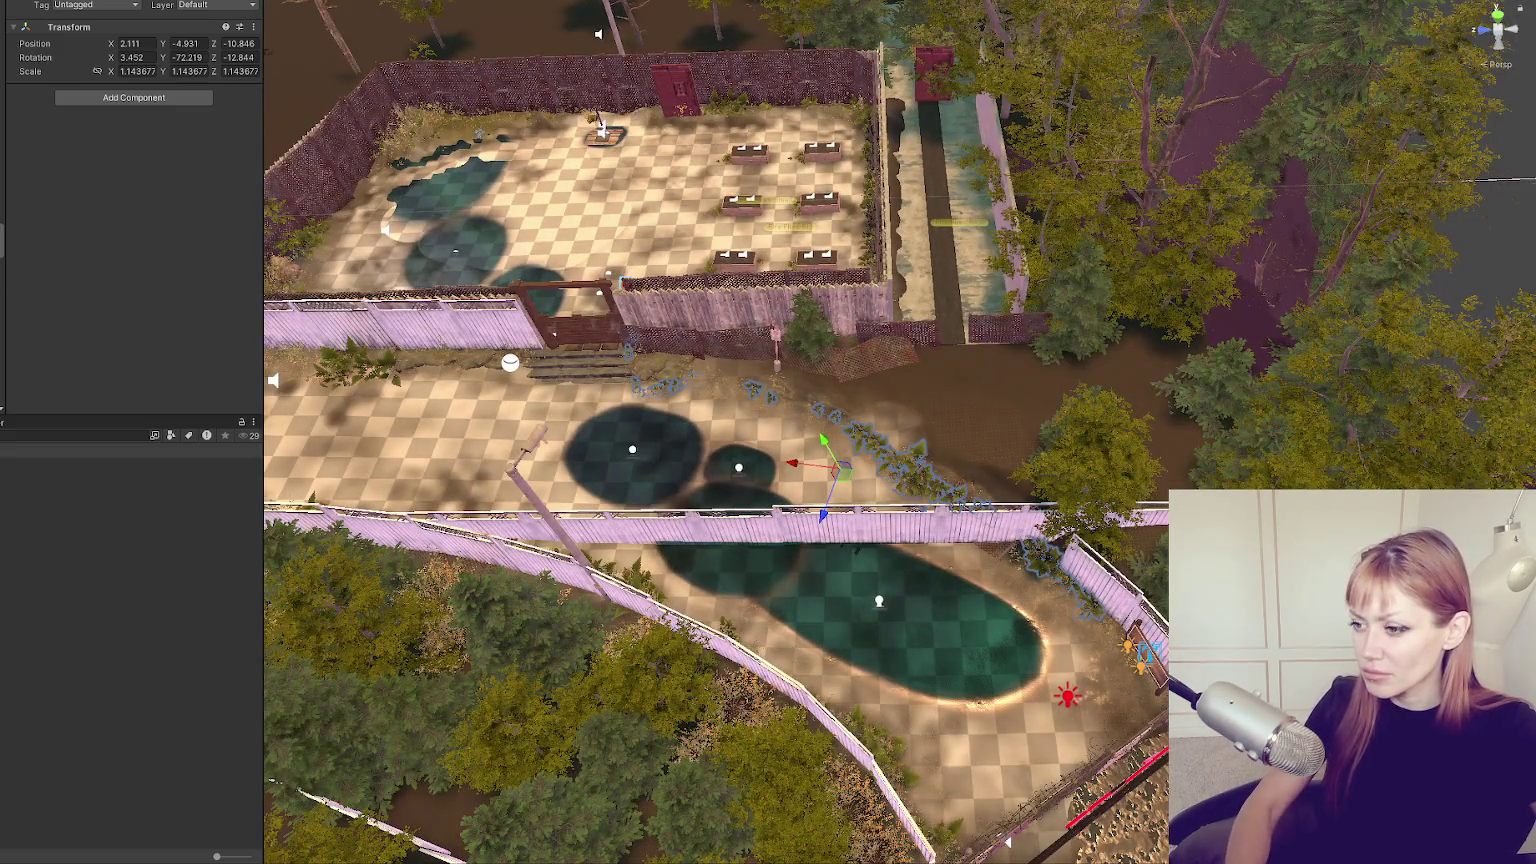
key(shift+d)
Select the remaining Bush_A bushes beside the path and frame them.
scroll(869, 463, up, 5)
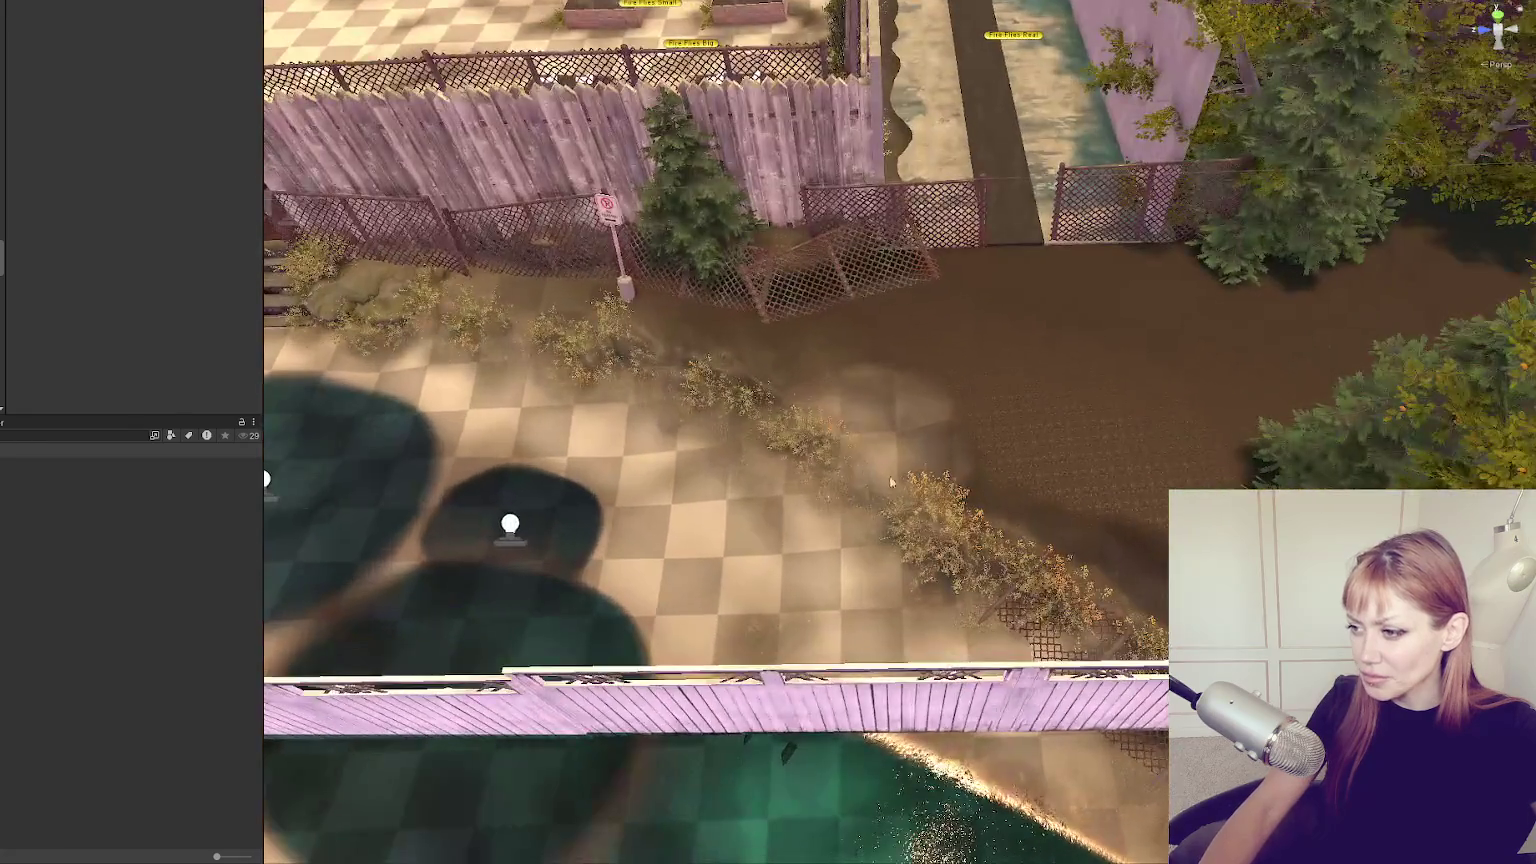
click(924, 503)
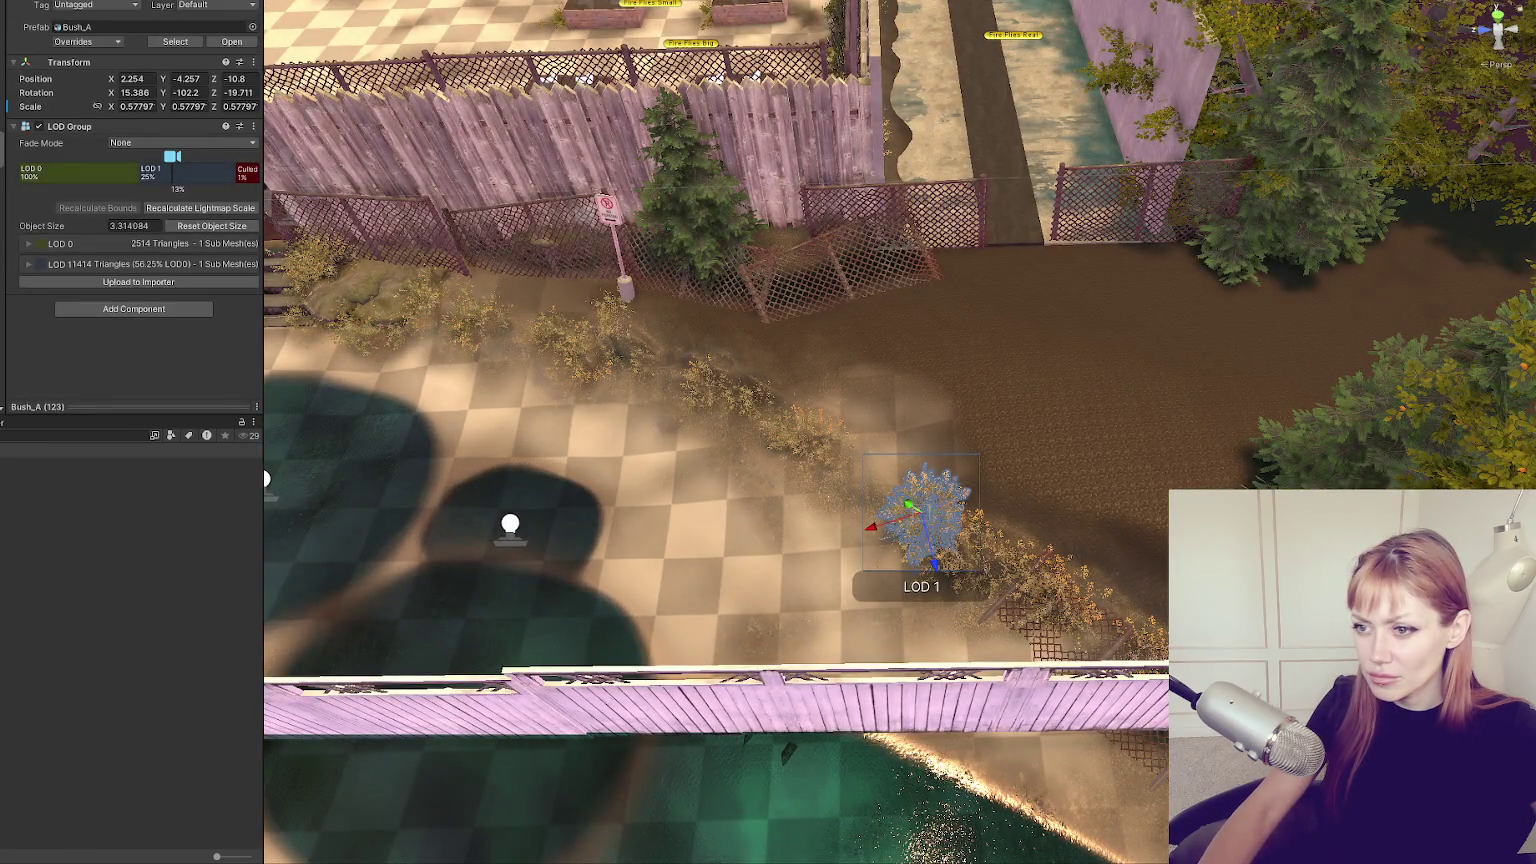
key(f)
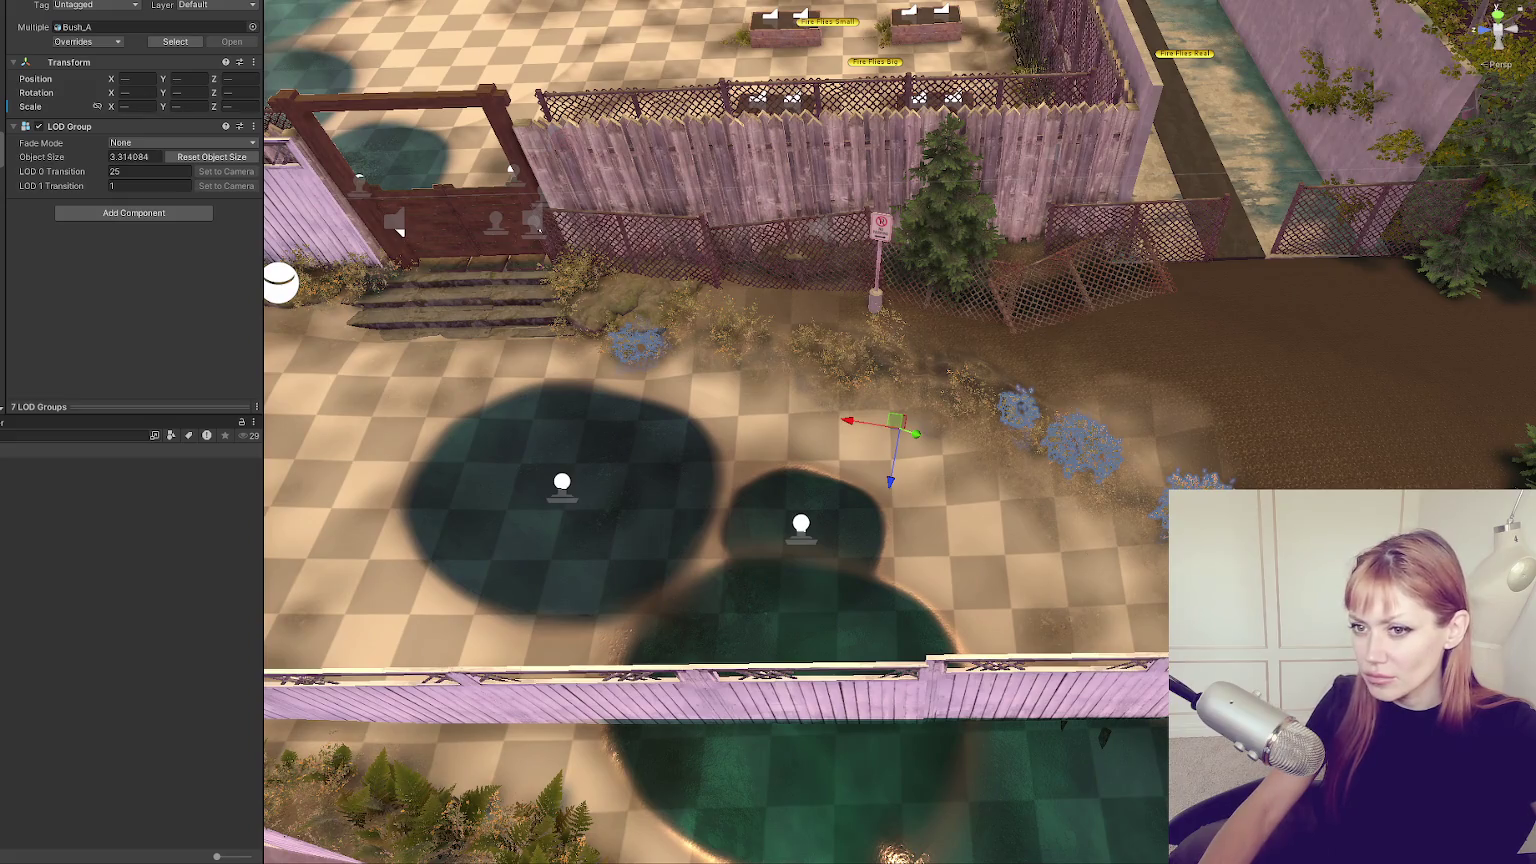
key(f)
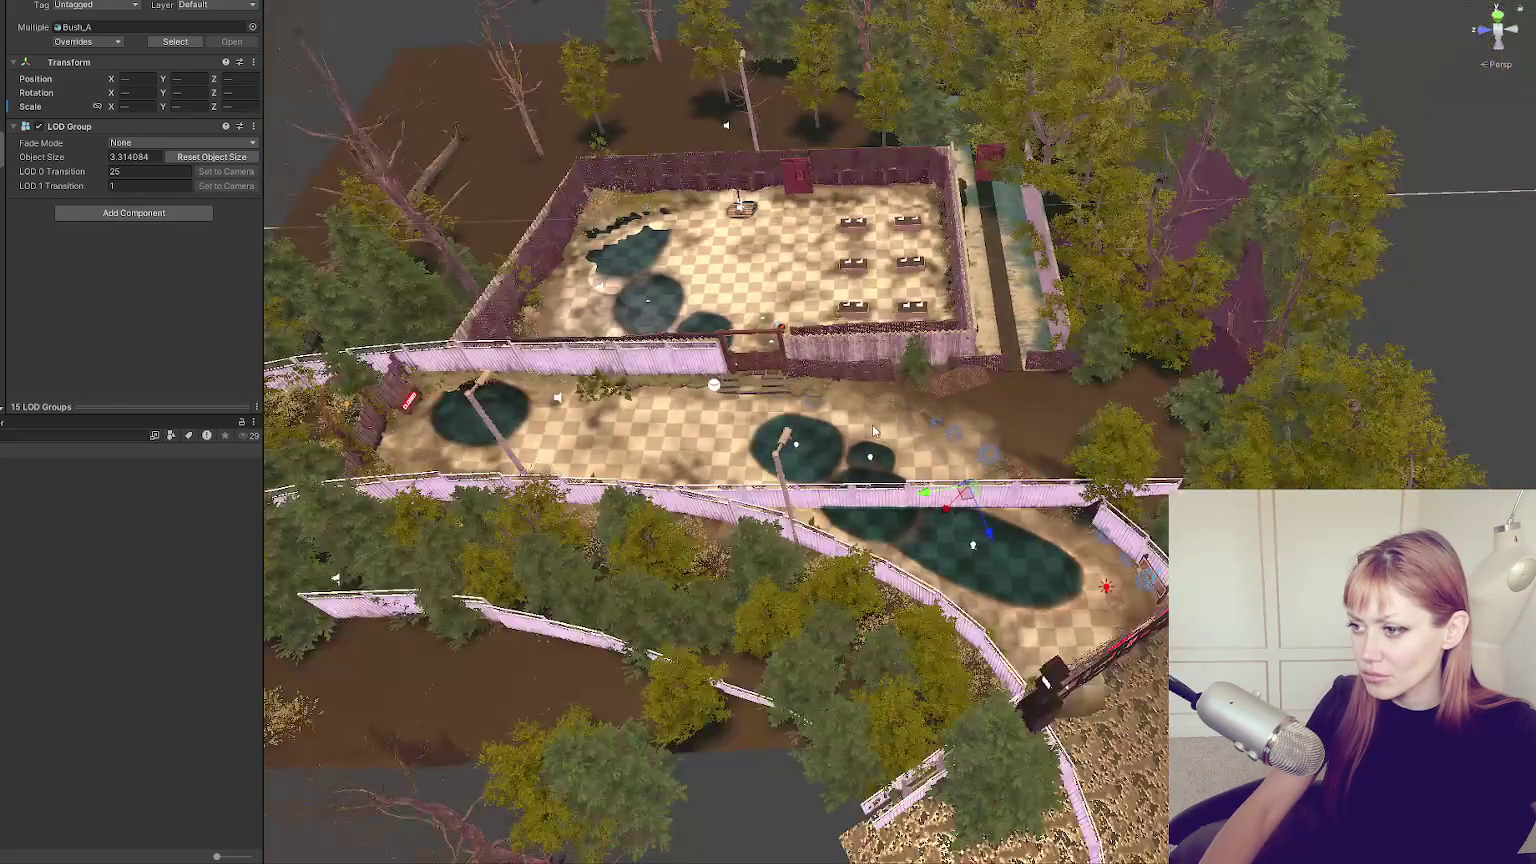
click(868, 432)
Tilt the view top-down over the yard and select the terrain.
scroll(868, 432, up, 5)
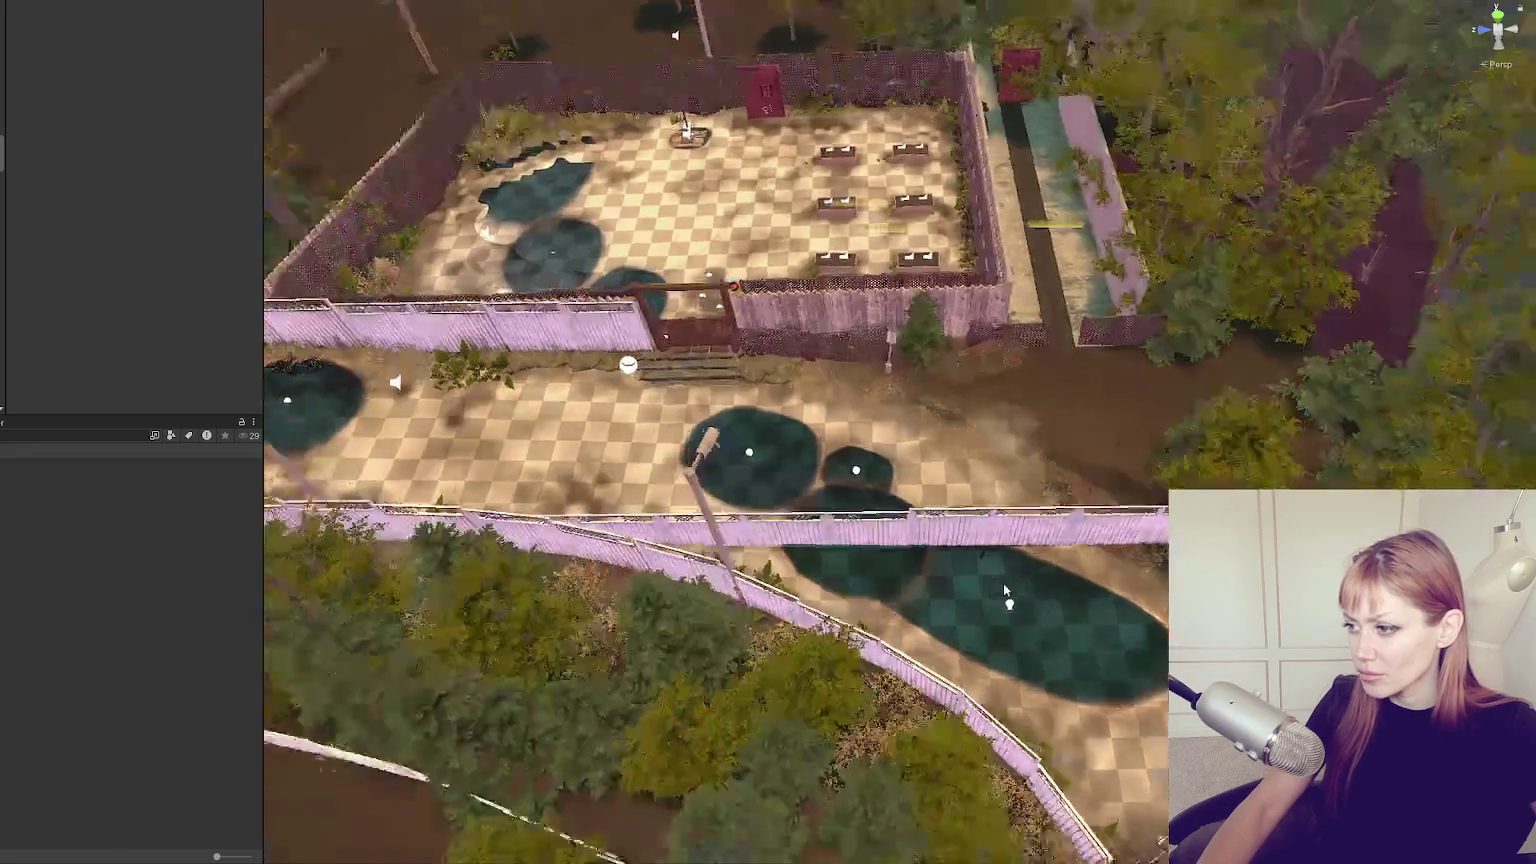
drag(351, 328, 562, 391)
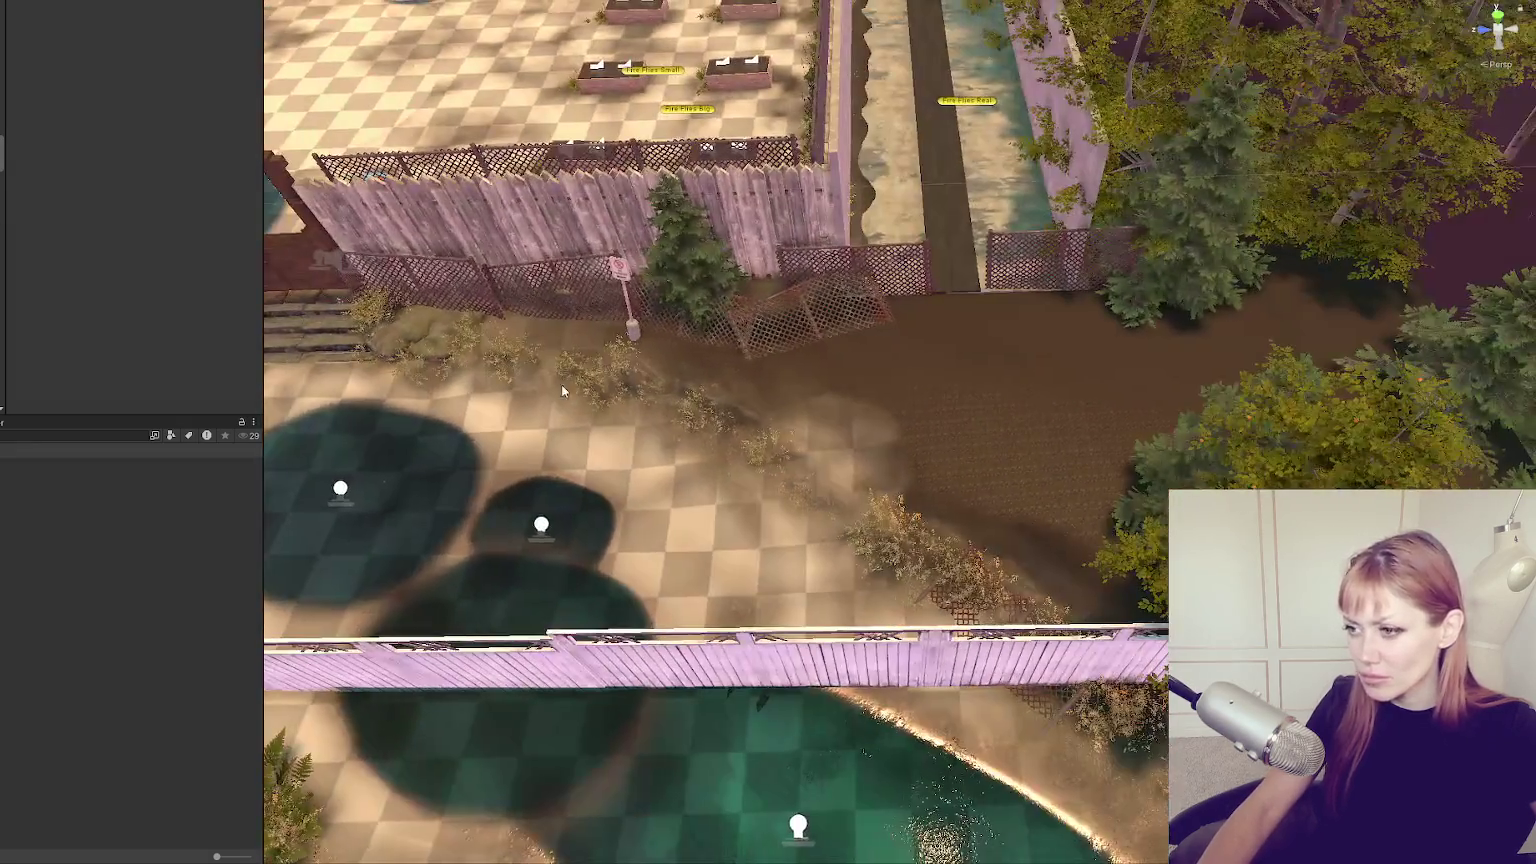
click(445, 369)
click(453, 369)
click(563, 474)
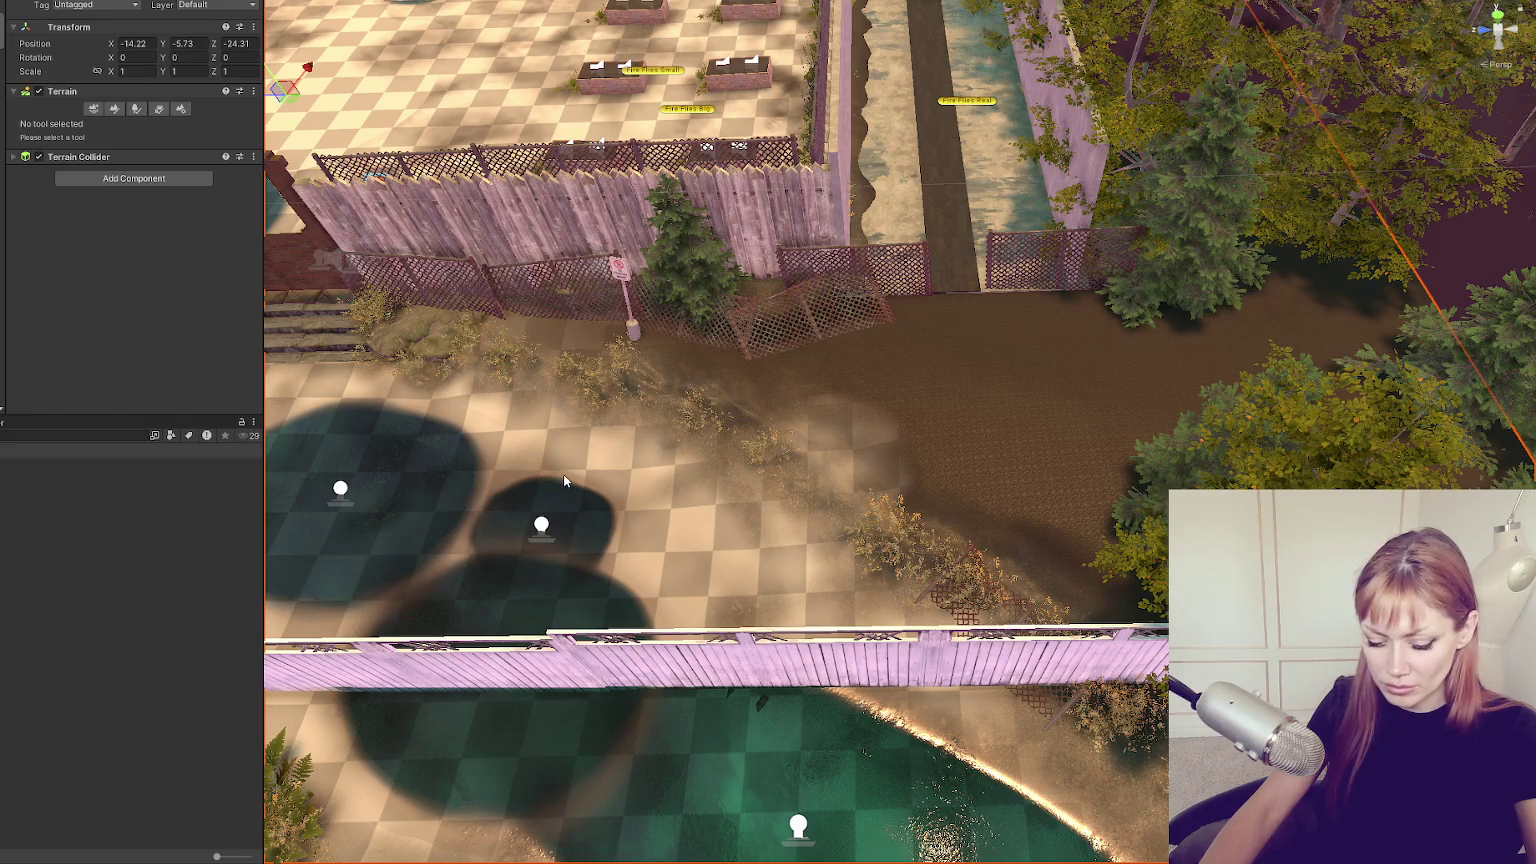
Hide the terrain and delete the small bushes near the steps.
key(h)
click(573, 370)
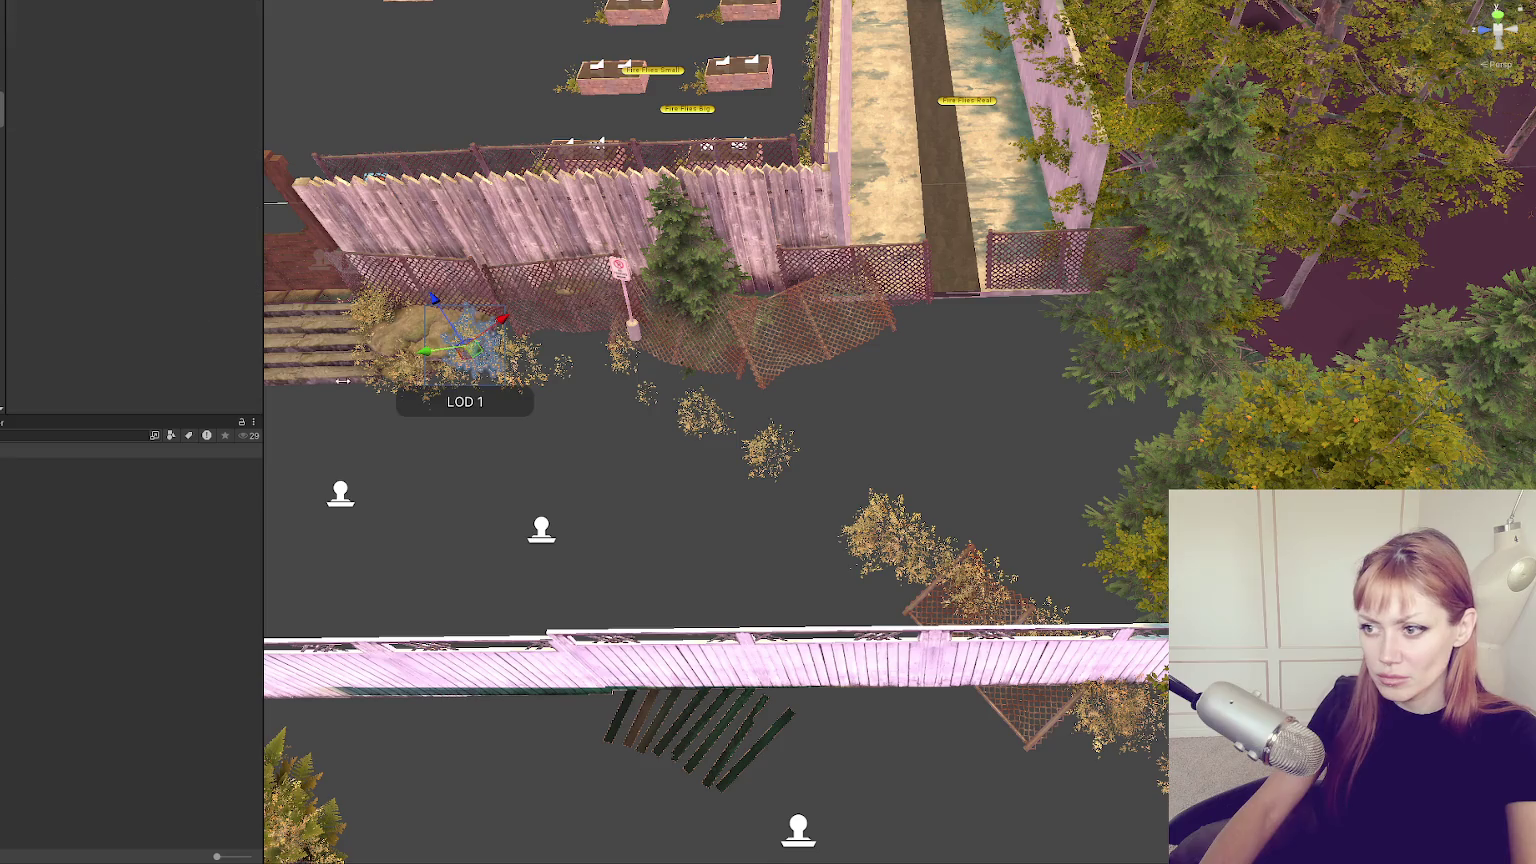
click(521, 390)
key(Delete)
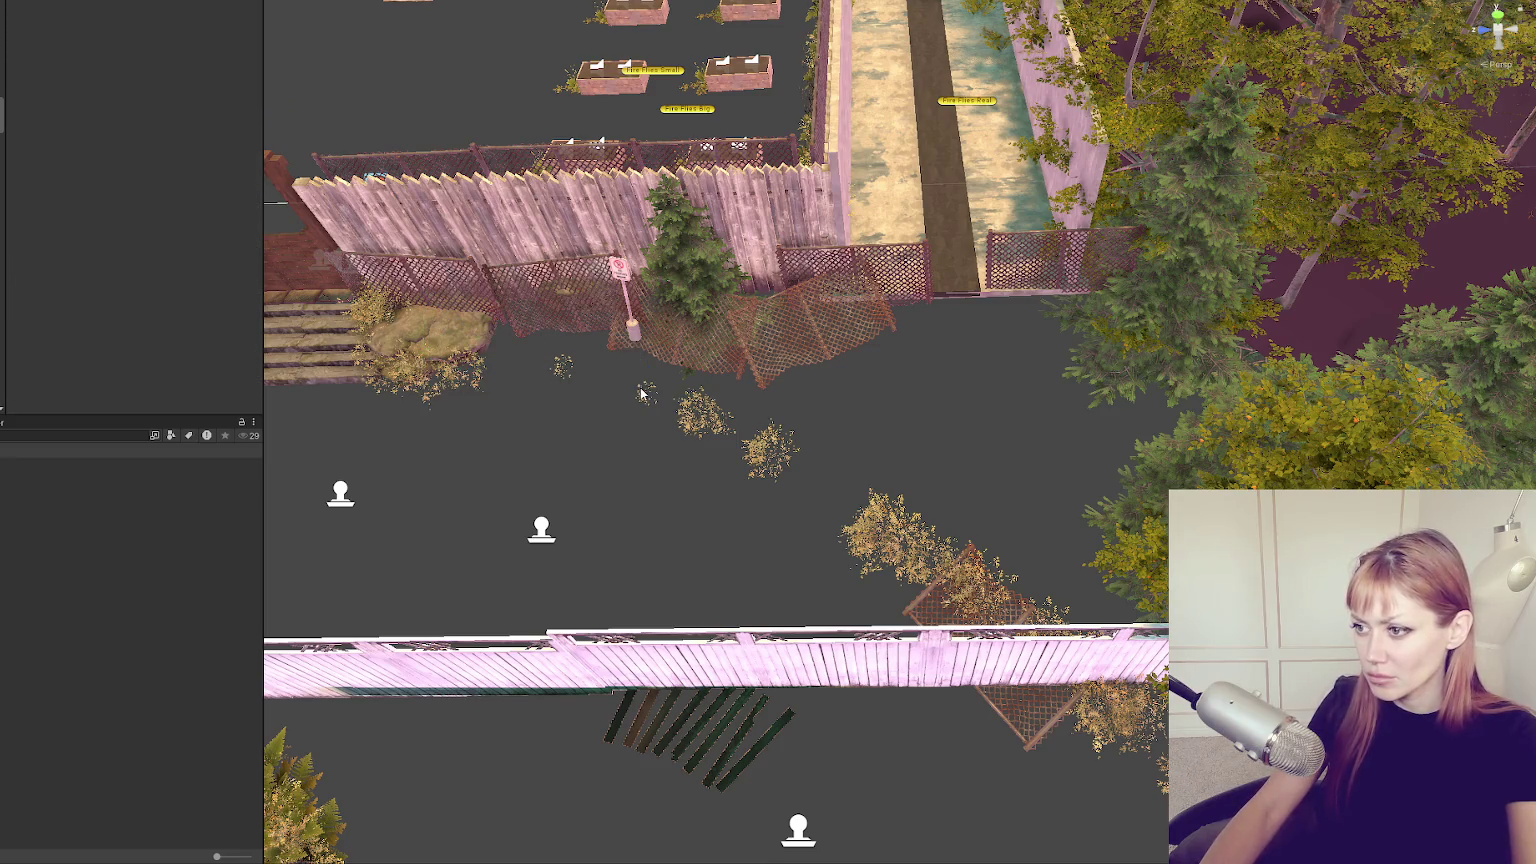
drag(578, 361, 534, 399)
drag(591, 345, 529, 394)
key(Delete)
Delete the leftover bushes near the lower fence and over the chain-link fence.
mouse_move(622, 380)
mouse_down()
mouse_move(748, 456)
mouse_move(843, 563)
mouse_up()
key(Delete)
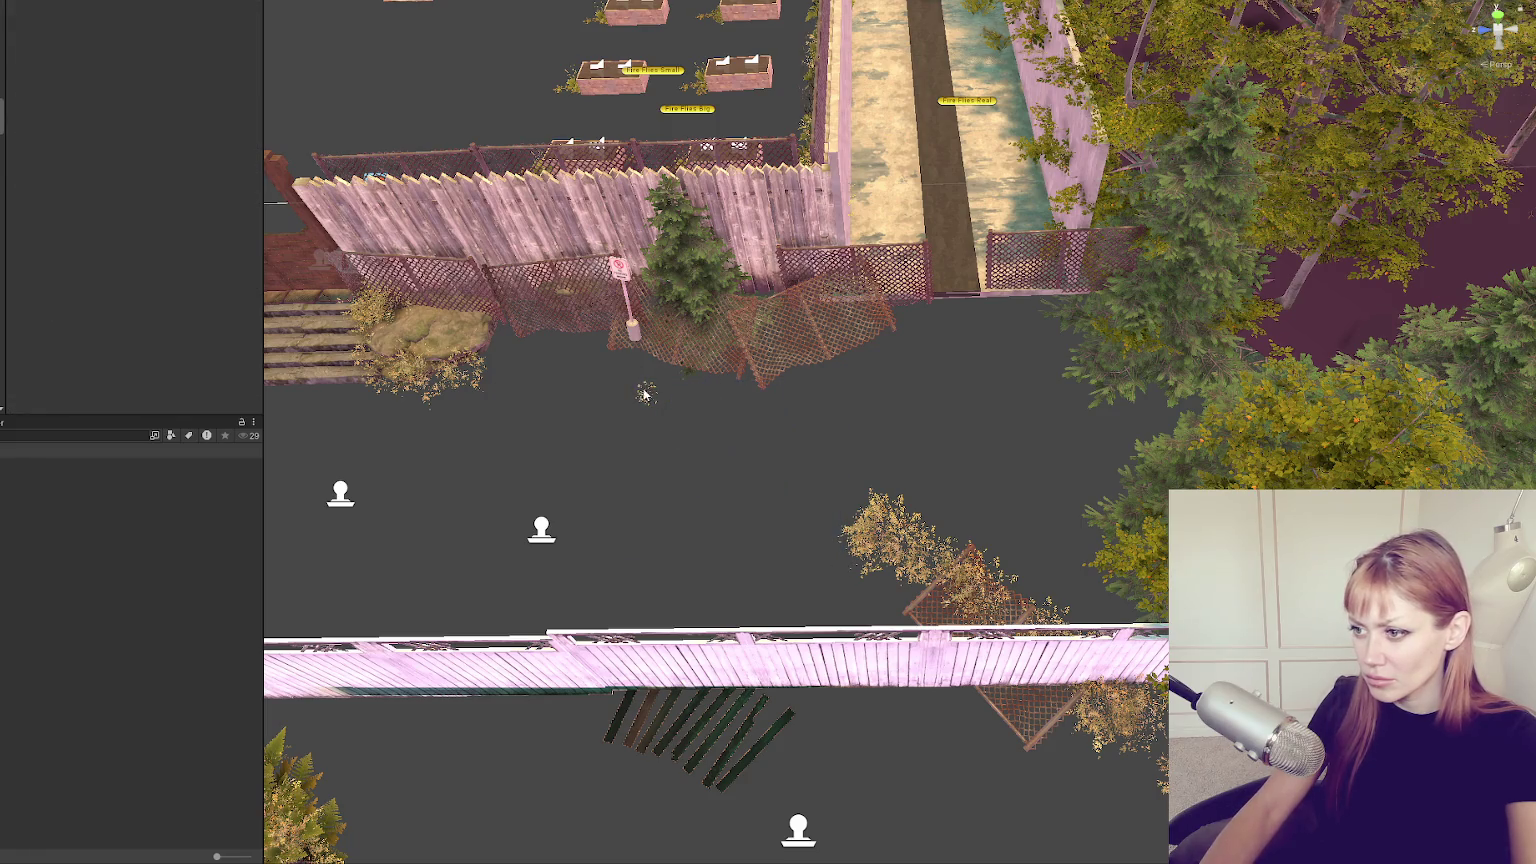
click(632, 398)
key(Delete)
click(906, 548)
key(Delete)
click(921, 574)
key(Delete)
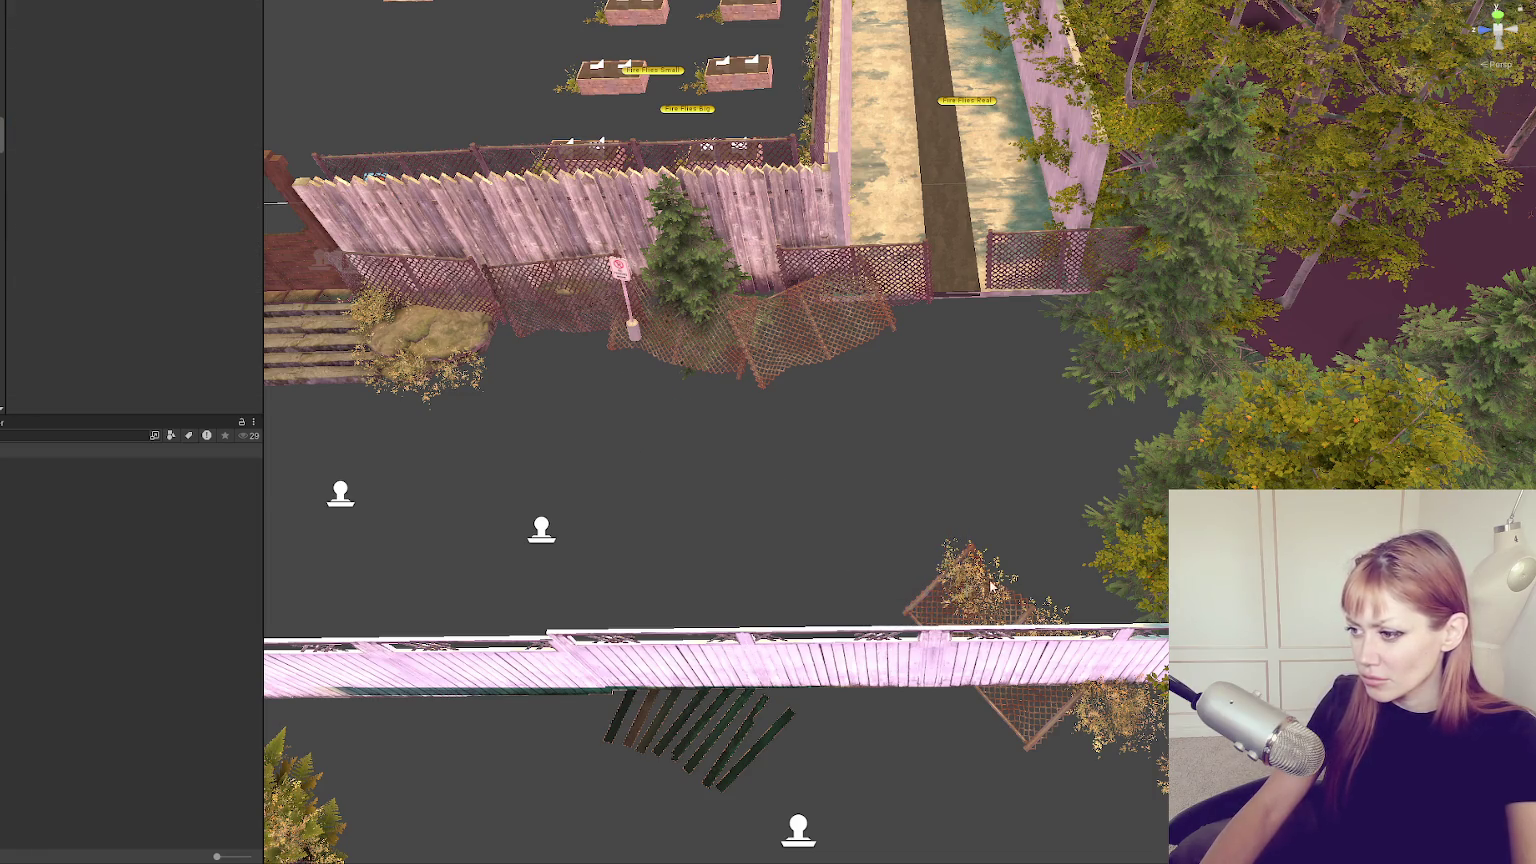
Place a new Bush_A instance at the lattice fence corner.
click(970, 590)
click(991, 575)
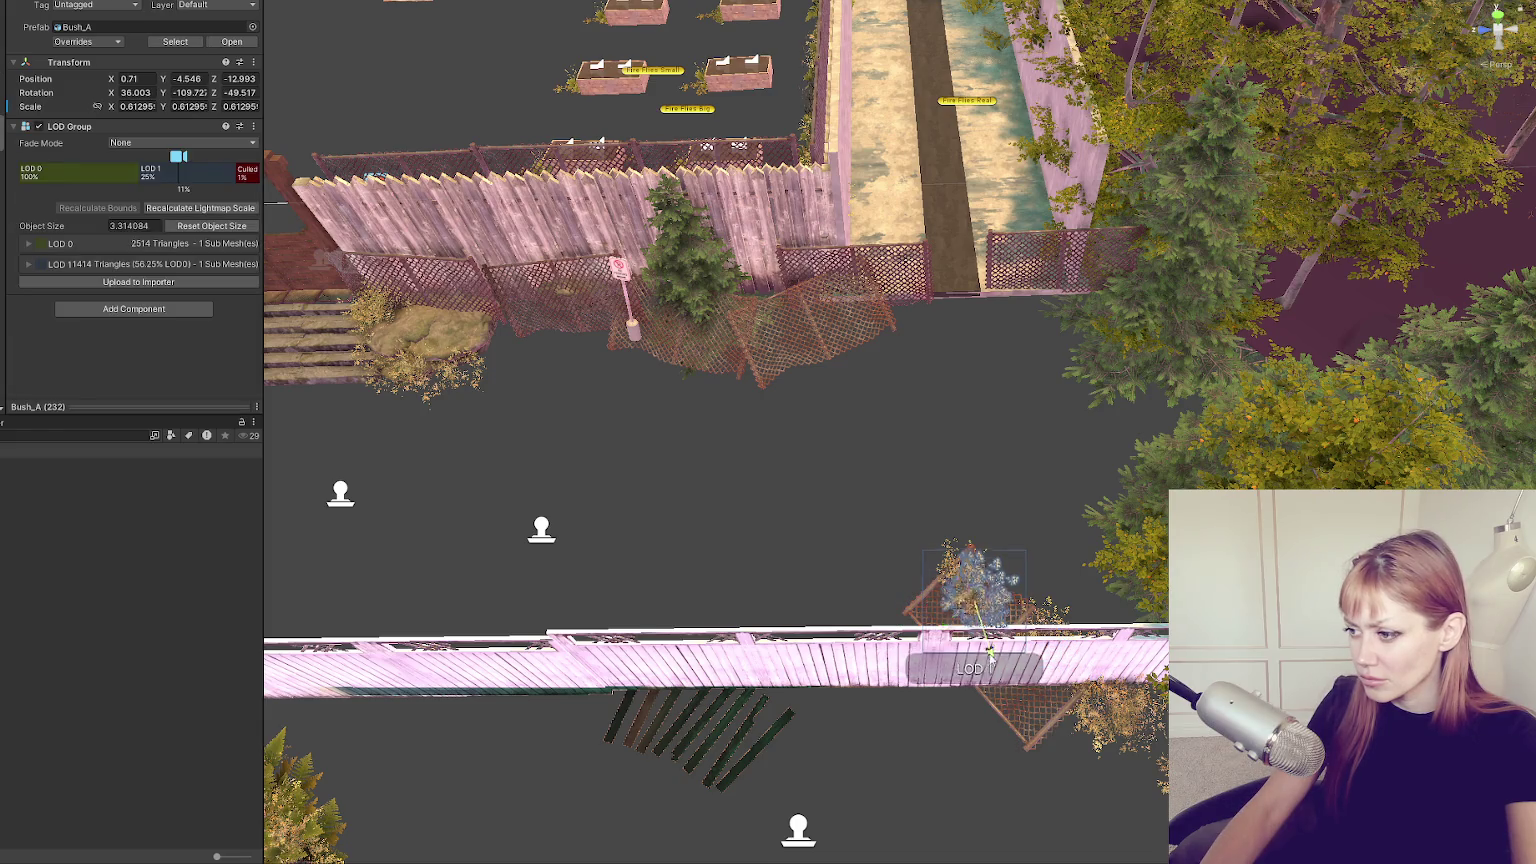
mouse_move(829, 628)
mouse_down()
mouse_move(1101, 480)
mouse_move(1438, 351)
mouse_up()
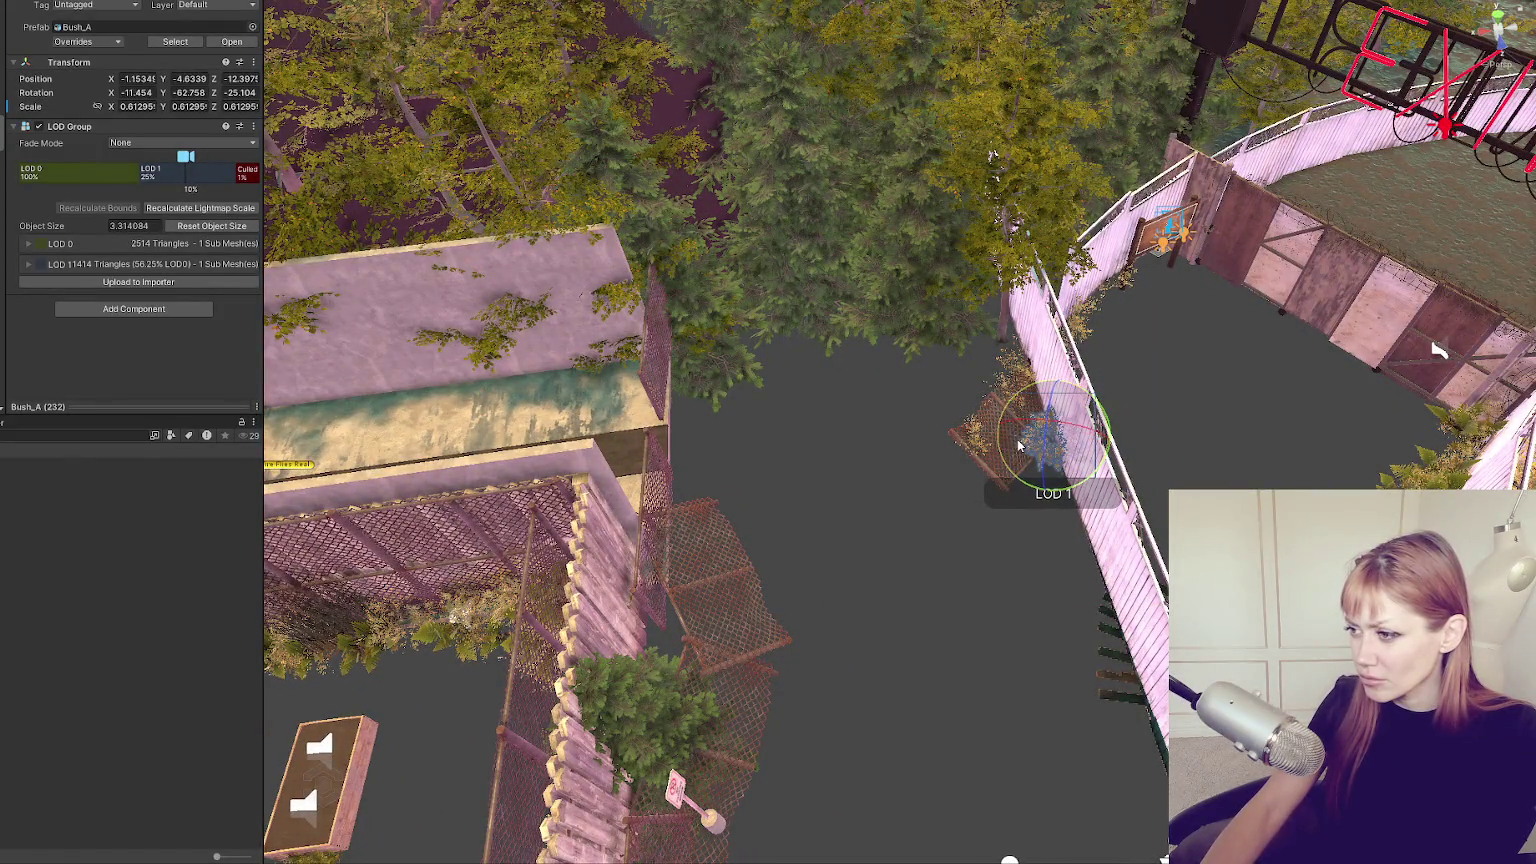
click(988, 447)
key(w)
mouse_move(1017, 379)
mouse_down()
mouse_move(950, 511)
mouse_move(833, 504)
mouse_up()
Inspect the LOD setup of the beech tree and the small fir trees.
click(827, 222)
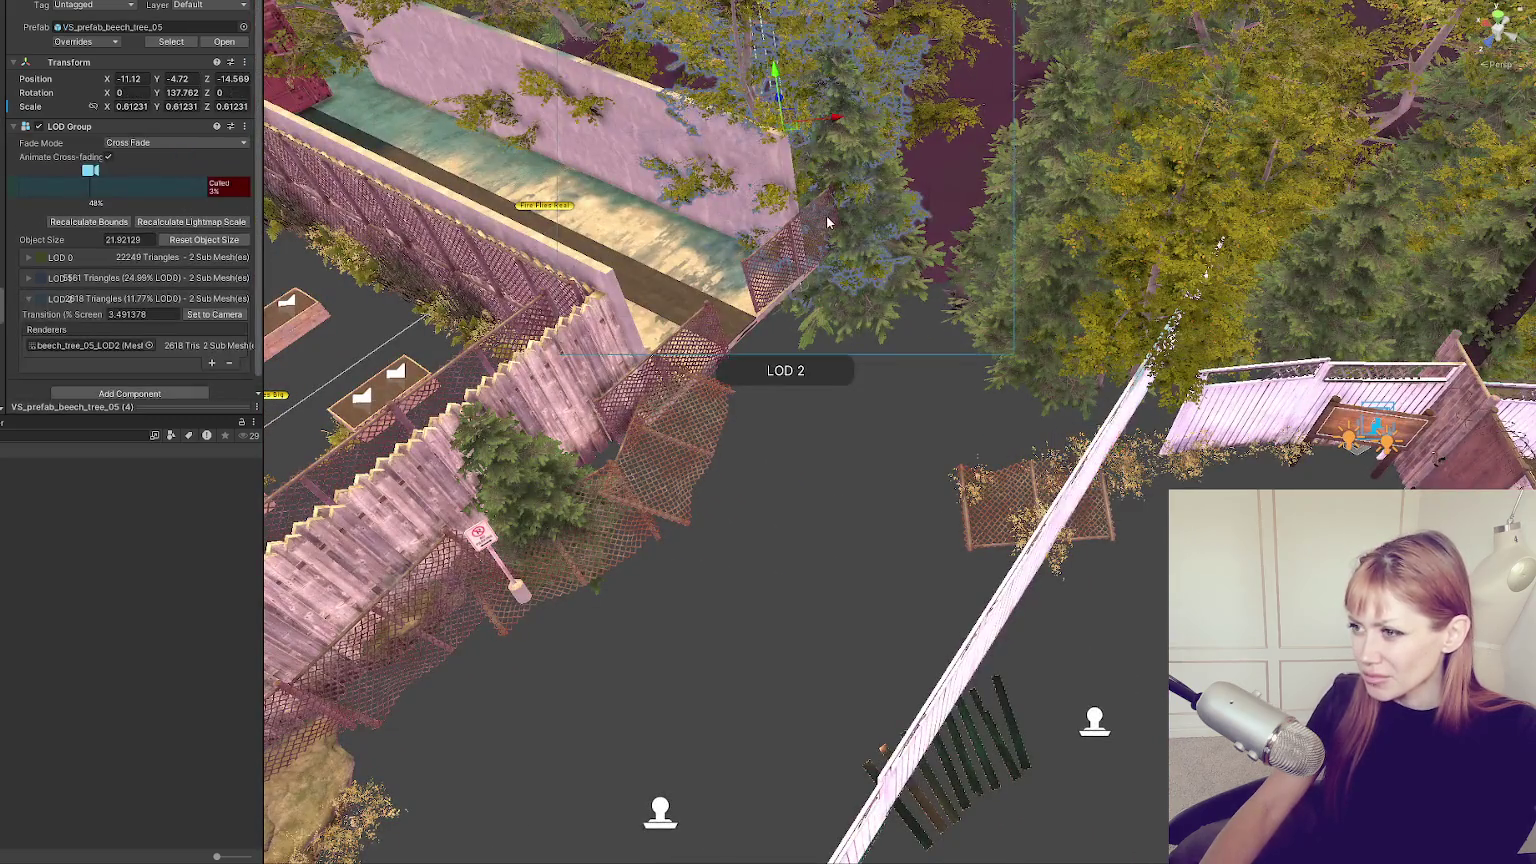
click(853, 315)
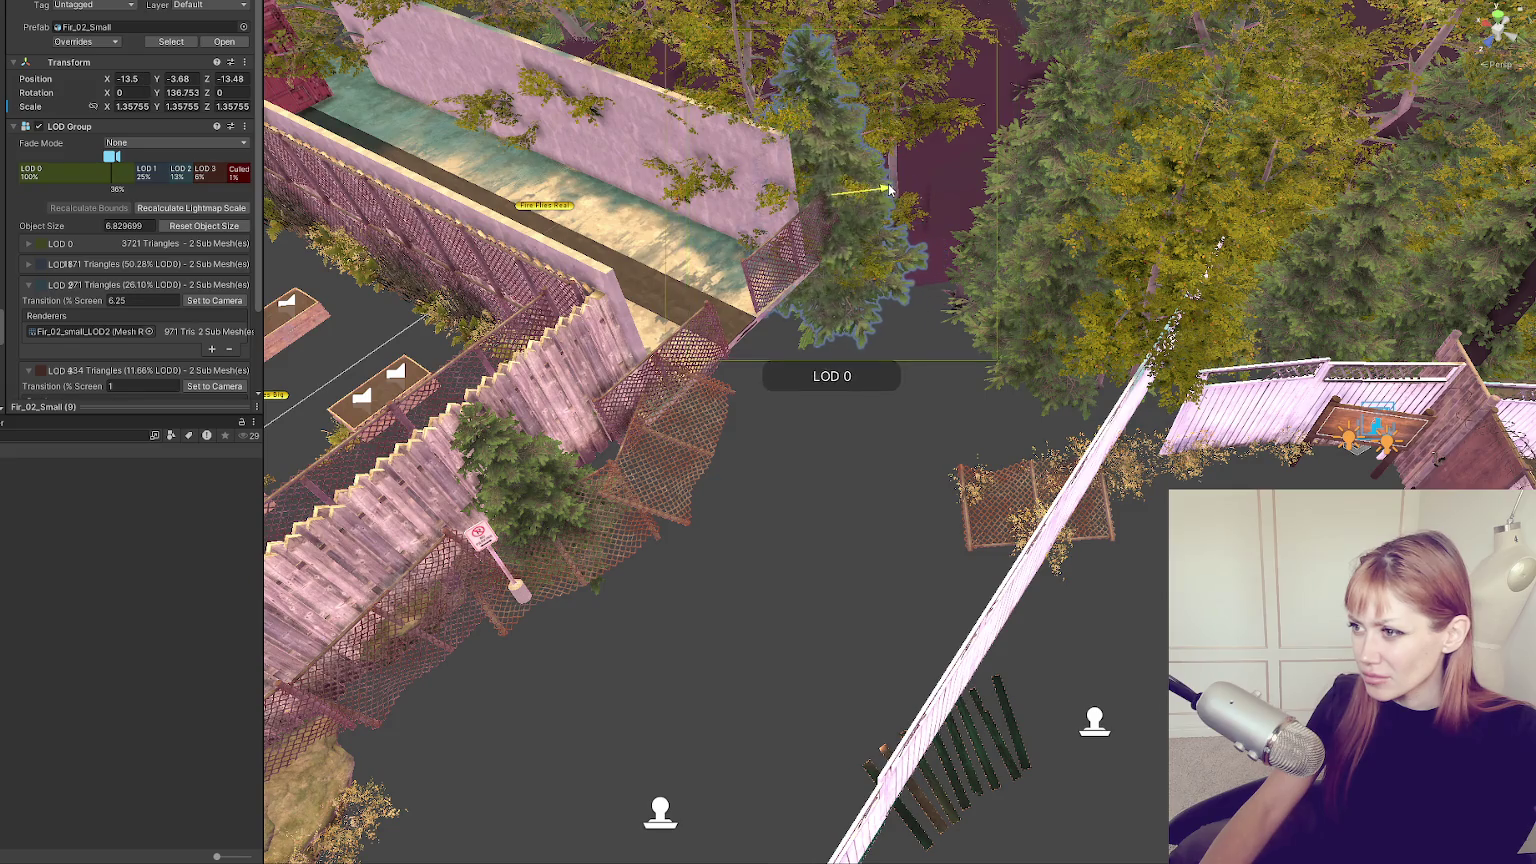
drag(847, 195, 953, 258)
click(953, 258)
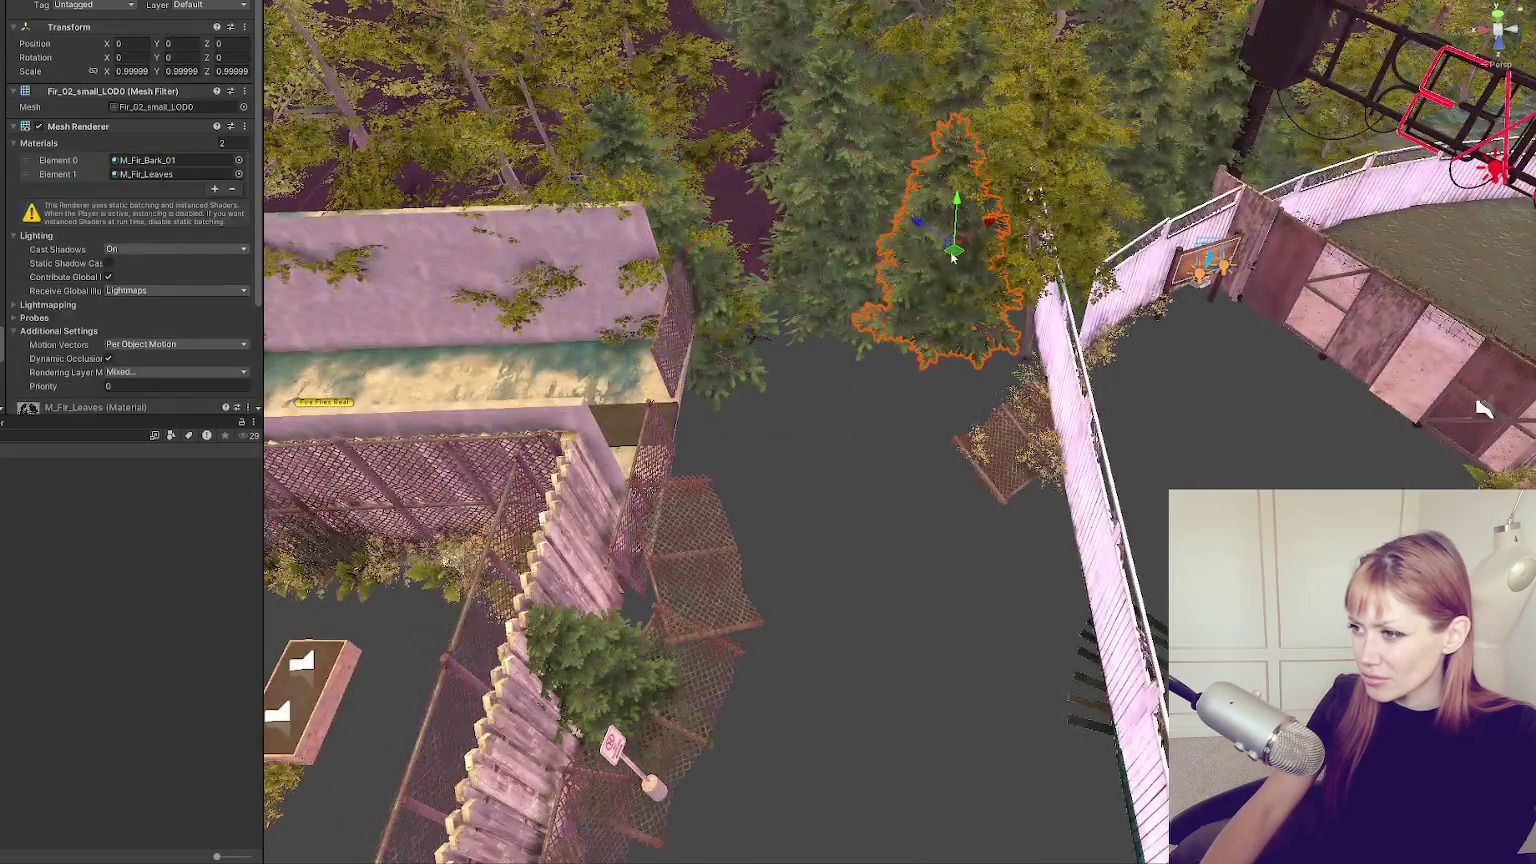
click(886, 216)
click(940, 183)
mouse_move(939, 182)
mouse_down()
mouse_move(981, 232)
mouse_move(939, 199)
mouse_move(921, 207)
mouse_up()
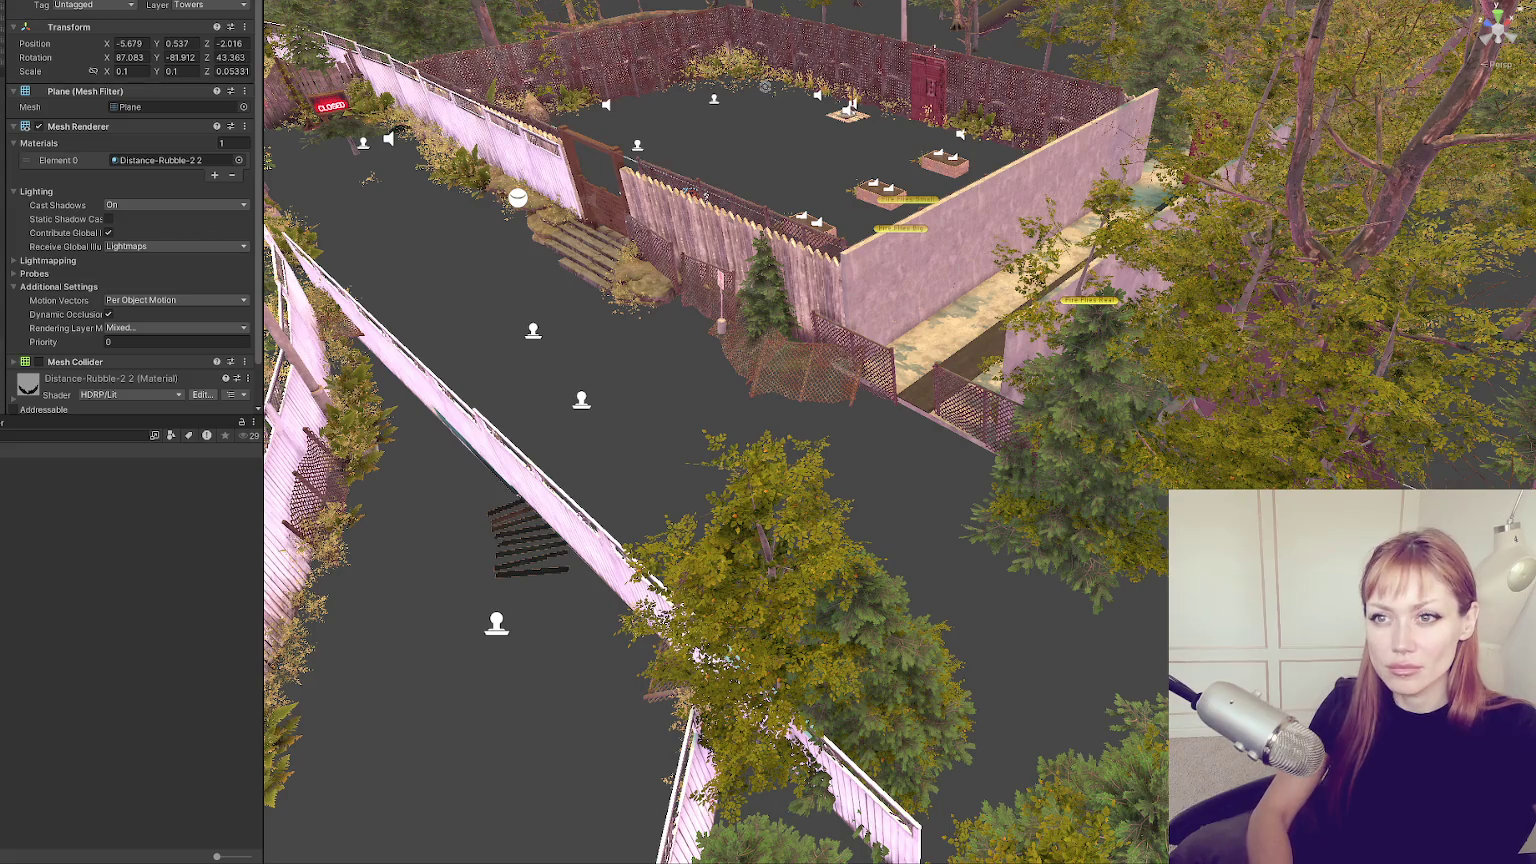
Frame the whole level from the terrain and centre the view on the fenced courtyard.
click(539, 330)
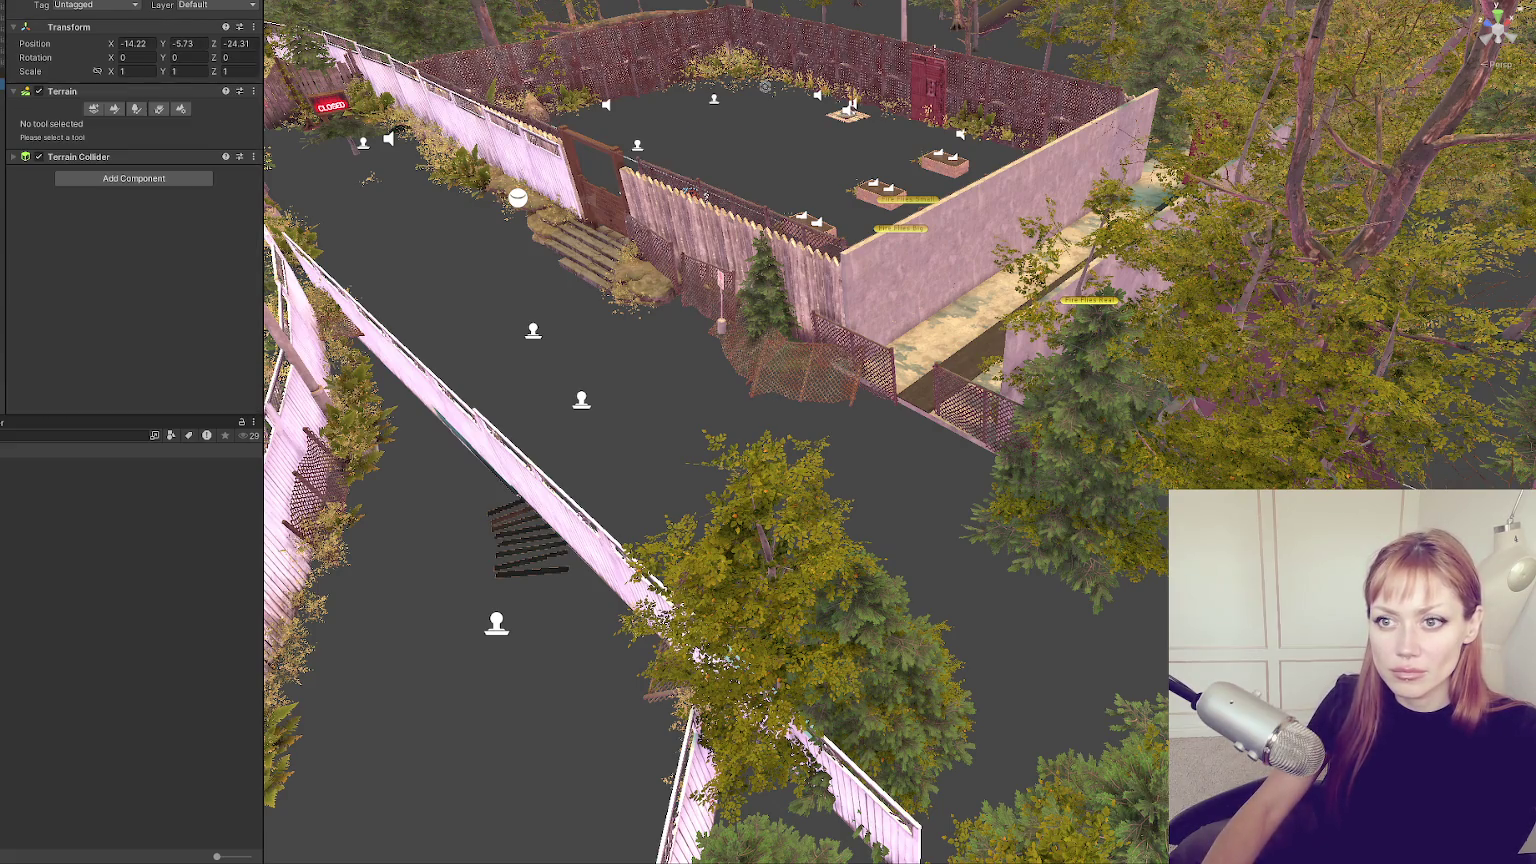
key(f)
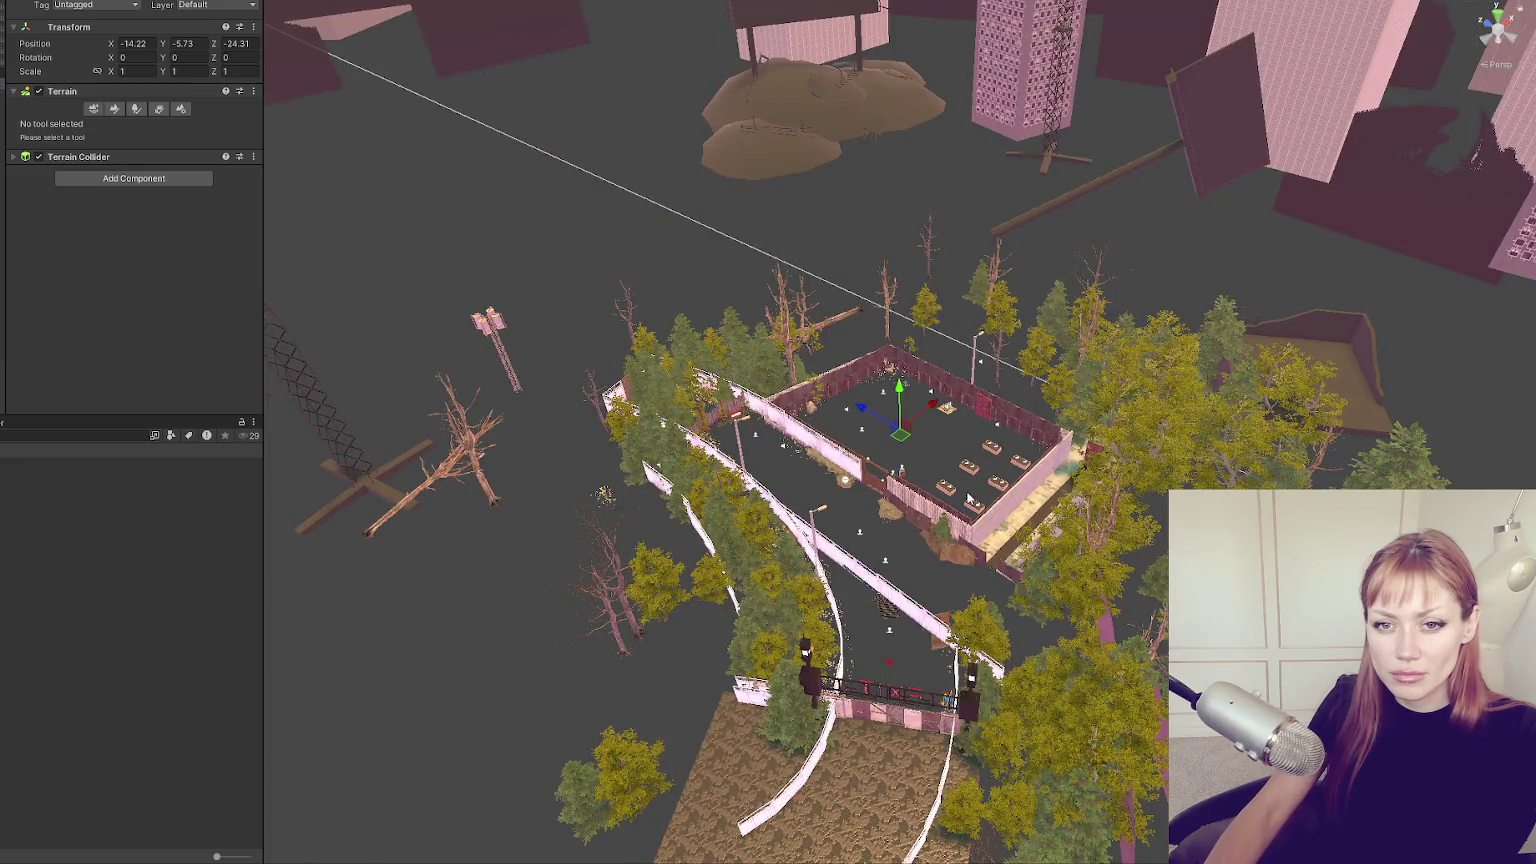
scroll(957, 495, up, 10)
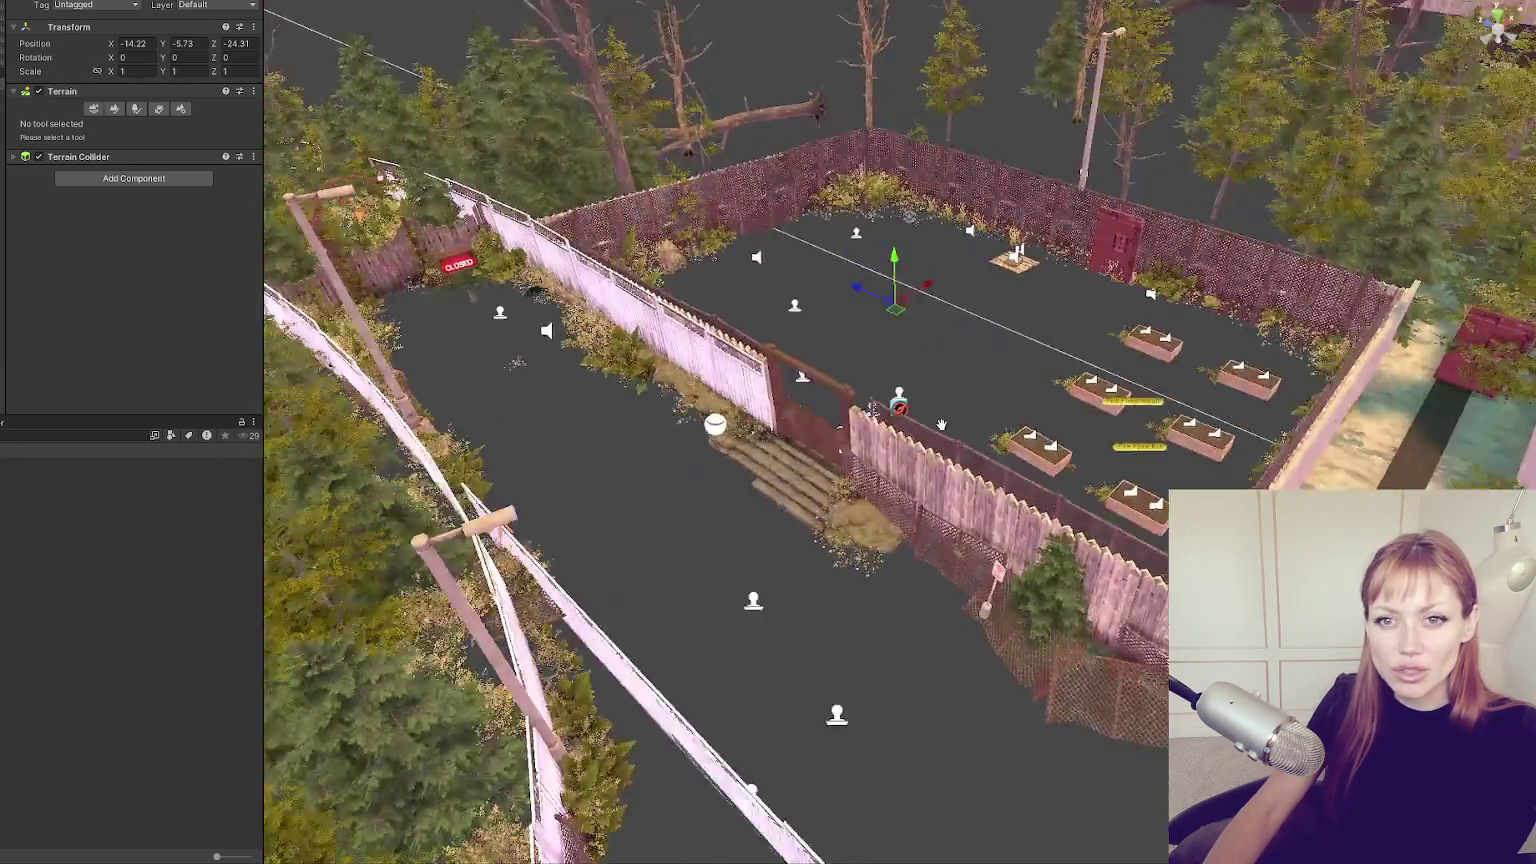
drag(941, 425, 939, 406)
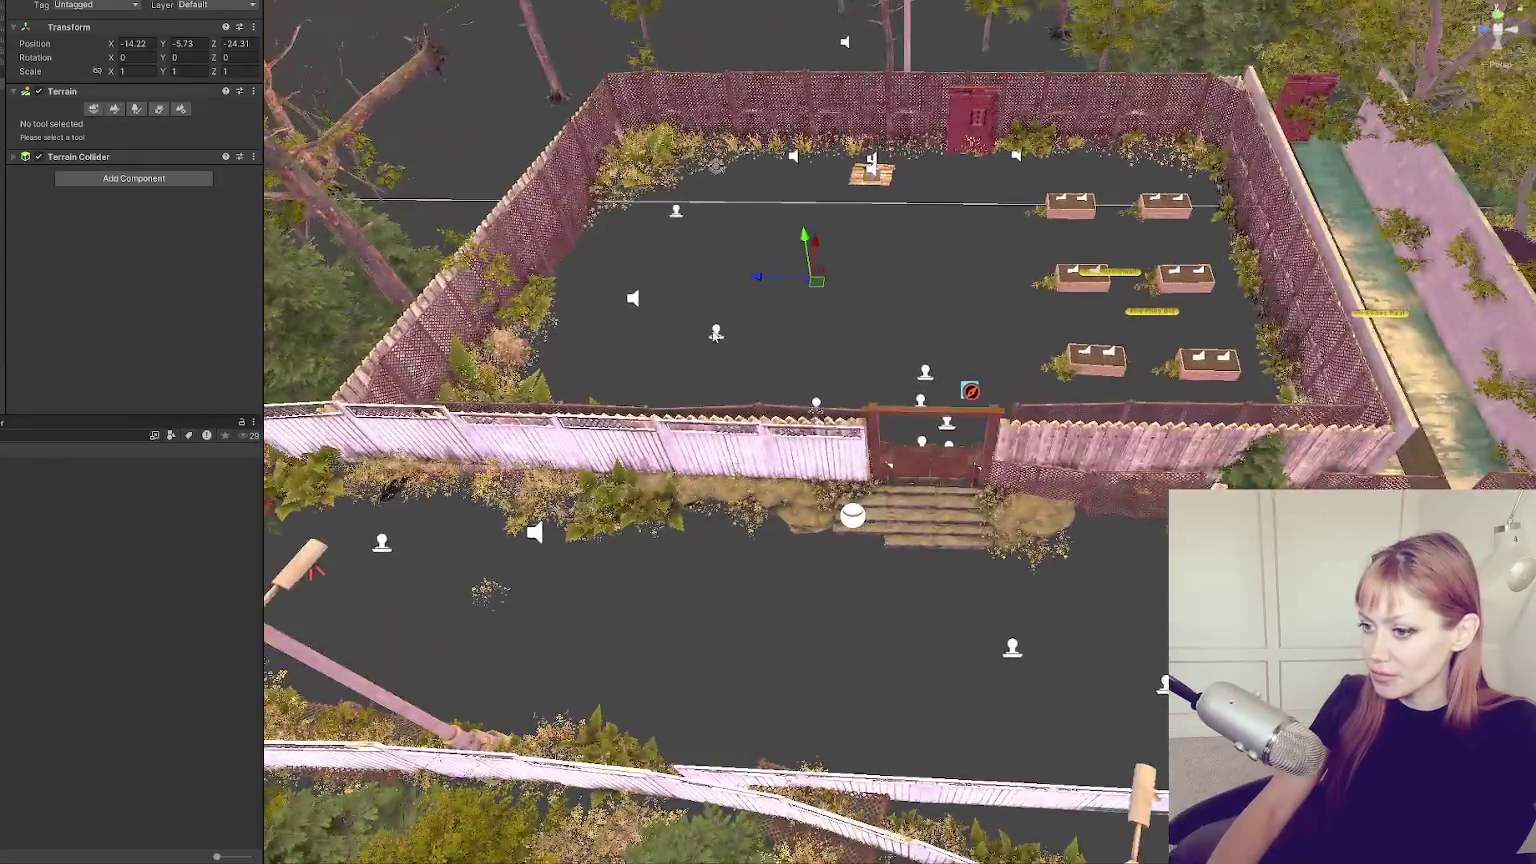
drag(717, 333, 987, 349)
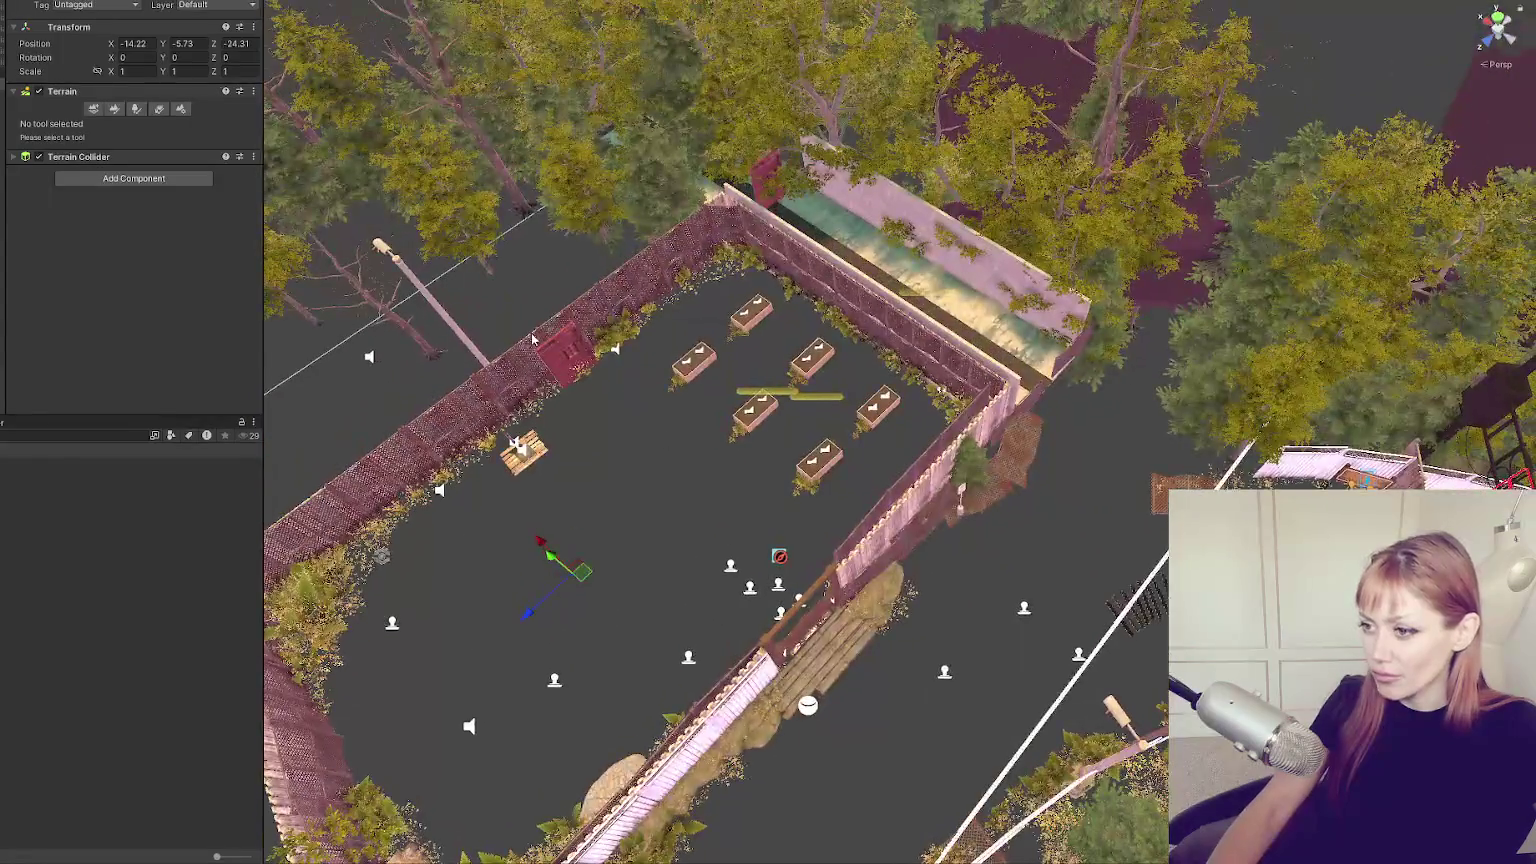
Nudge the red container cube slightly along X.
click(567, 372)
mouse_move(602, 386)
mouse_down()
mouse_move(628, 425)
mouse_move(902, 614)
mouse_move(987, 527)
mouse_up()
click(1146, 365)
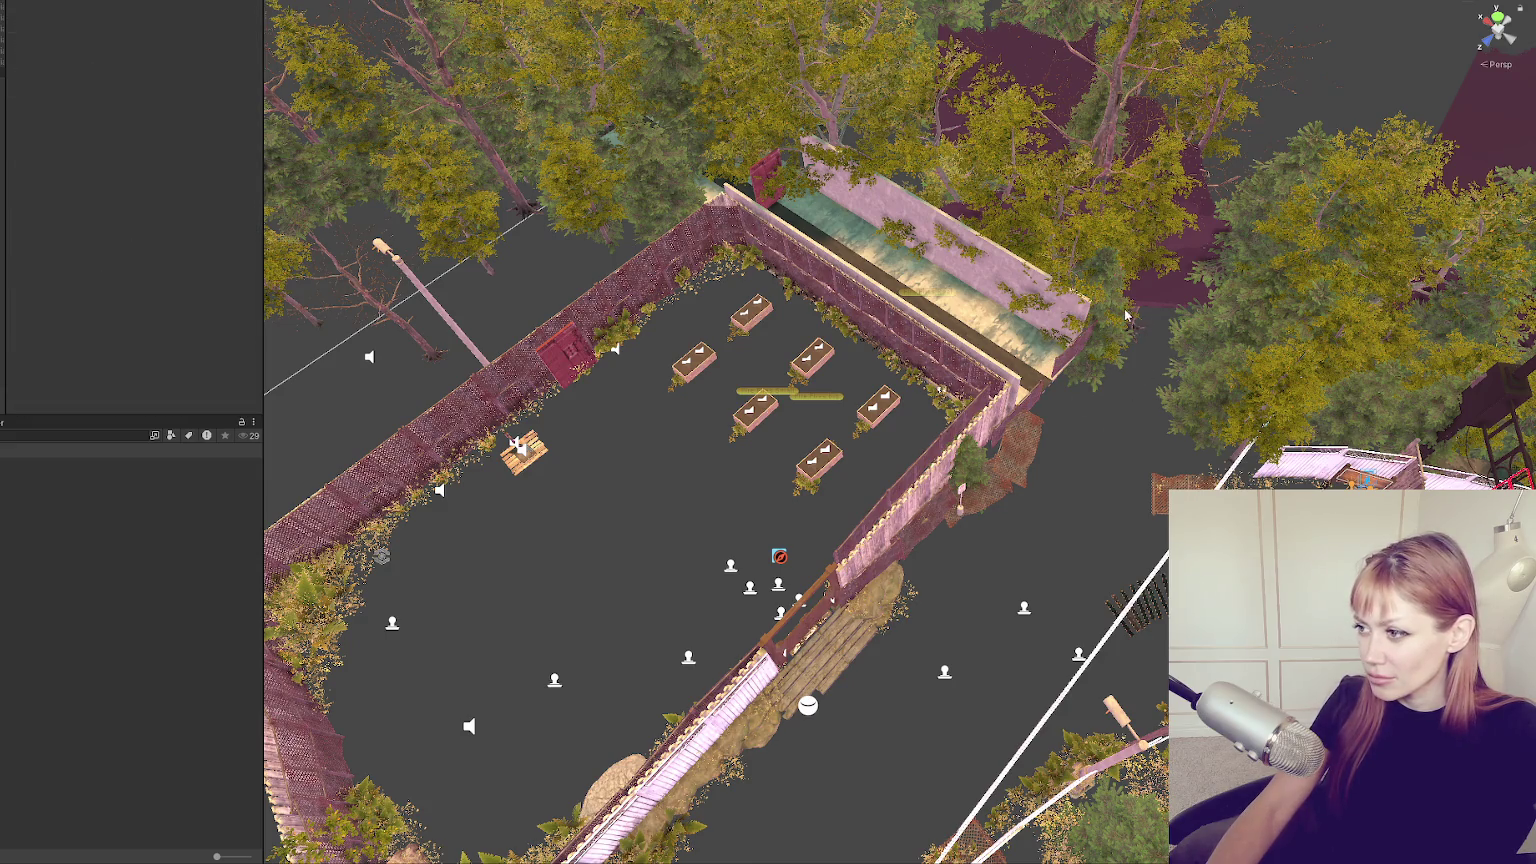
Check the small fir trees around the container, framing the one behind the cube.
click(1146, 331)
click(1164, 347)
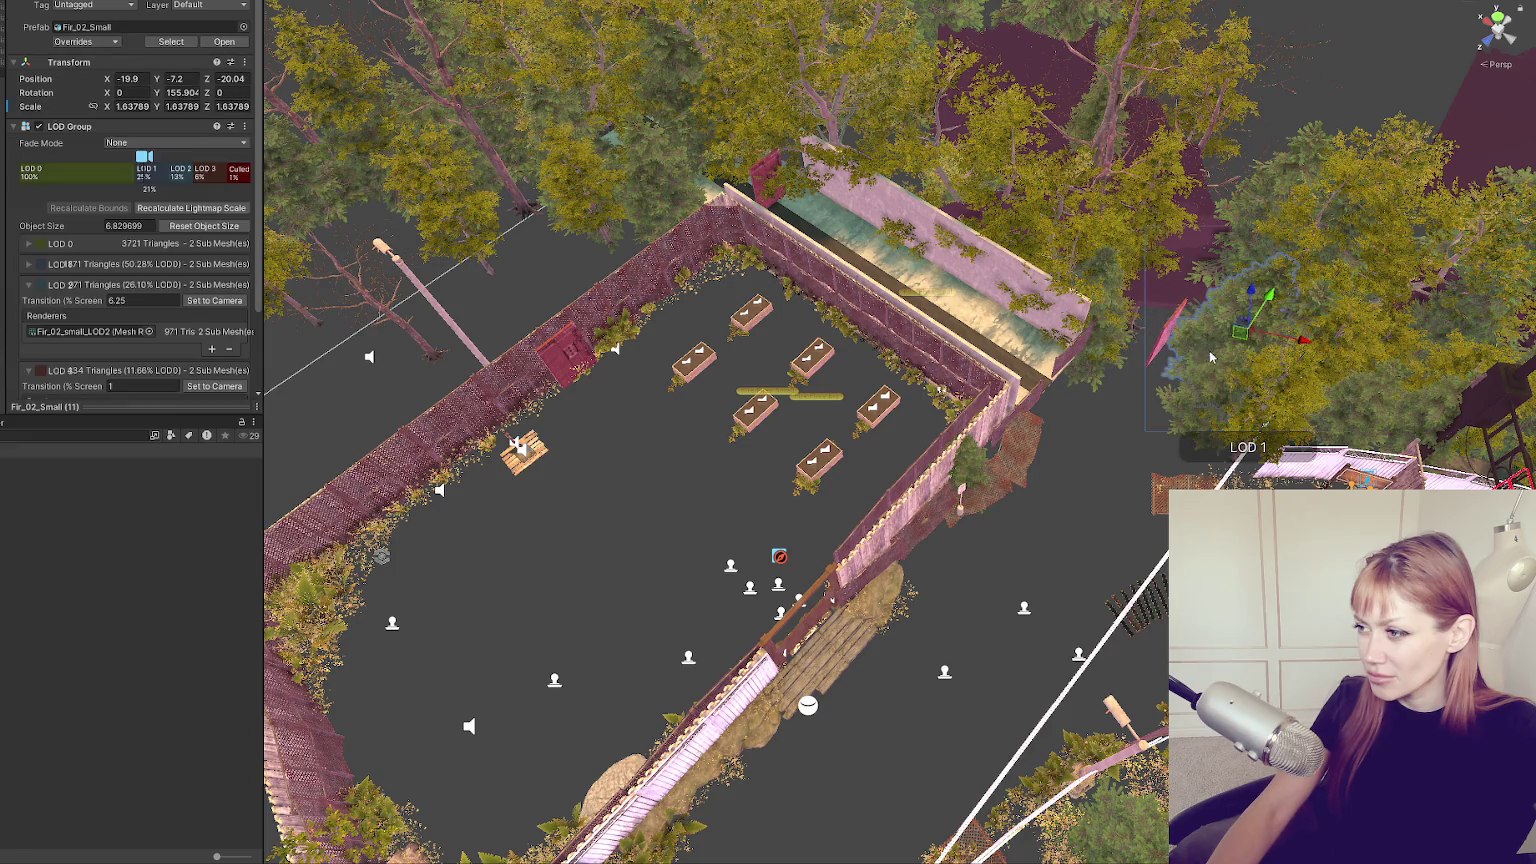
click(1163, 345)
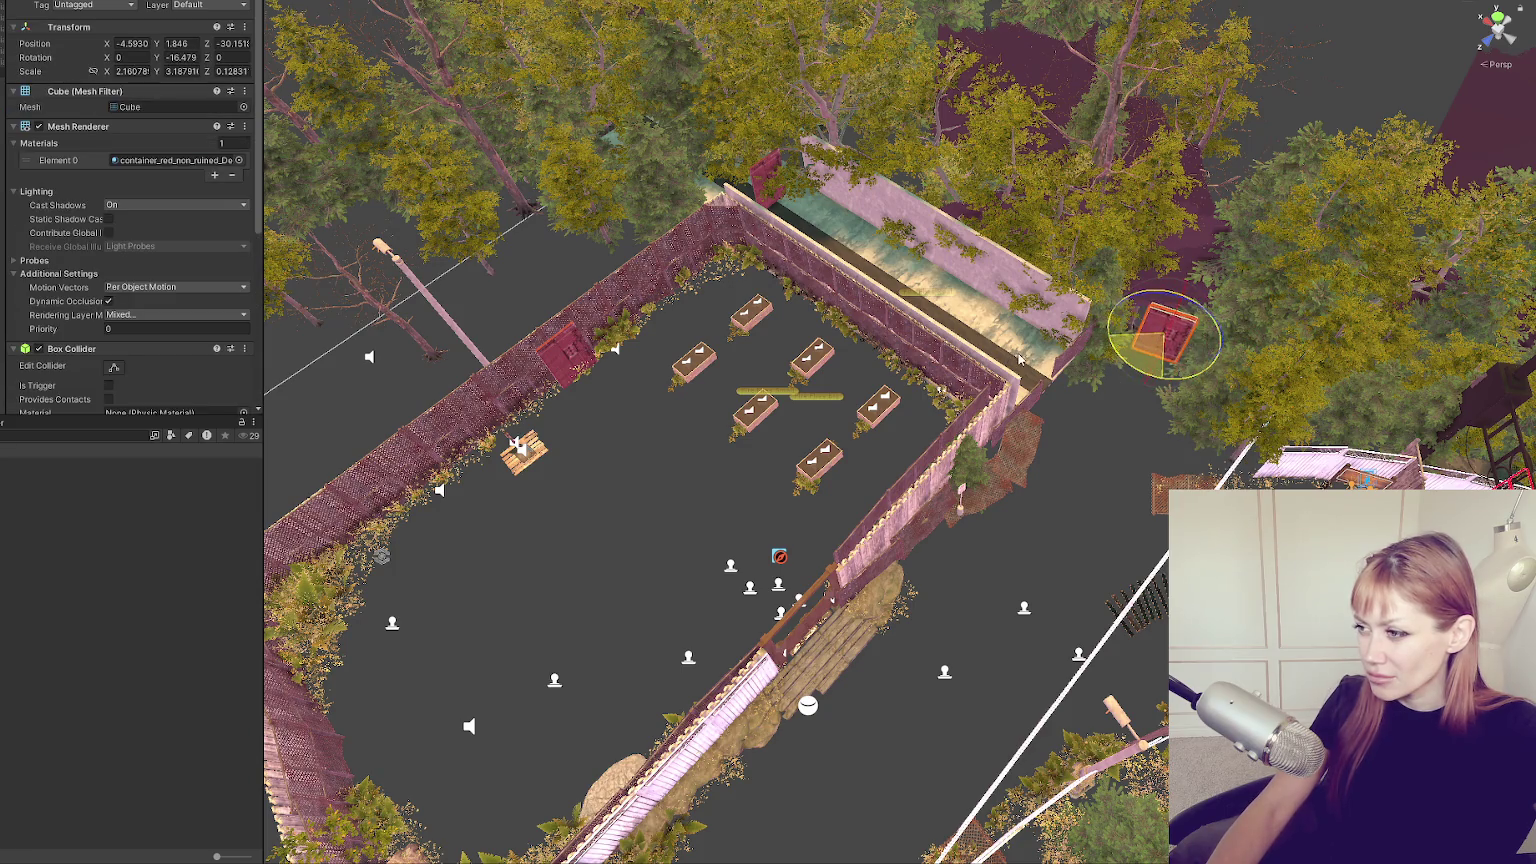
click(1150, 378)
key(f)
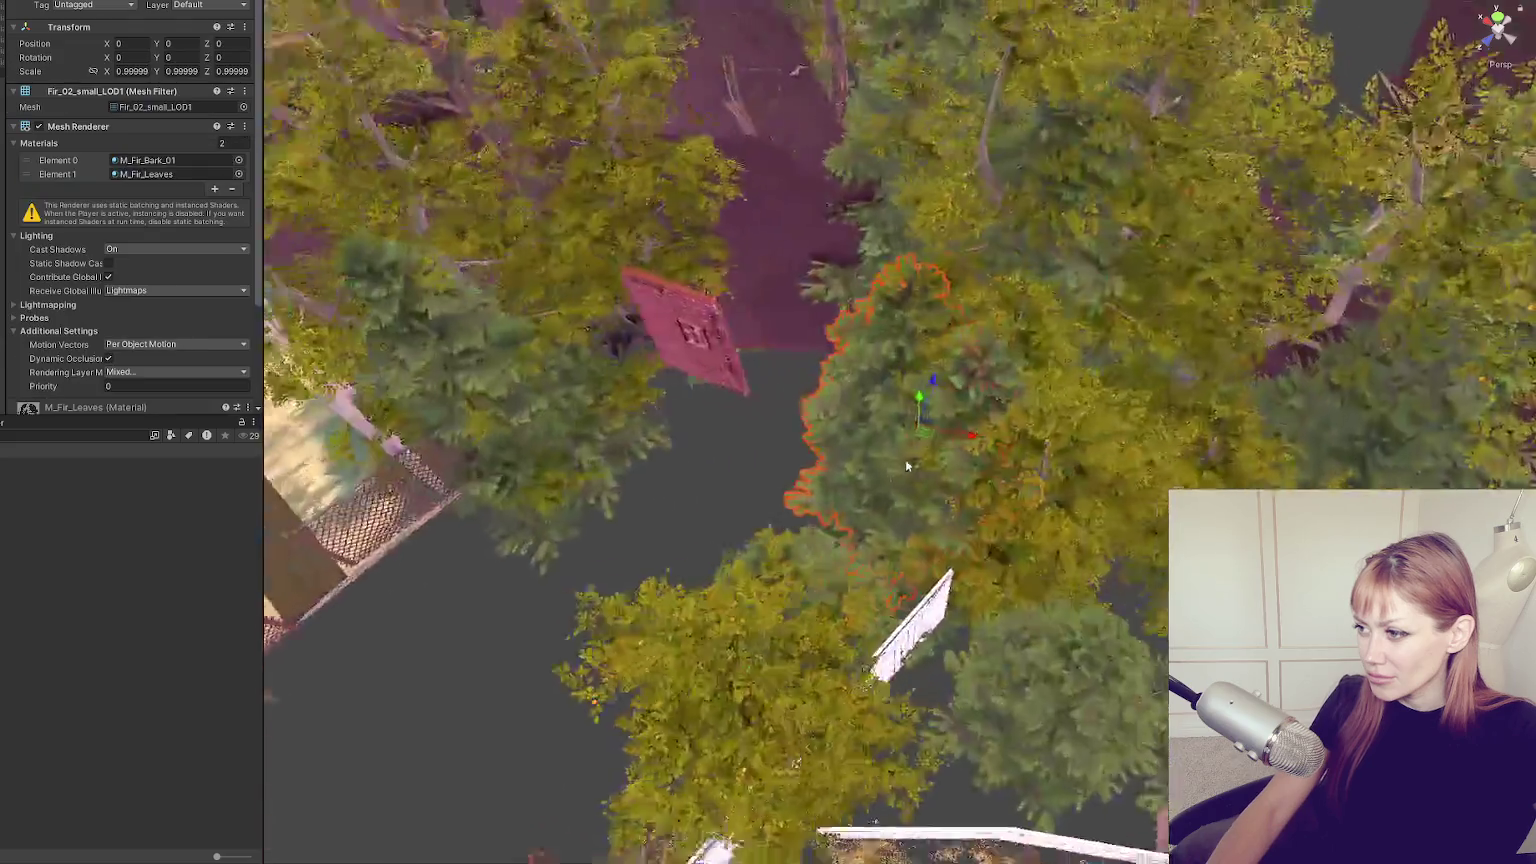
scroll(885, 360, down, 5)
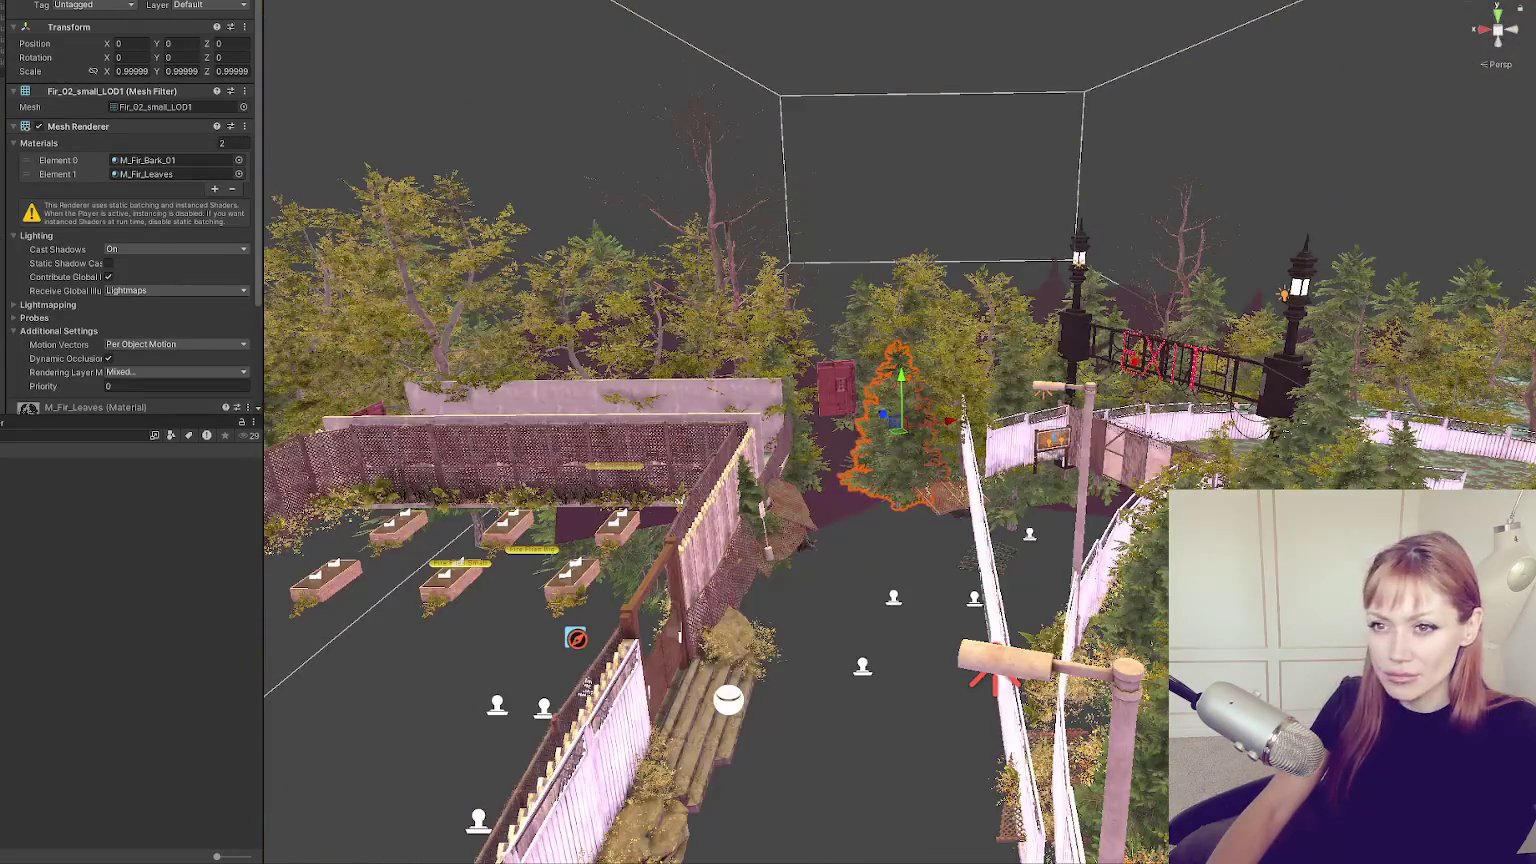
Reframe the level on the terrain and orbit down onto the checkerboard yard.
click(886, 300)
key(f)
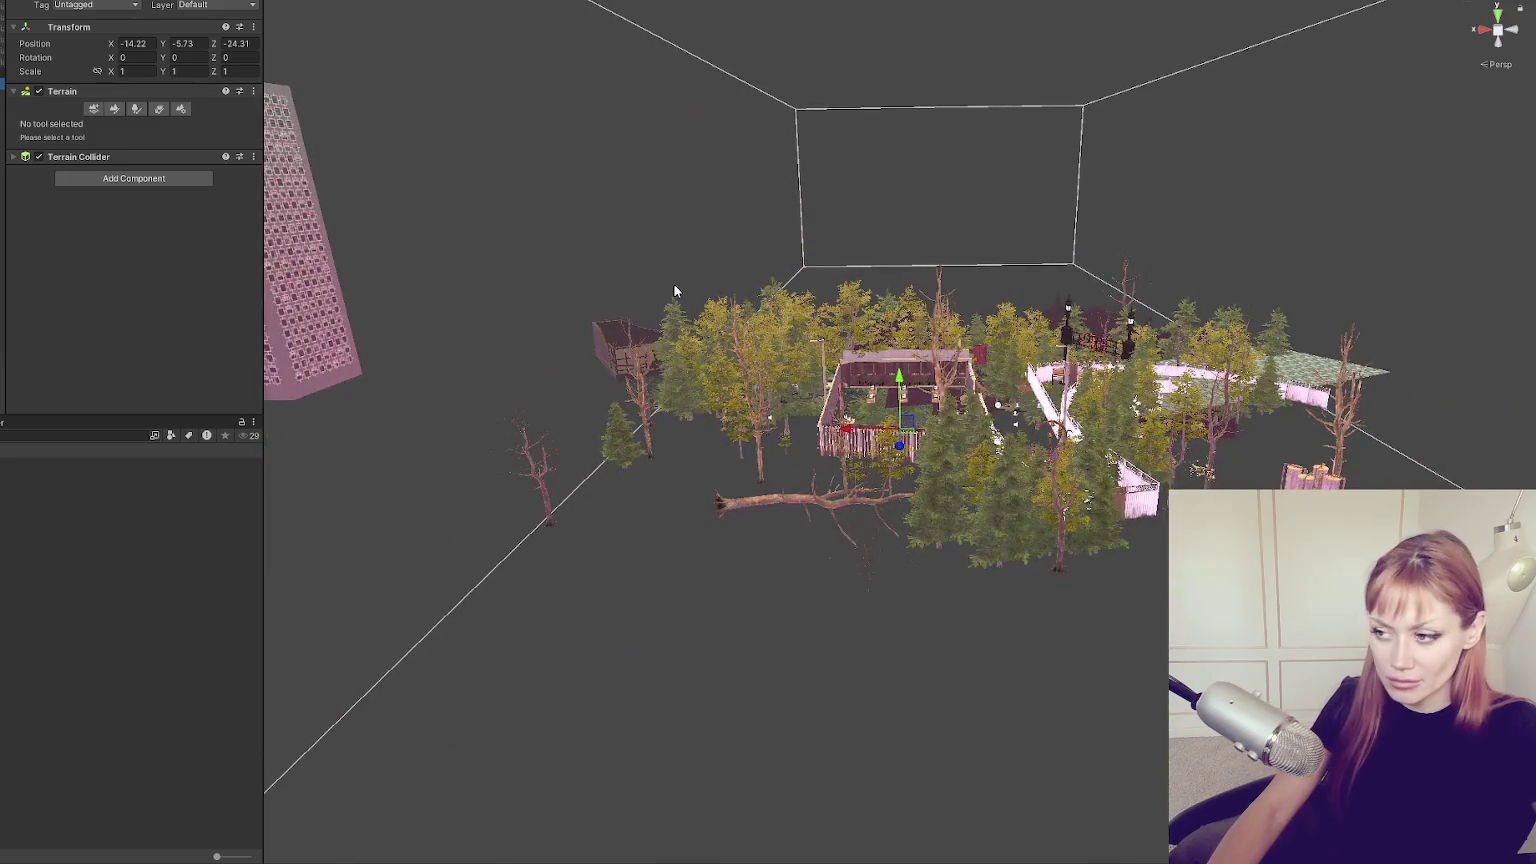
mouse_move(675, 284)
mouse_down()
mouse_move(875, 375)
mouse_move(815, 430)
mouse_up()
Delete the green puddle decal below the yard gate.
click(803, 437)
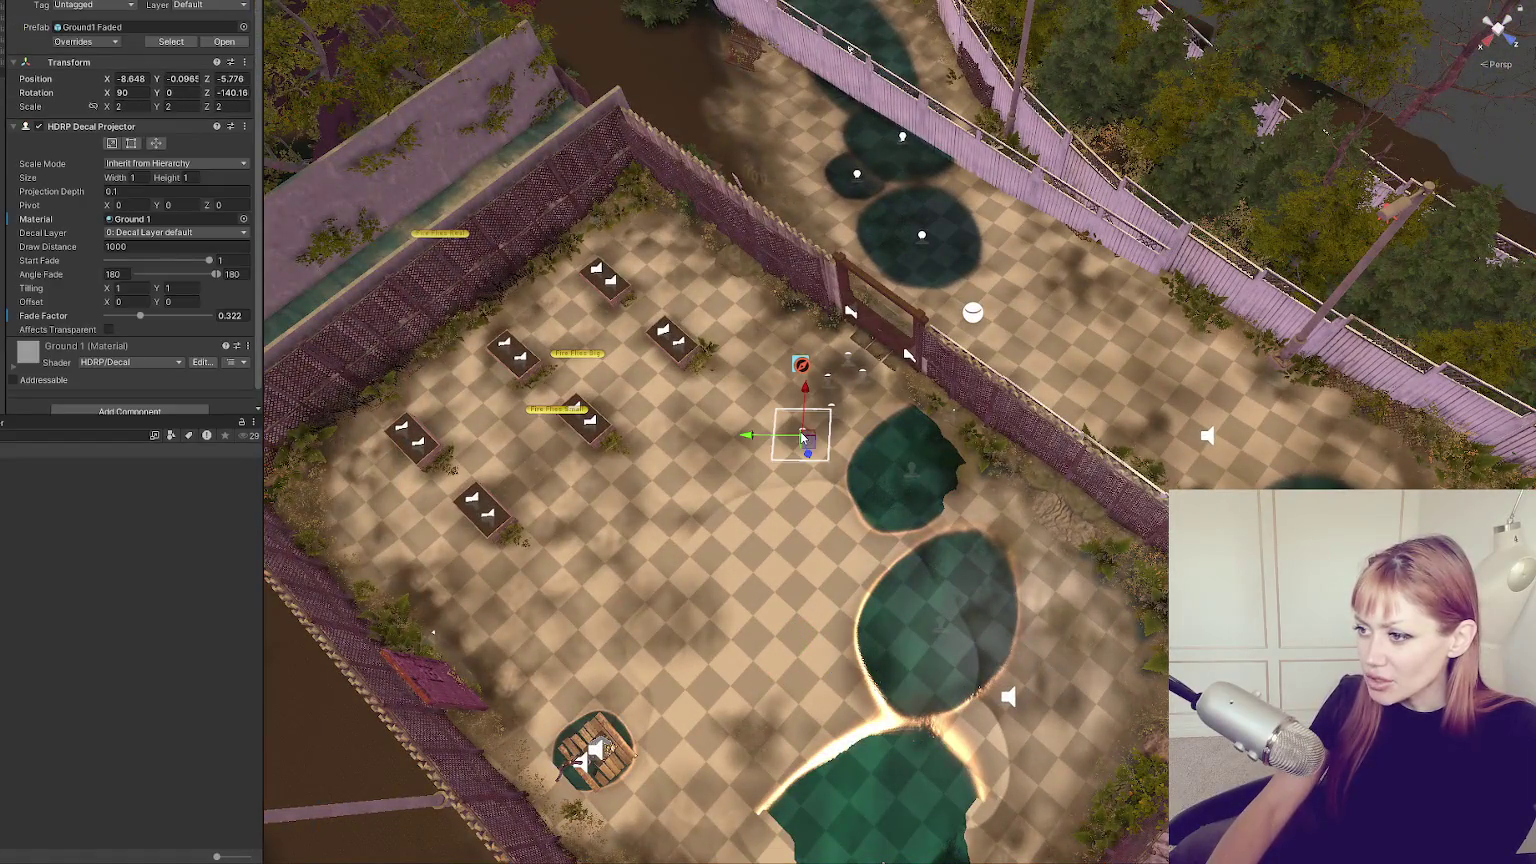
click(859, 380)
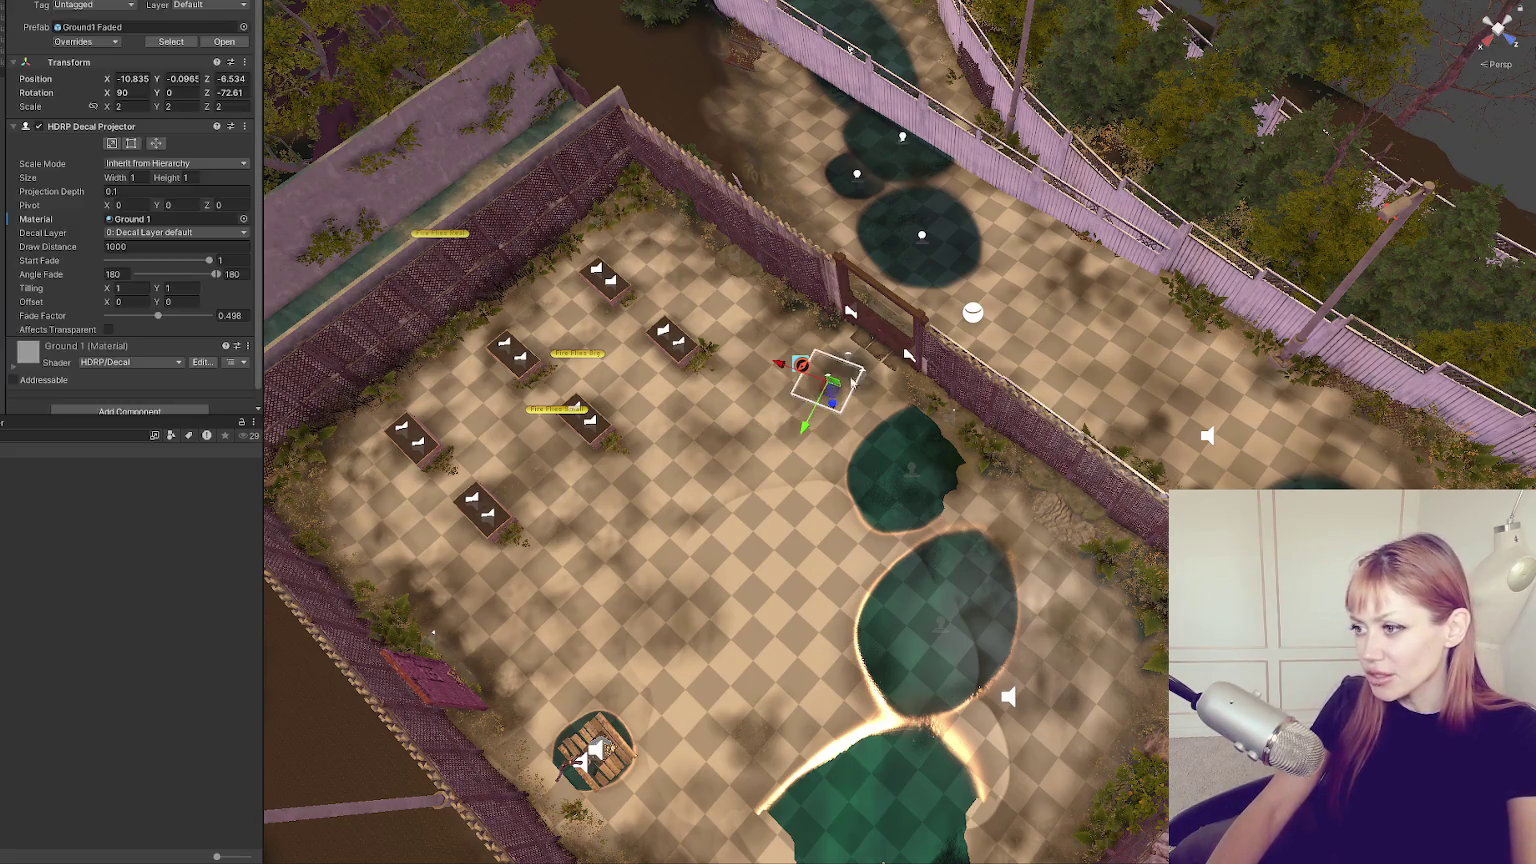
click(875, 459)
click(875, 458)
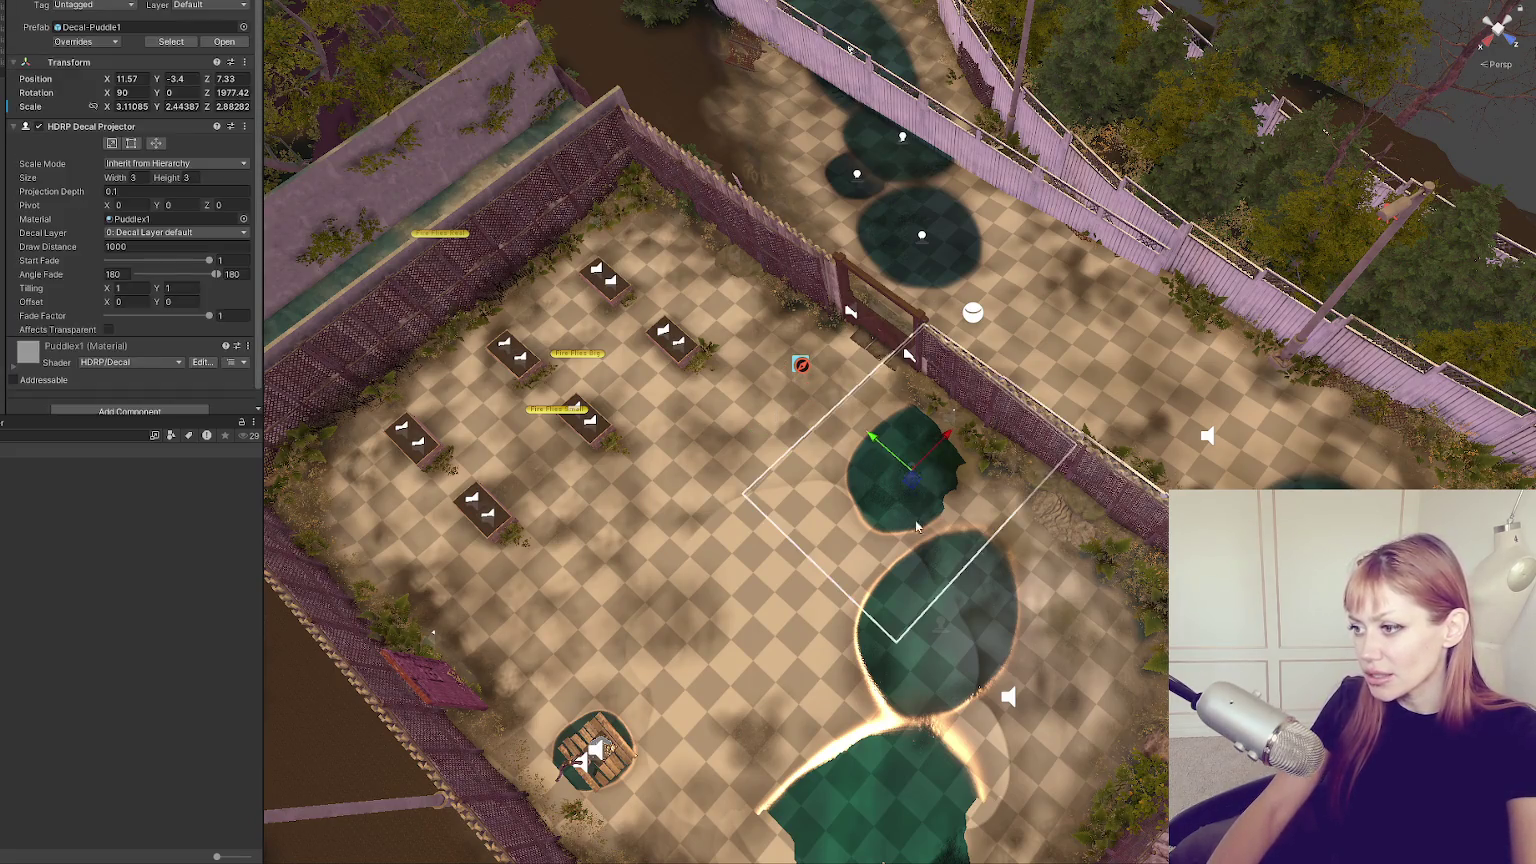
key(Delete)
Delete the large puddle decal on the courtyard floor.
click(993, 702)
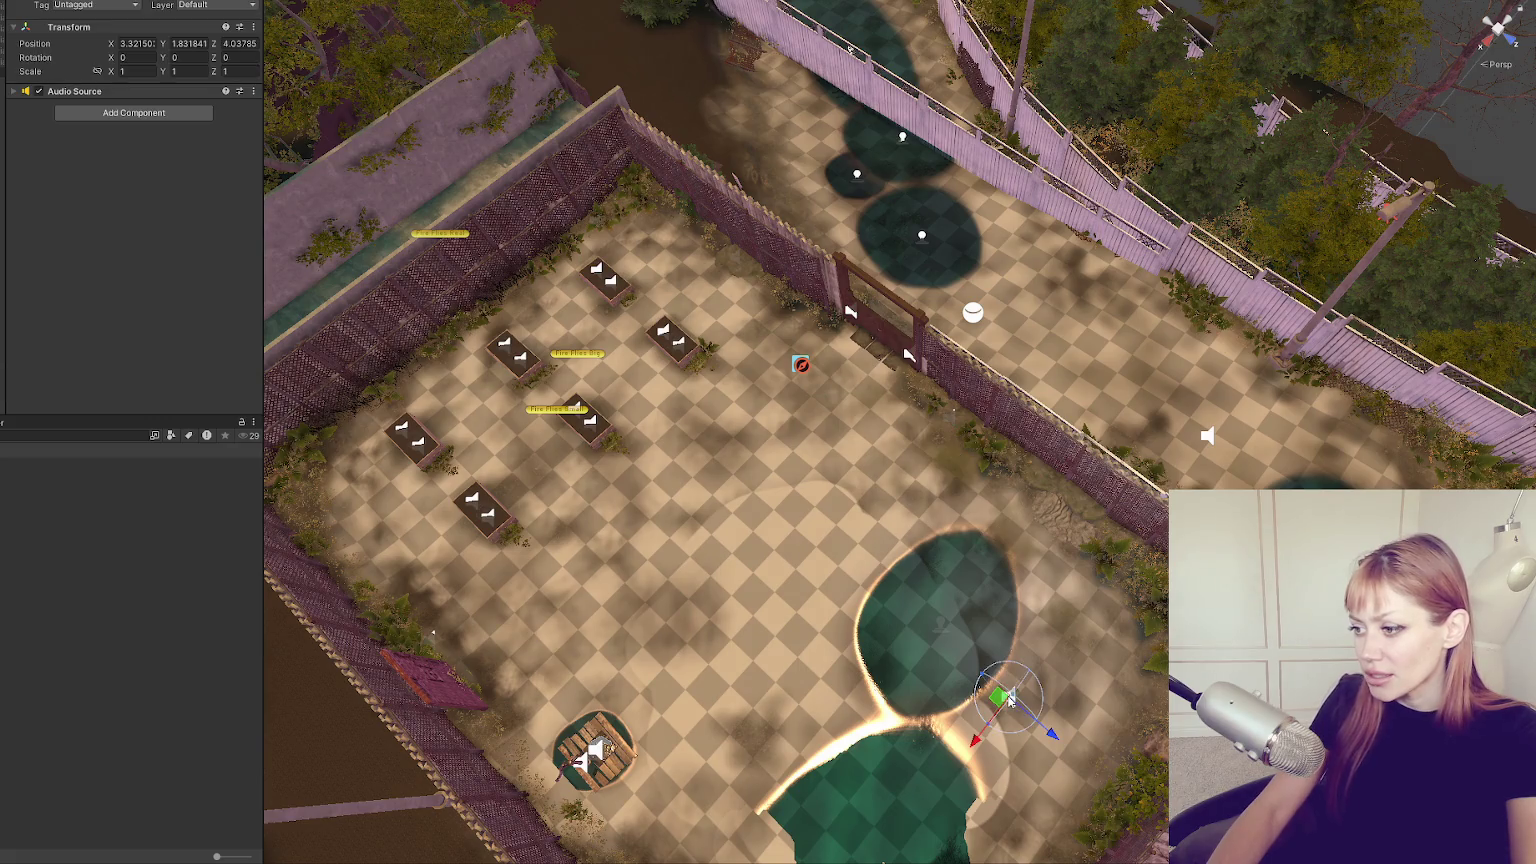
click(940, 628)
scroll(940, 634, down, 5)
scroll(934, 650, up, 5)
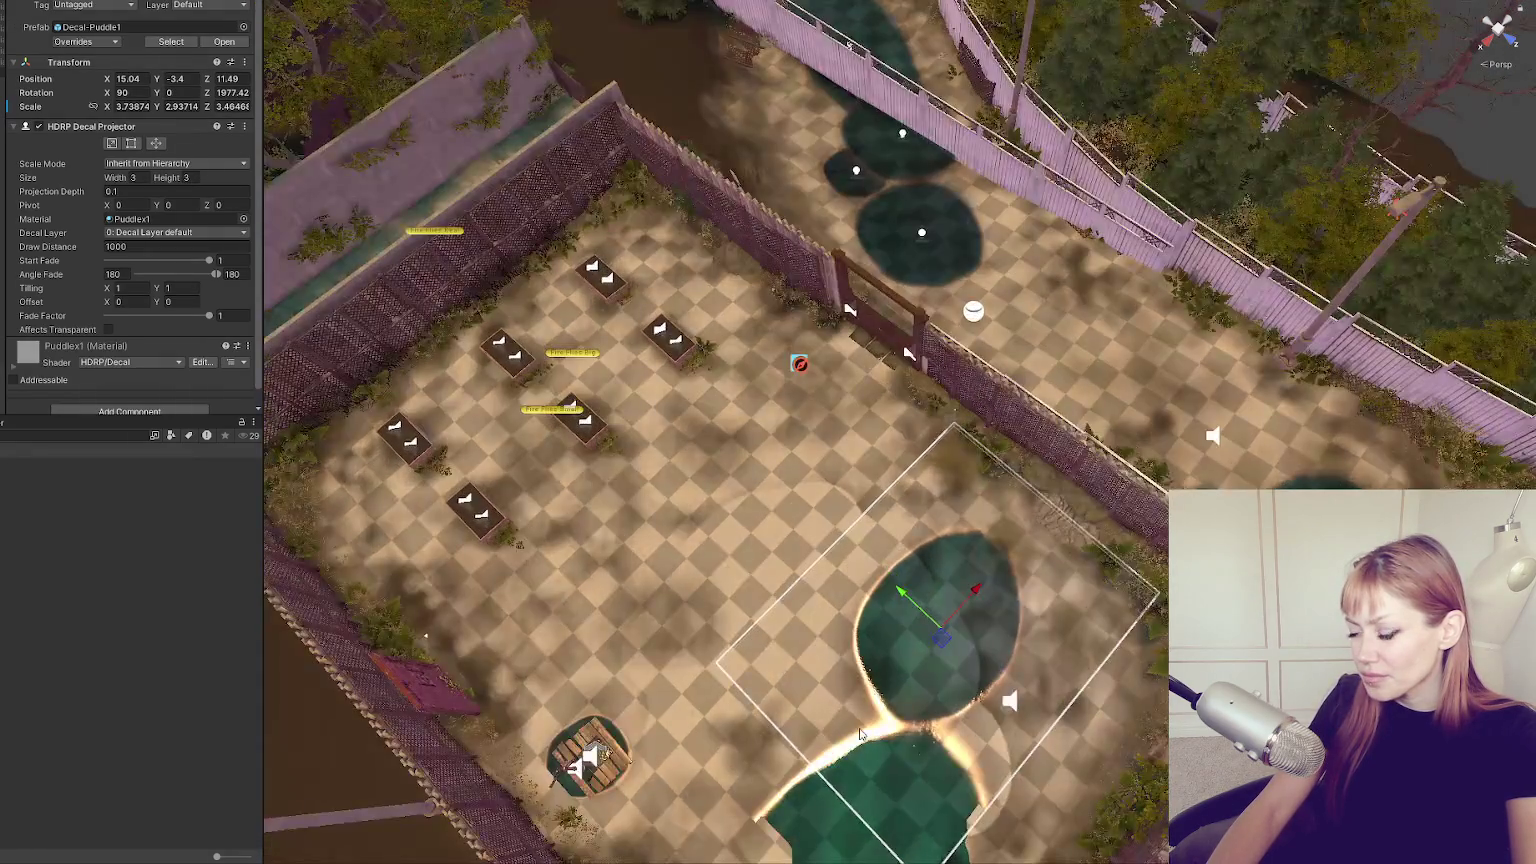
drag(932, 655, 462, 475)
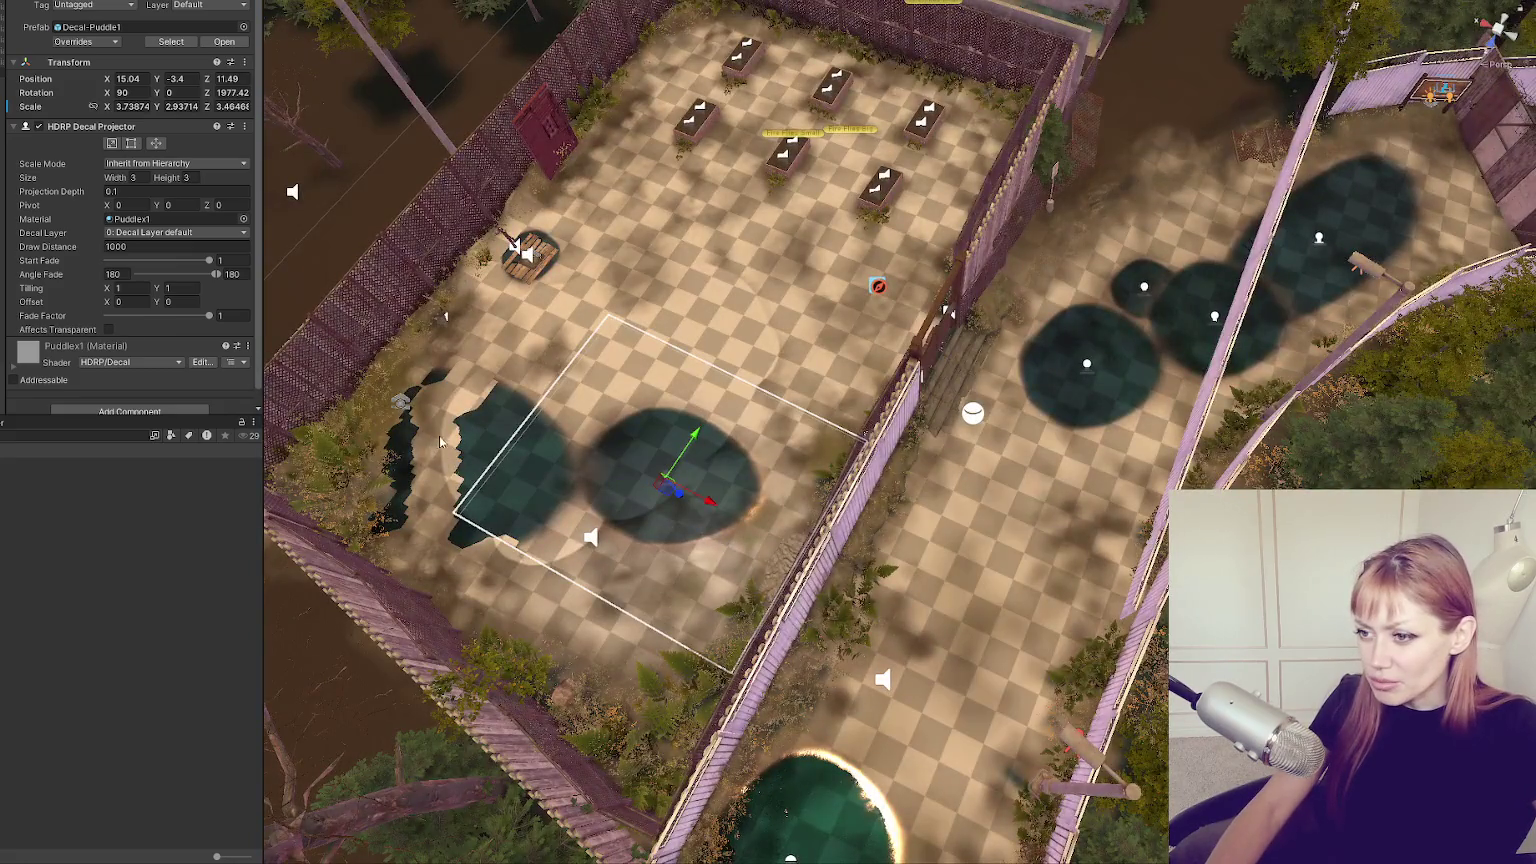
scroll(621, 450, up, 5)
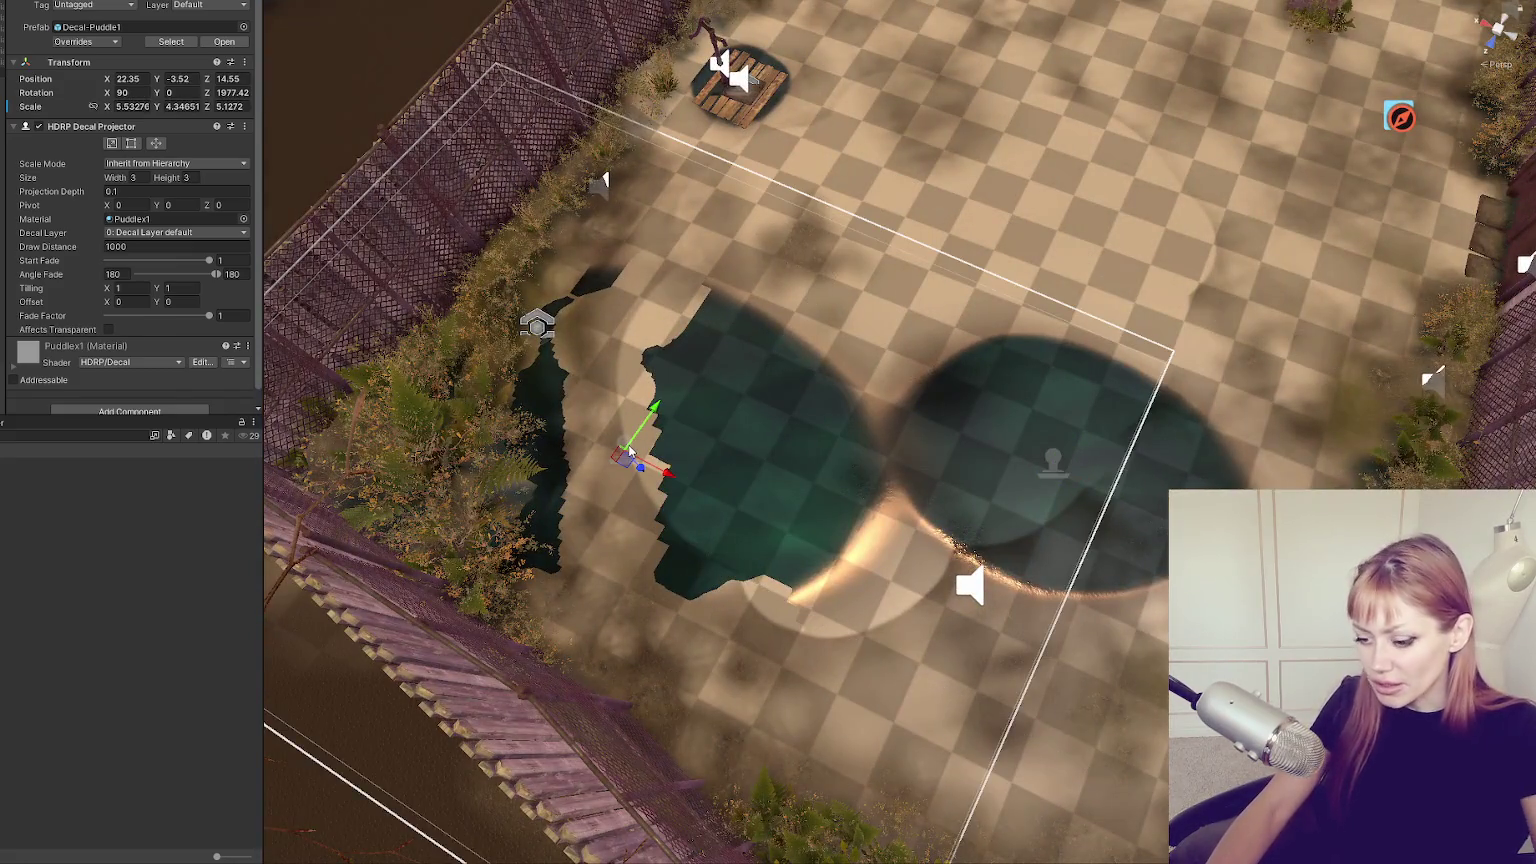
key(Delete)
From the gate side, delete the puddle decal by the fence post.
scroll(627, 444, down, 5)
scroll(826, 530, up, 2)
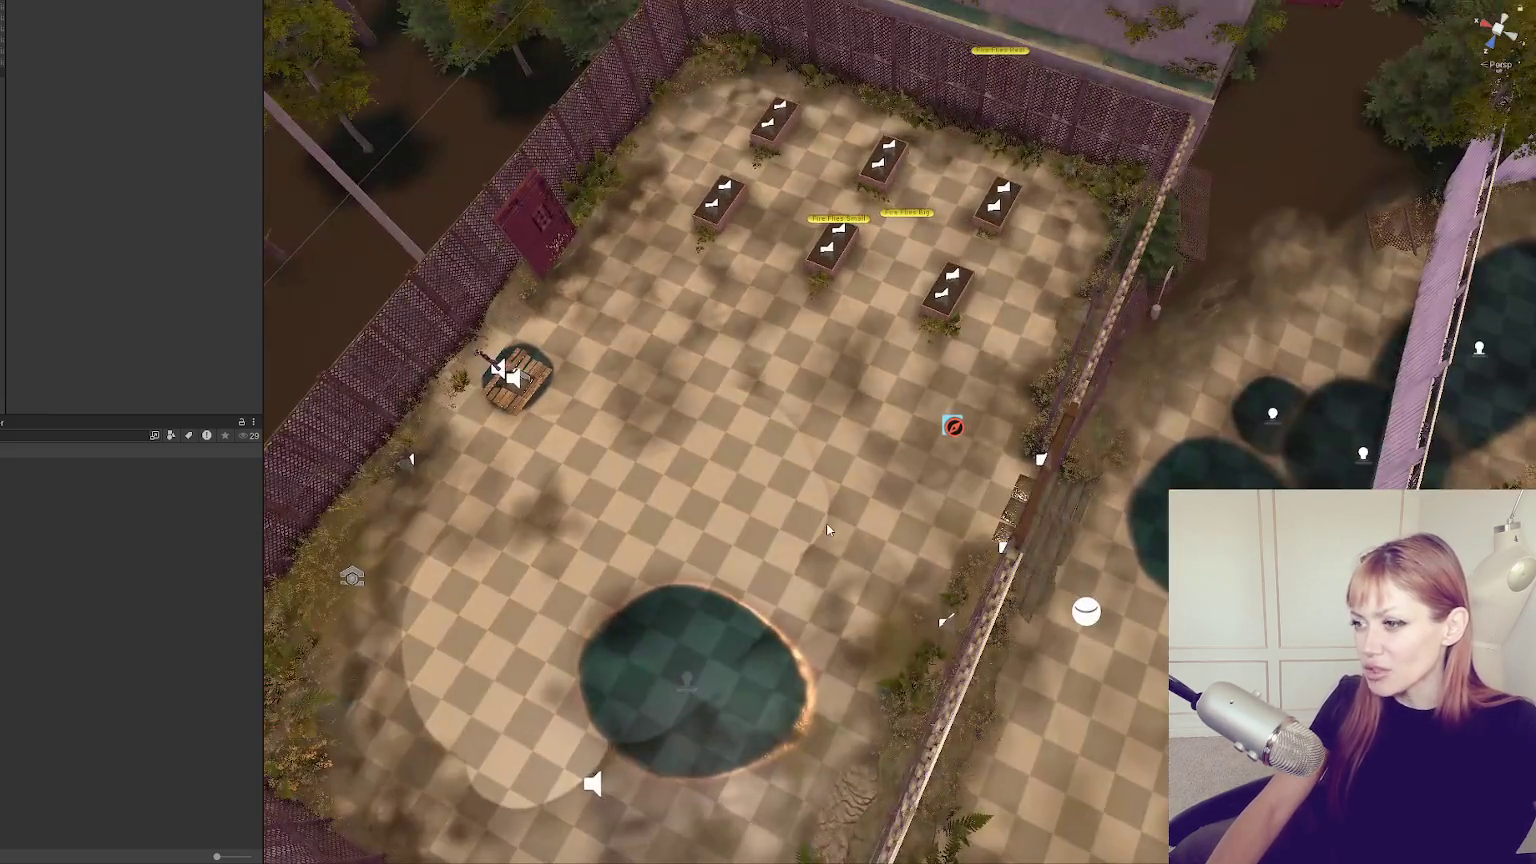
drag(1128, 356, 1057, 185)
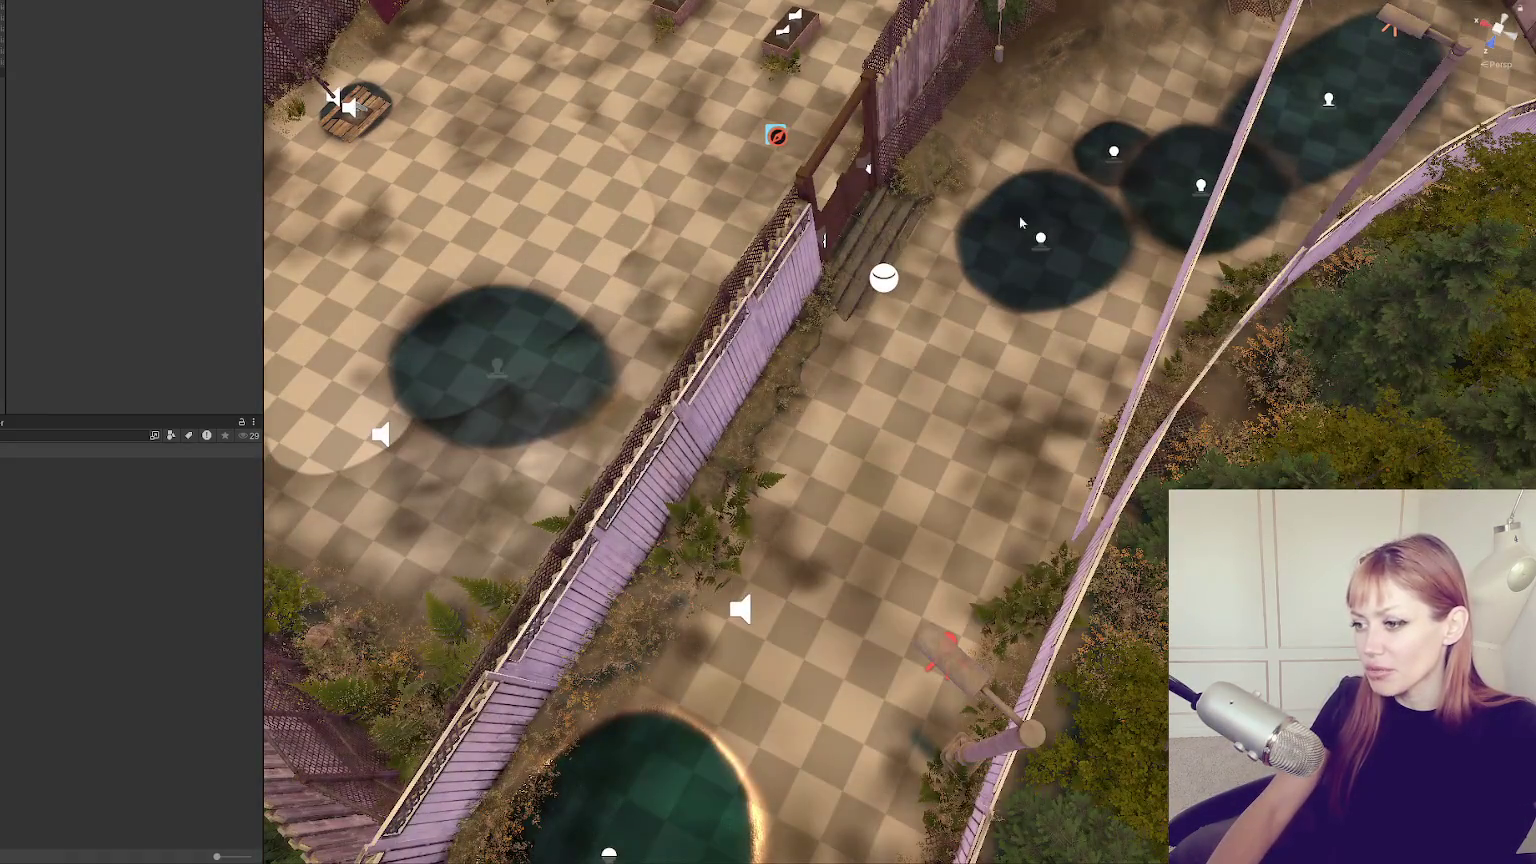
mouse_move(1285, 55)
mouse_down()
mouse_move(600, 220)
mouse_move(460, 271)
mouse_up()
click(1002, 483)
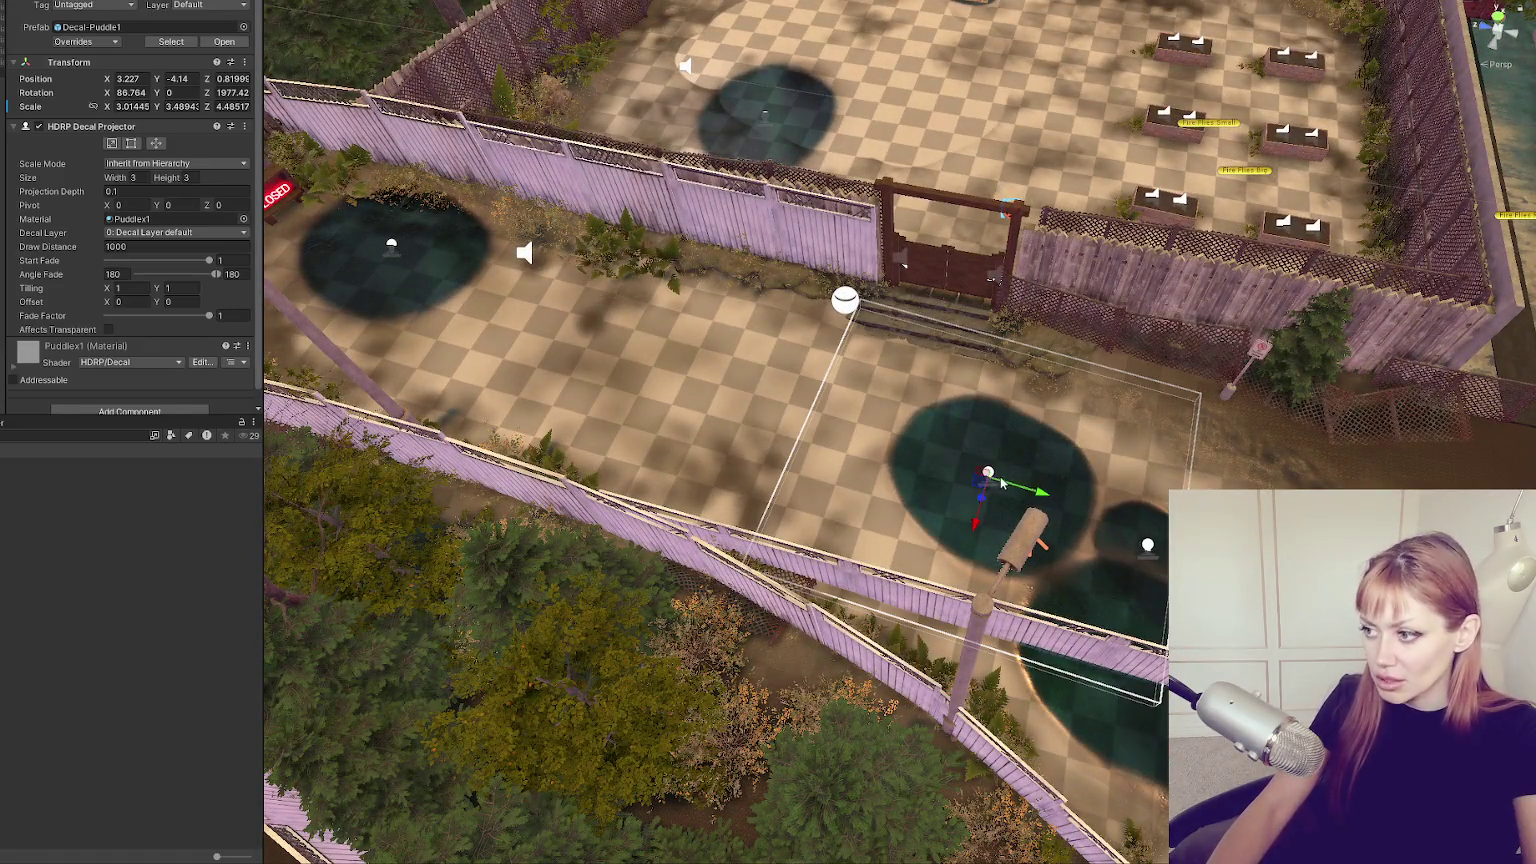
click(1160, 563)
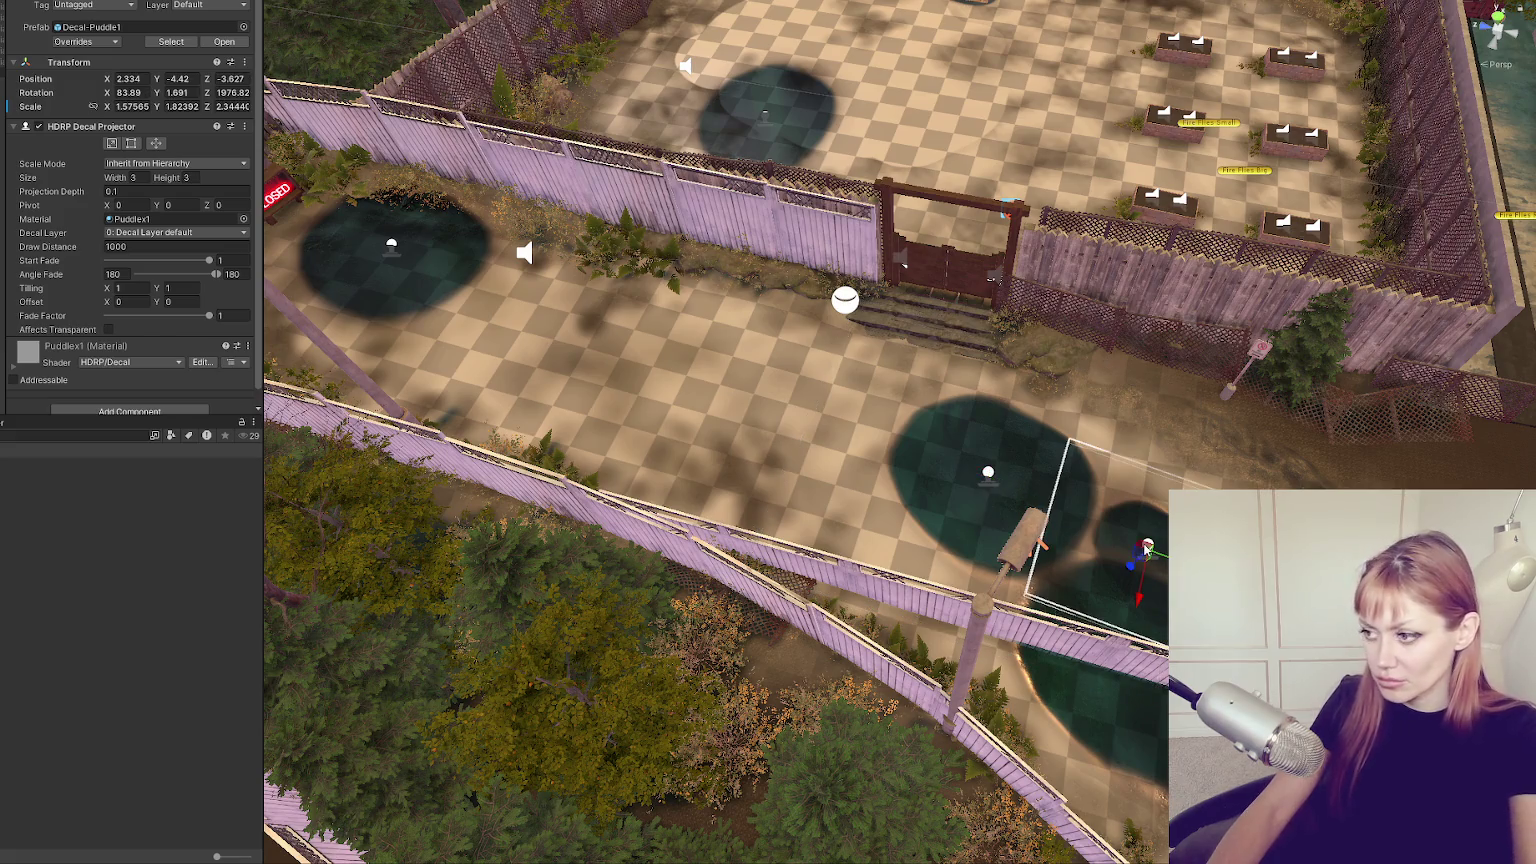
click(981, 474)
key(Delete)
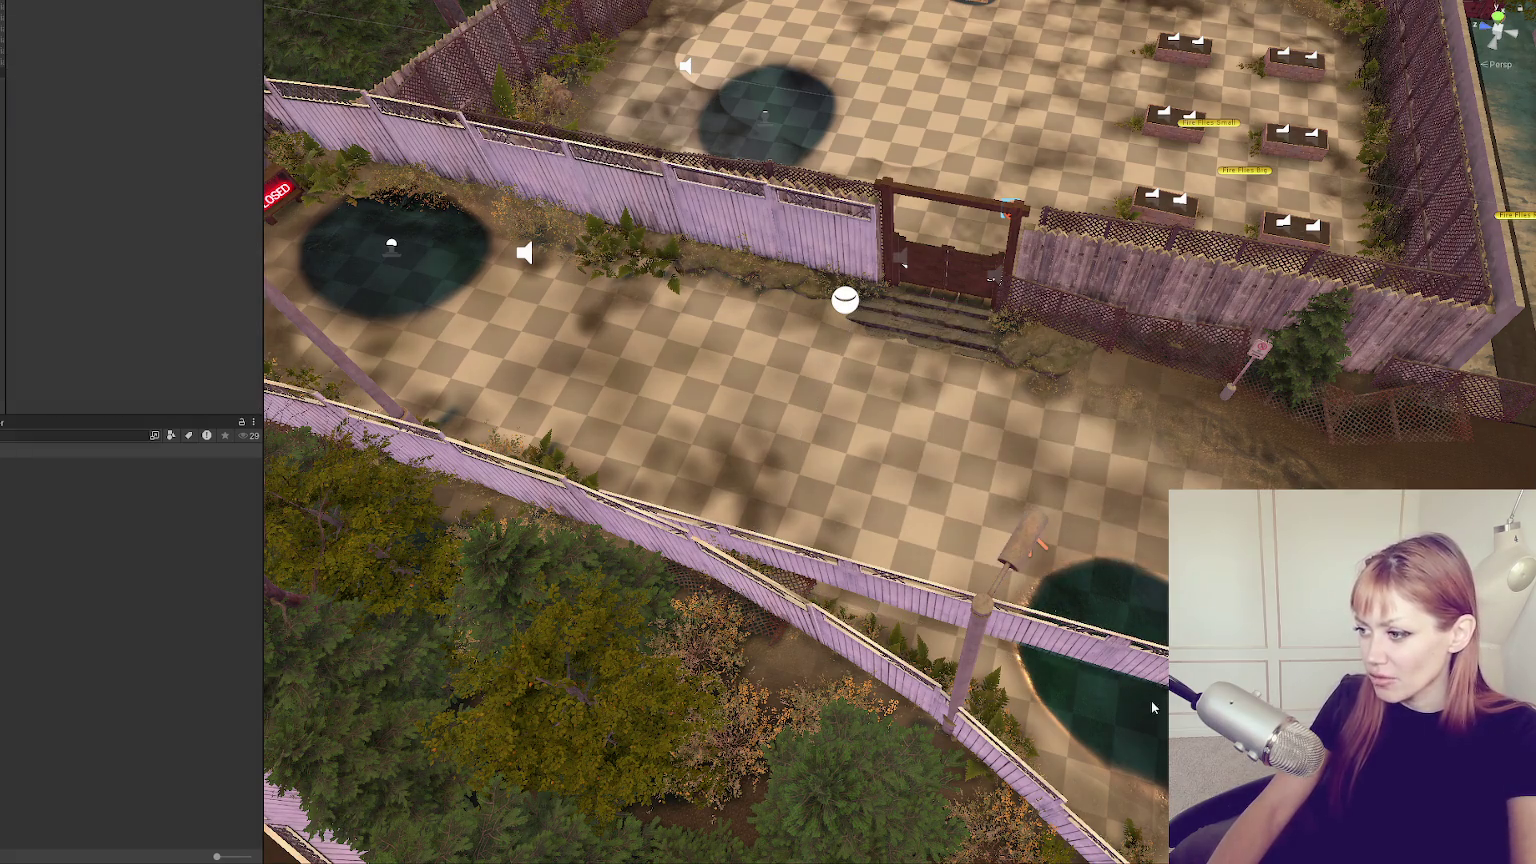
Frame the fence lattice and check the remaining courtyard puddle decal at an angle.
click(1150, 695)
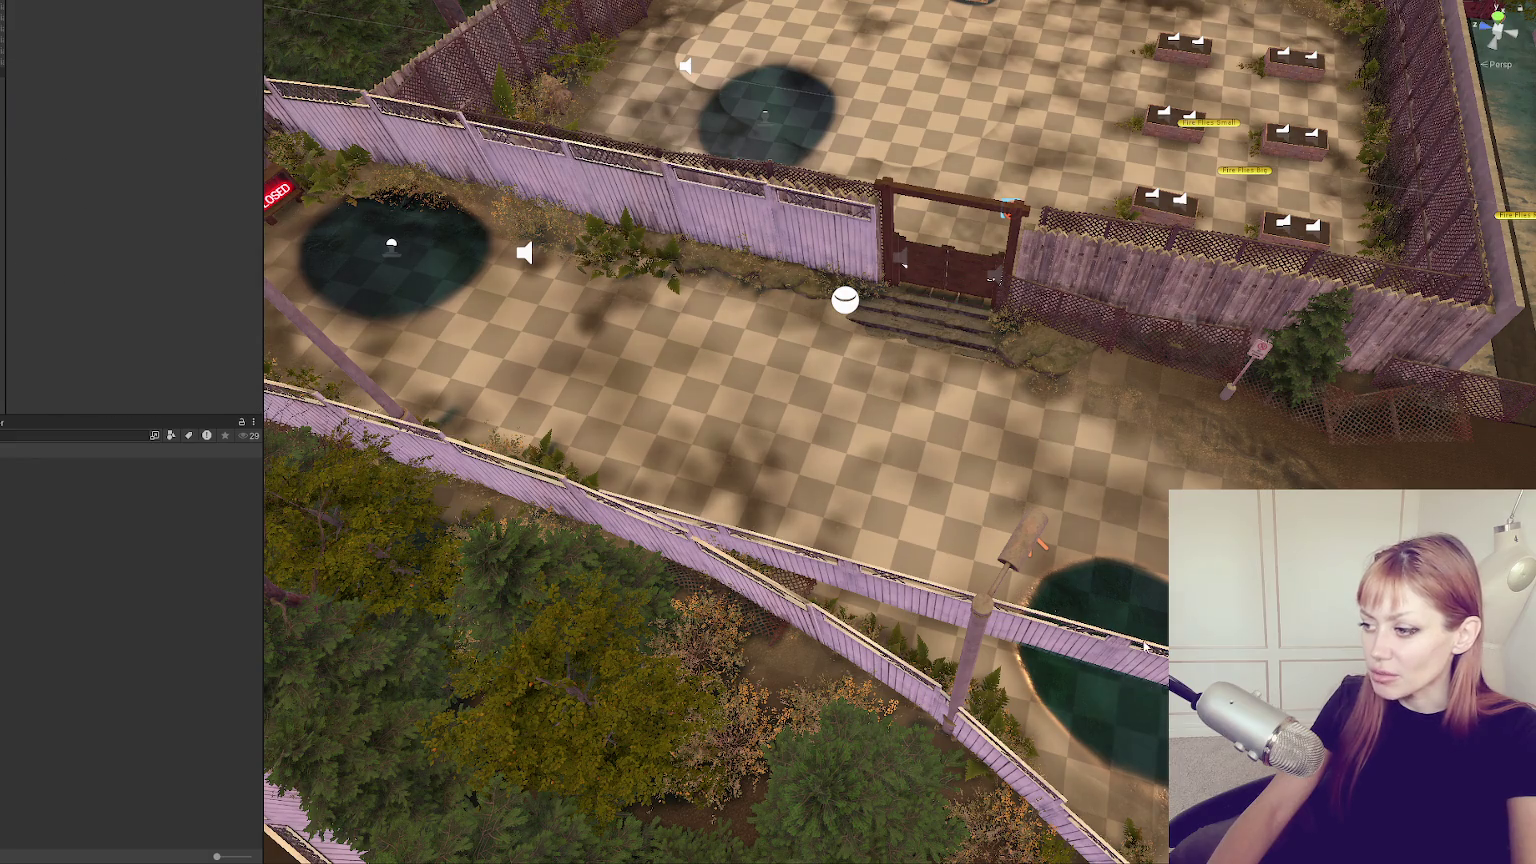
click(1148, 649)
key(f)
scroll(925, 627, down, 5)
click(925, 628)
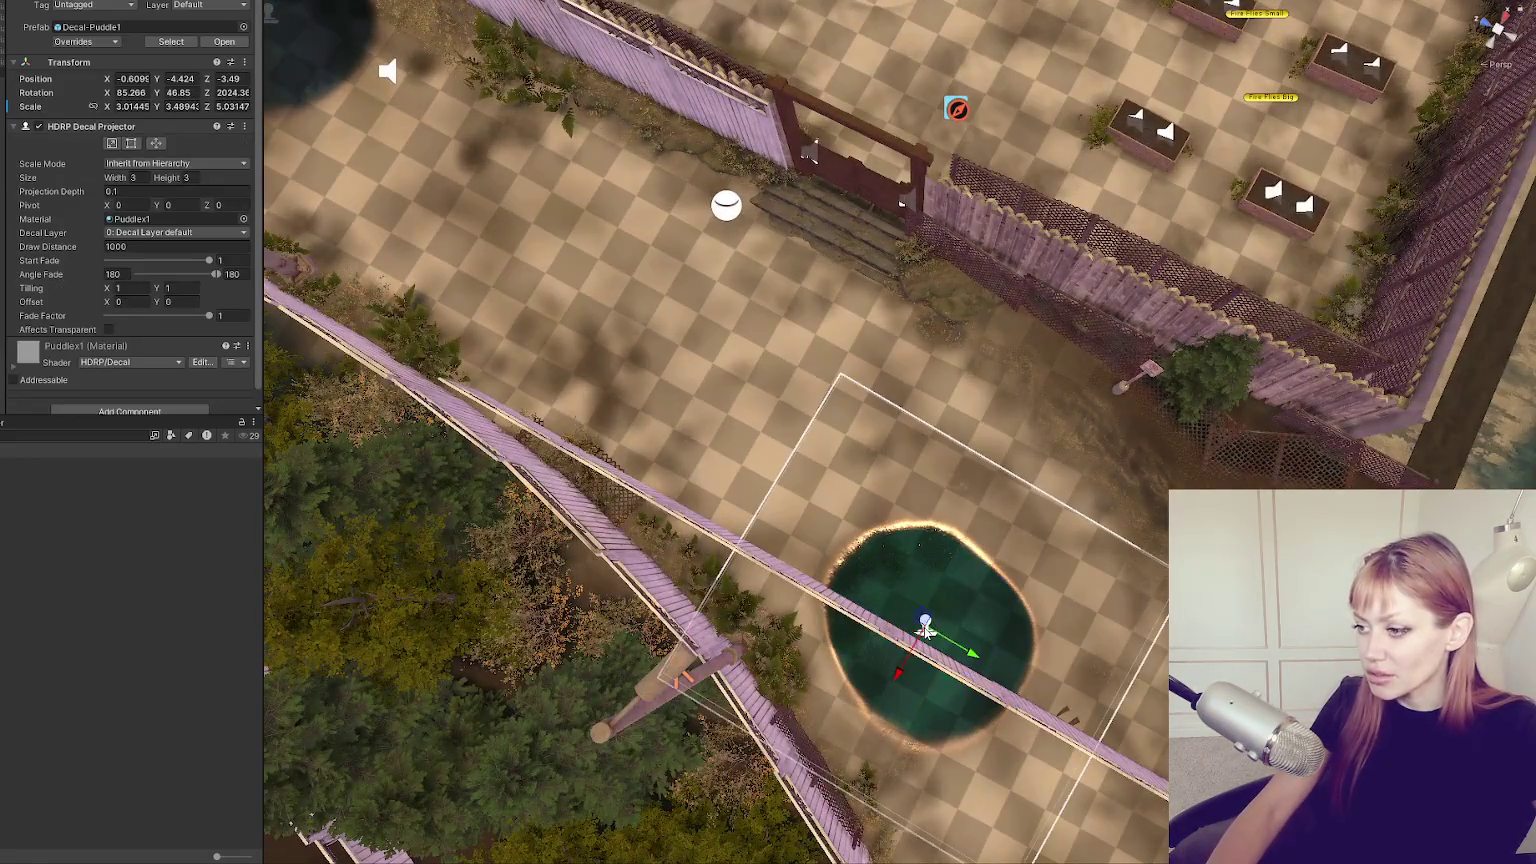
drag(1042, 581, 647, 447)
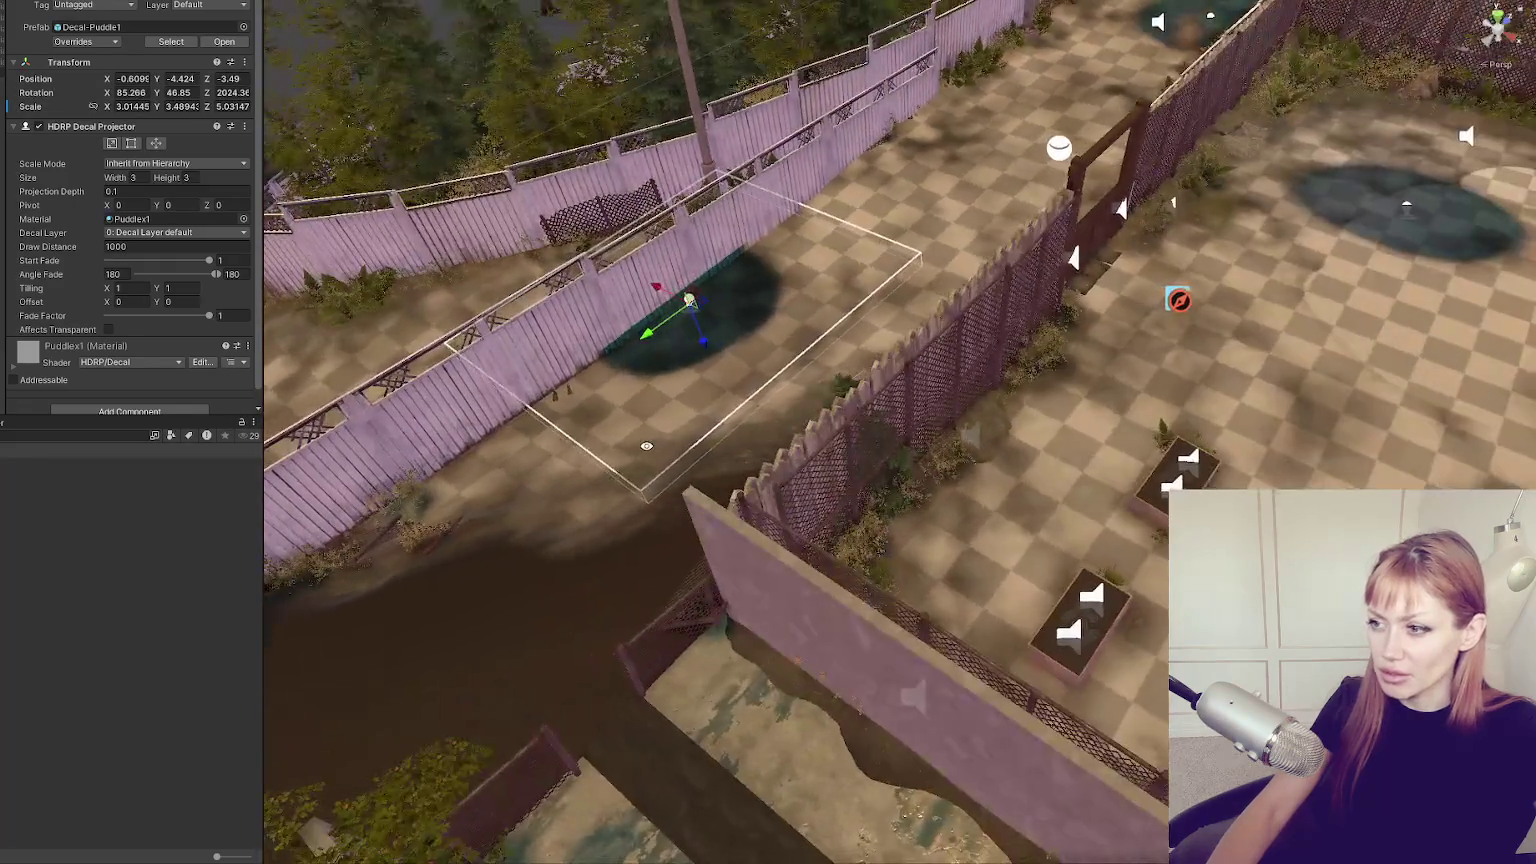
click(647, 447)
mouse_move(479, 458)
mouse_down()
mouse_move(832, 500)
mouse_move(883, 175)
mouse_up()
Select the whole wooden gate assembly under the EXIT arch and delete it.
click(883, 174)
key(f)
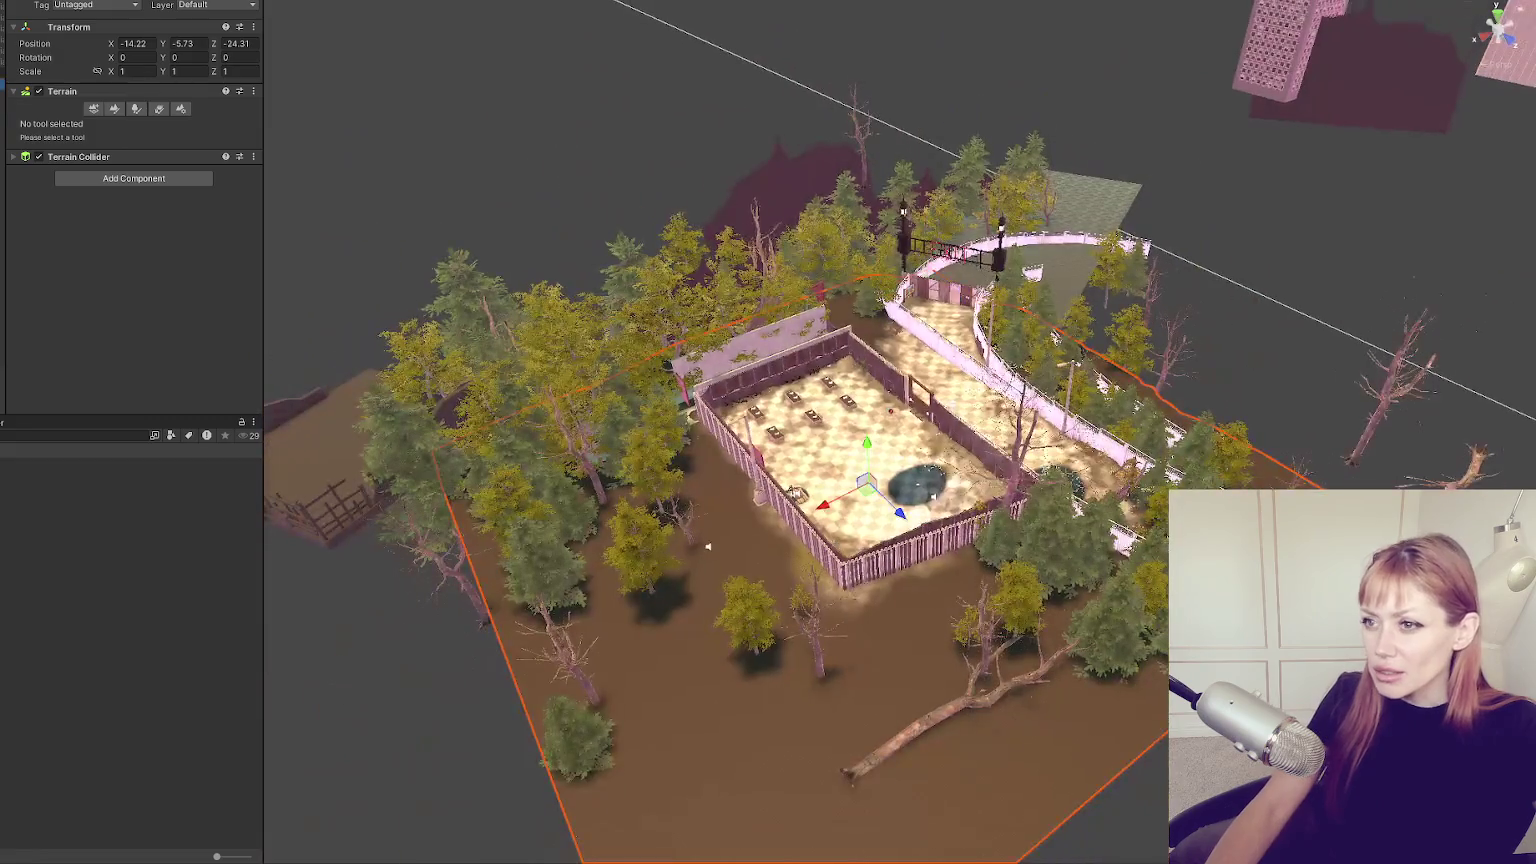
drag(886, 410, 700, 490)
scroll(627, 528, up, 5)
click(1000, 184)
key(f)
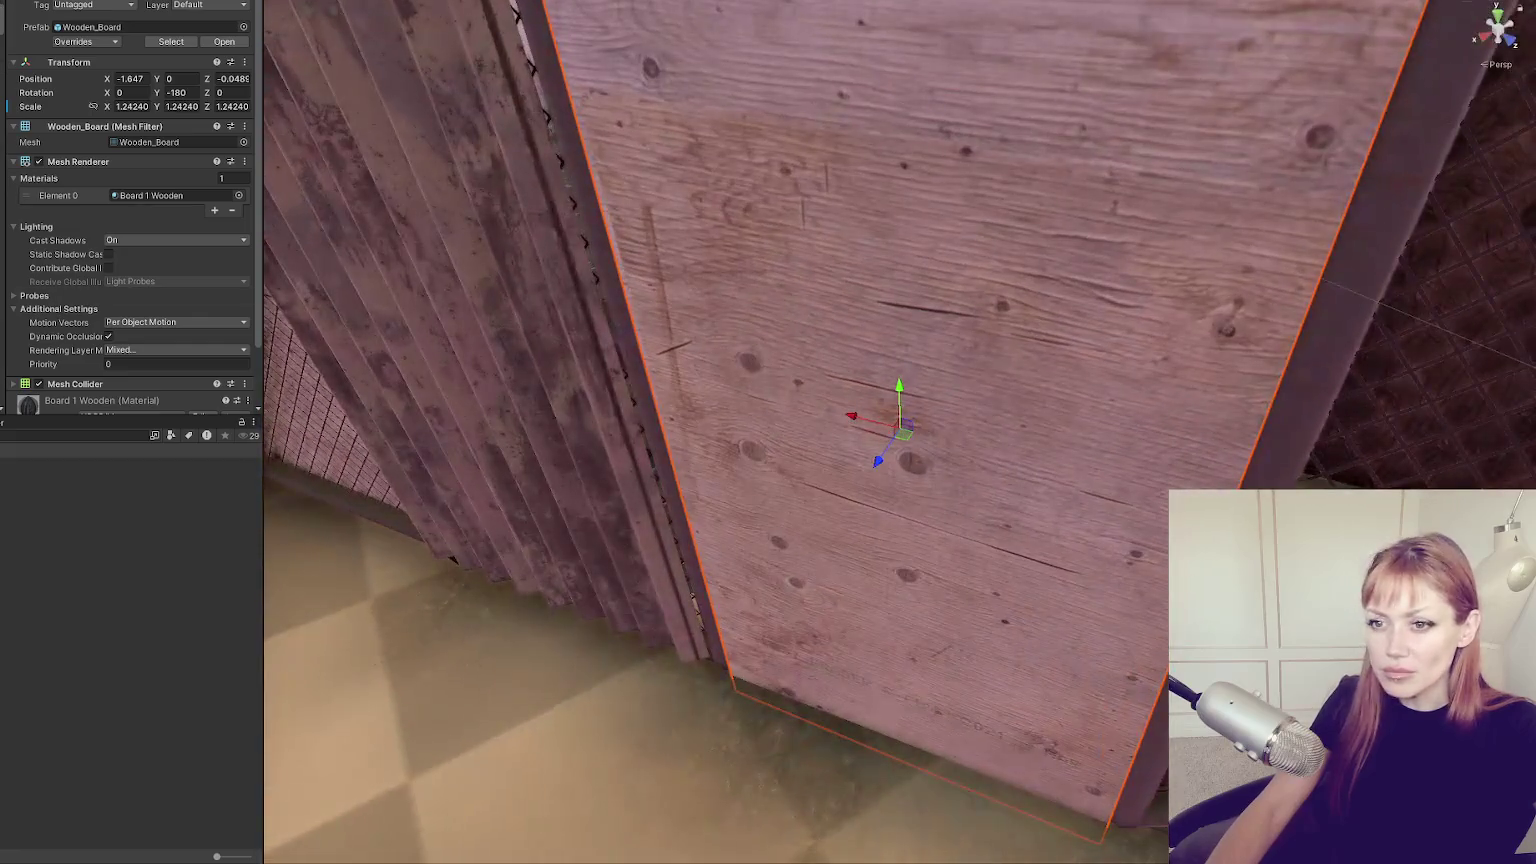
click(742, 319)
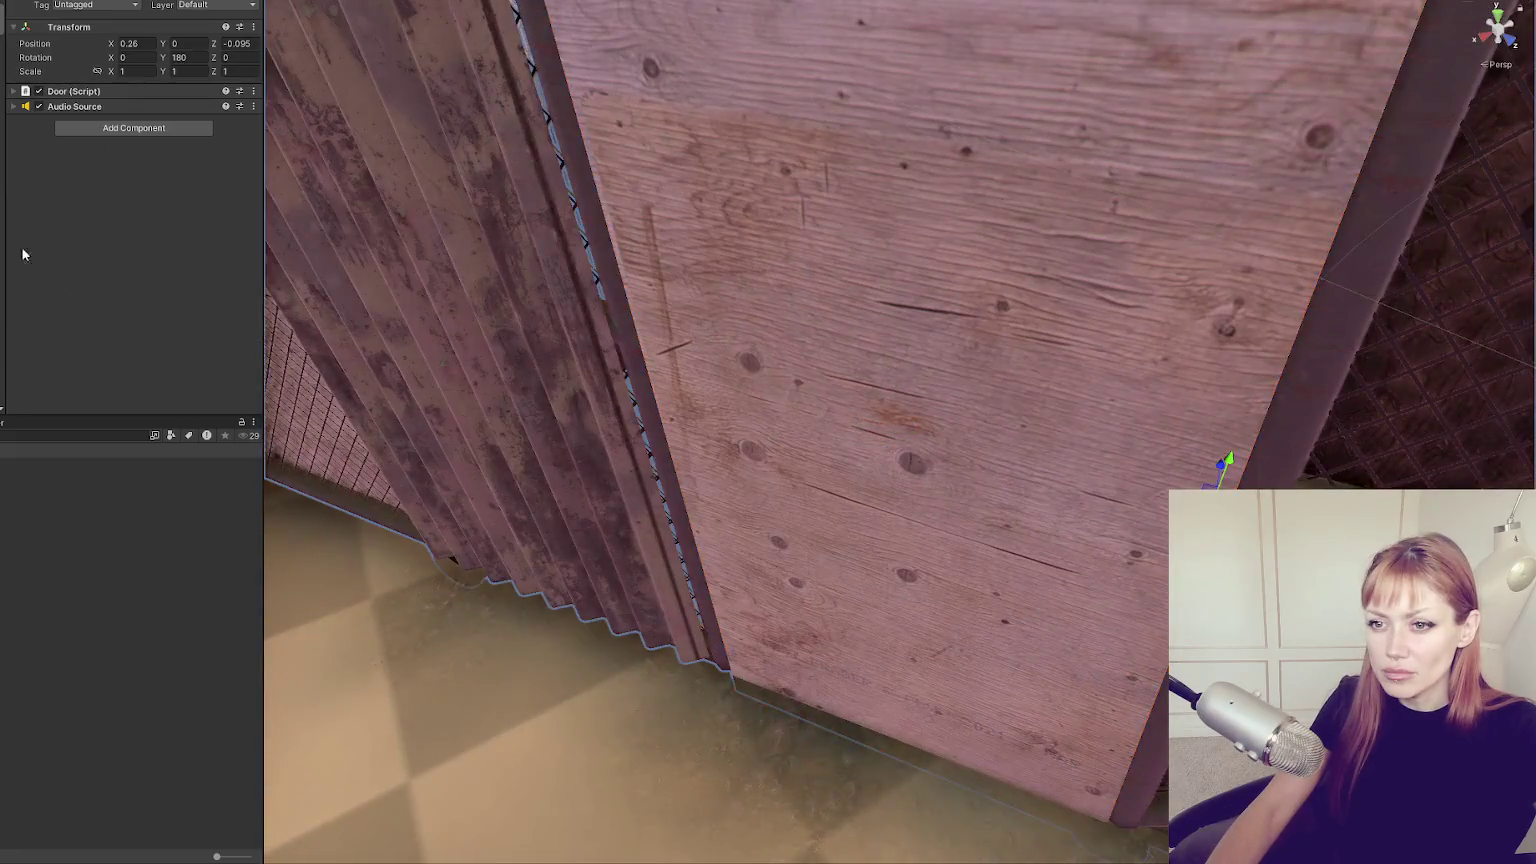
scroll(741, 319, down, 10)
click(962, 449)
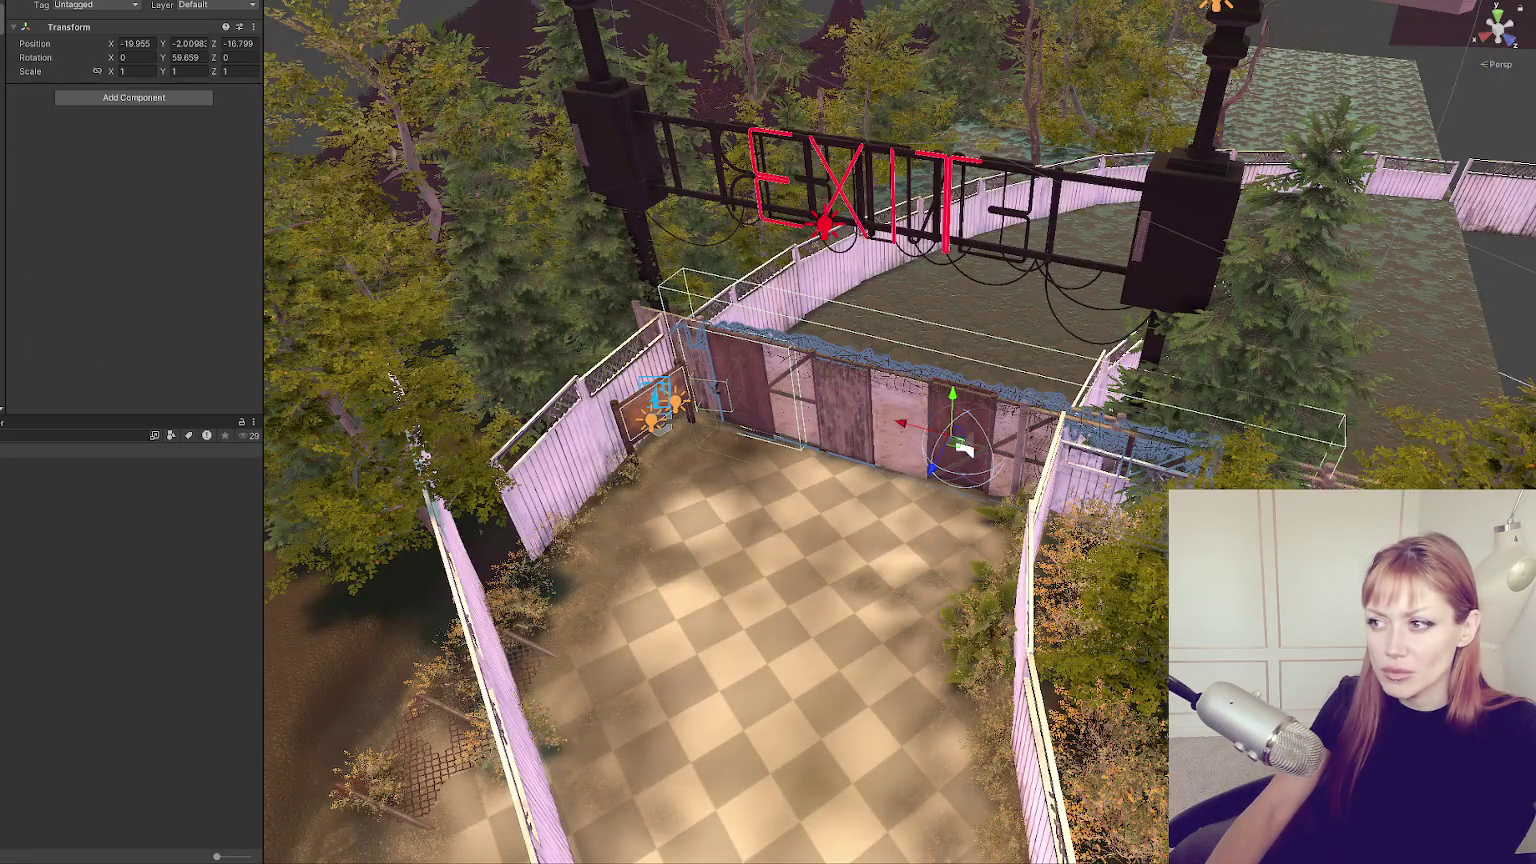
key(alt+shift+a)
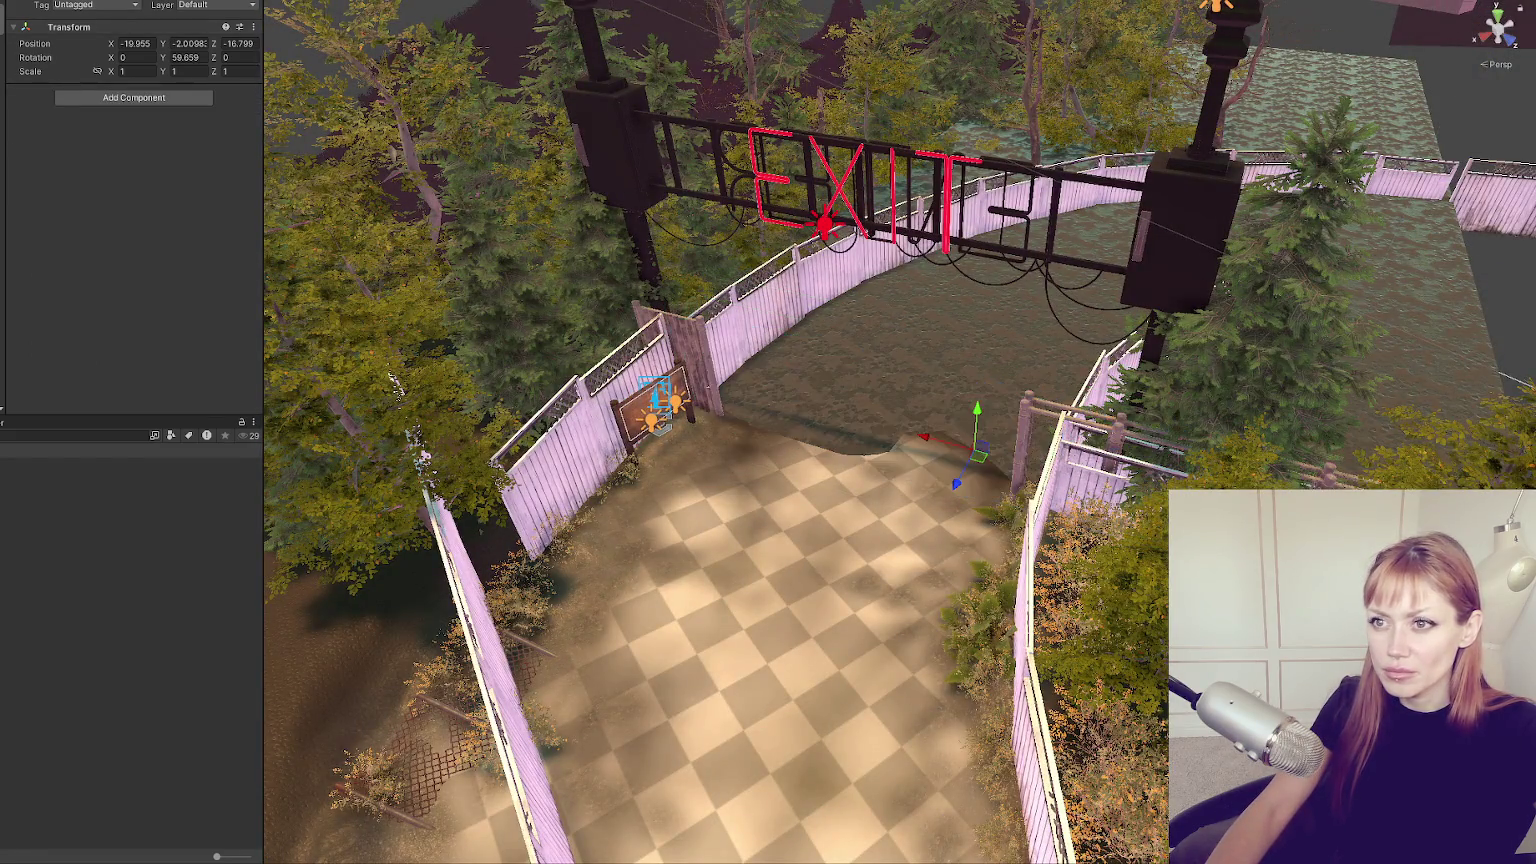
click(643, 160)
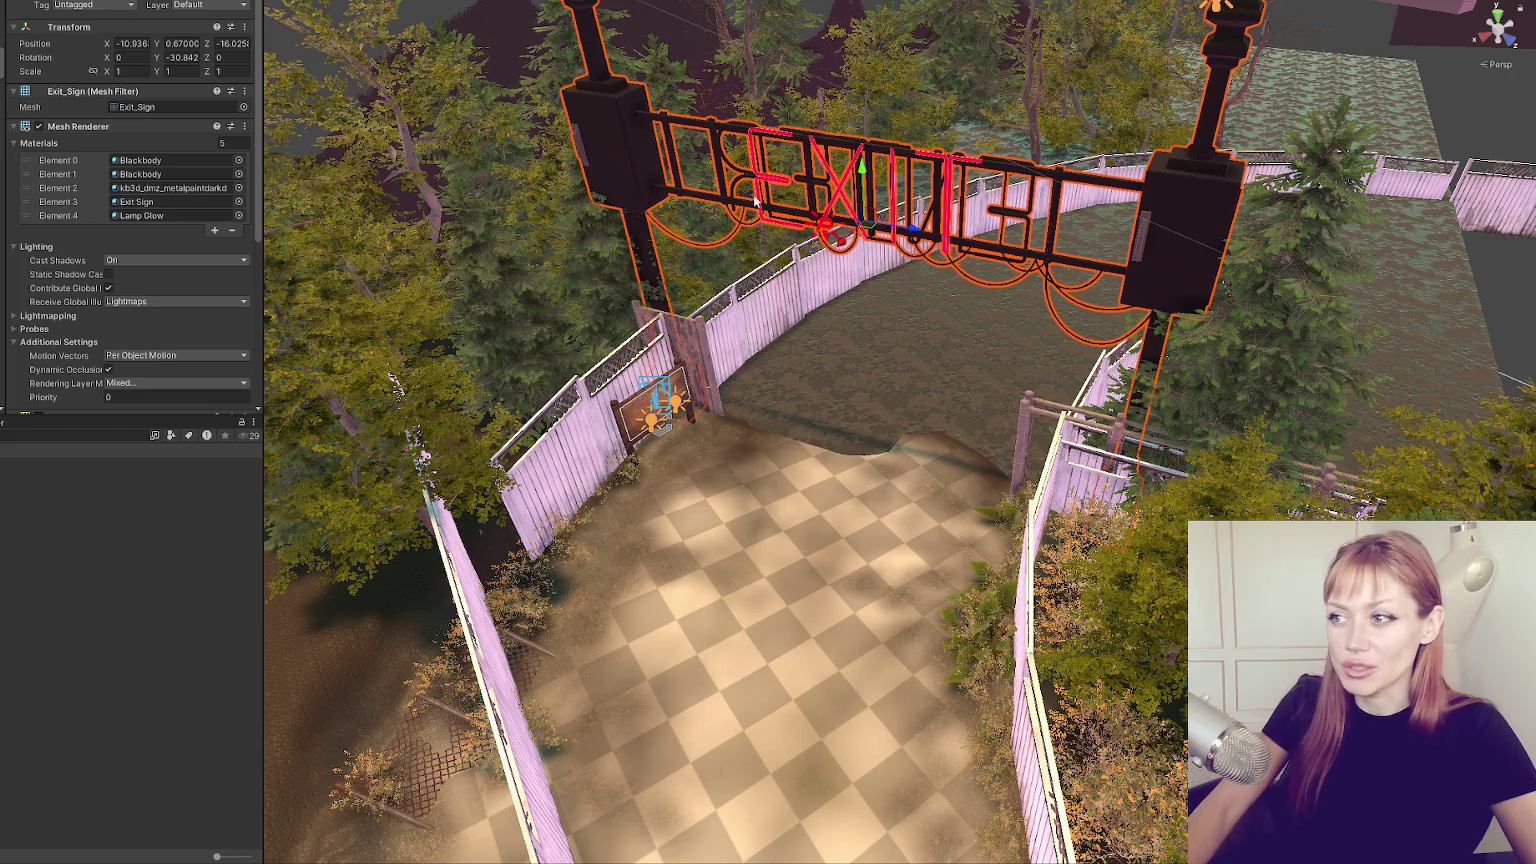
Select the EXIT sign arch and delete it.
click(631, 174)
click(614, 112)
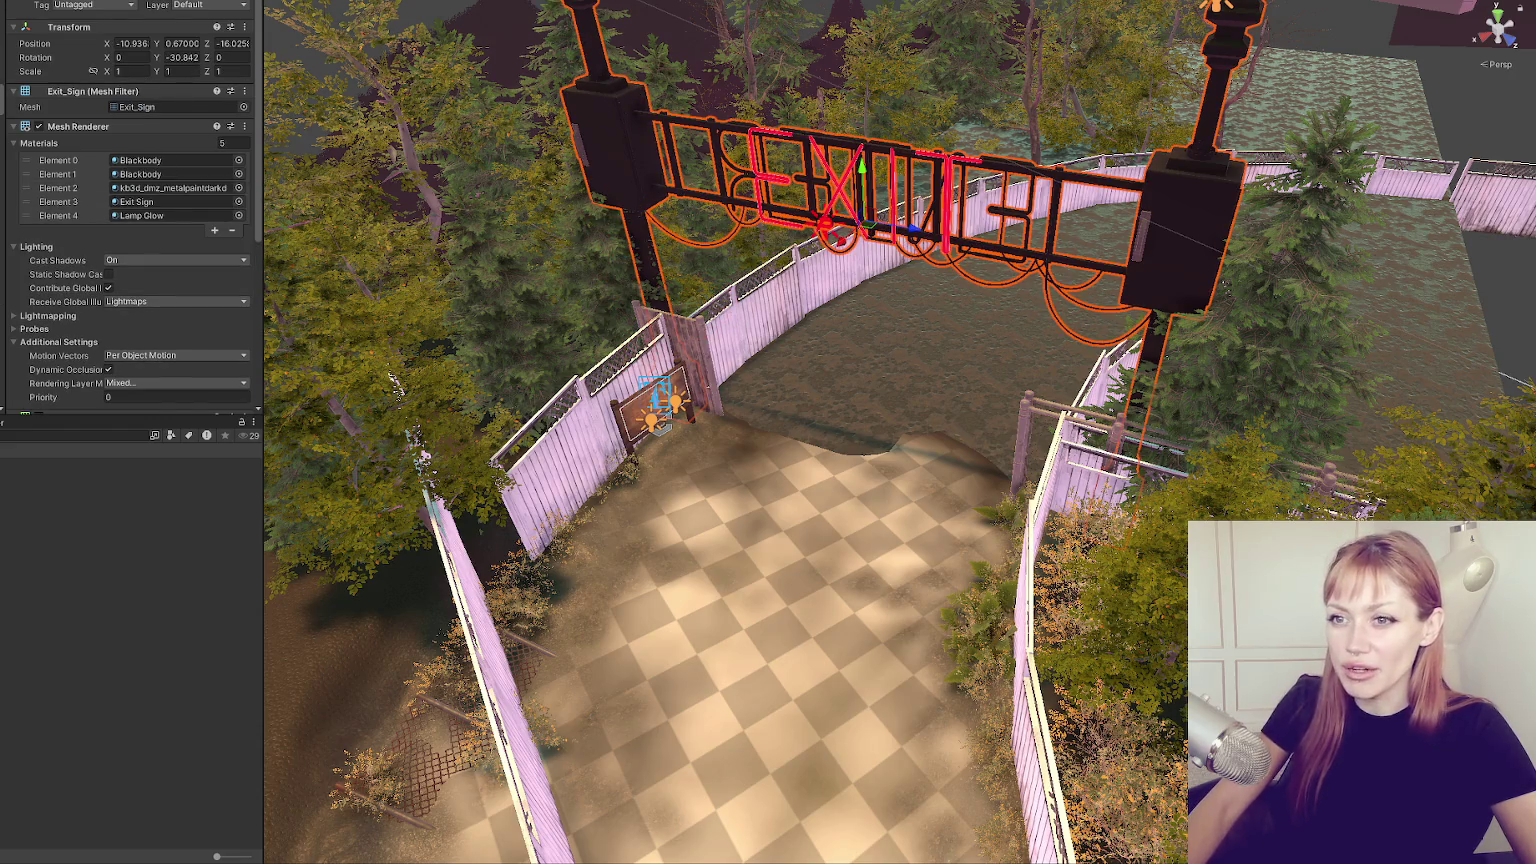
key(f)
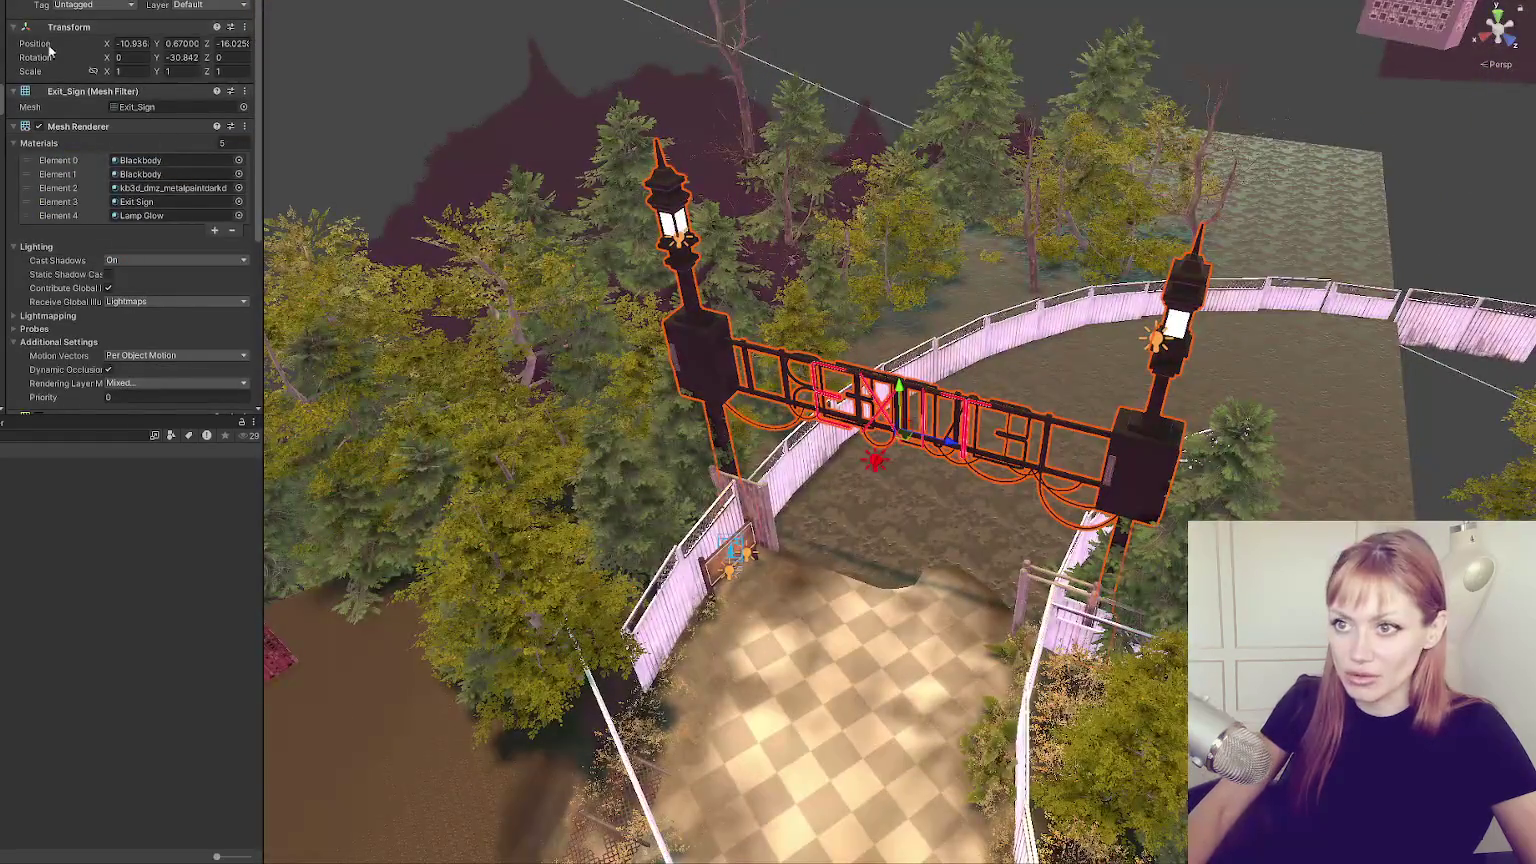
key(Delete)
key(f)
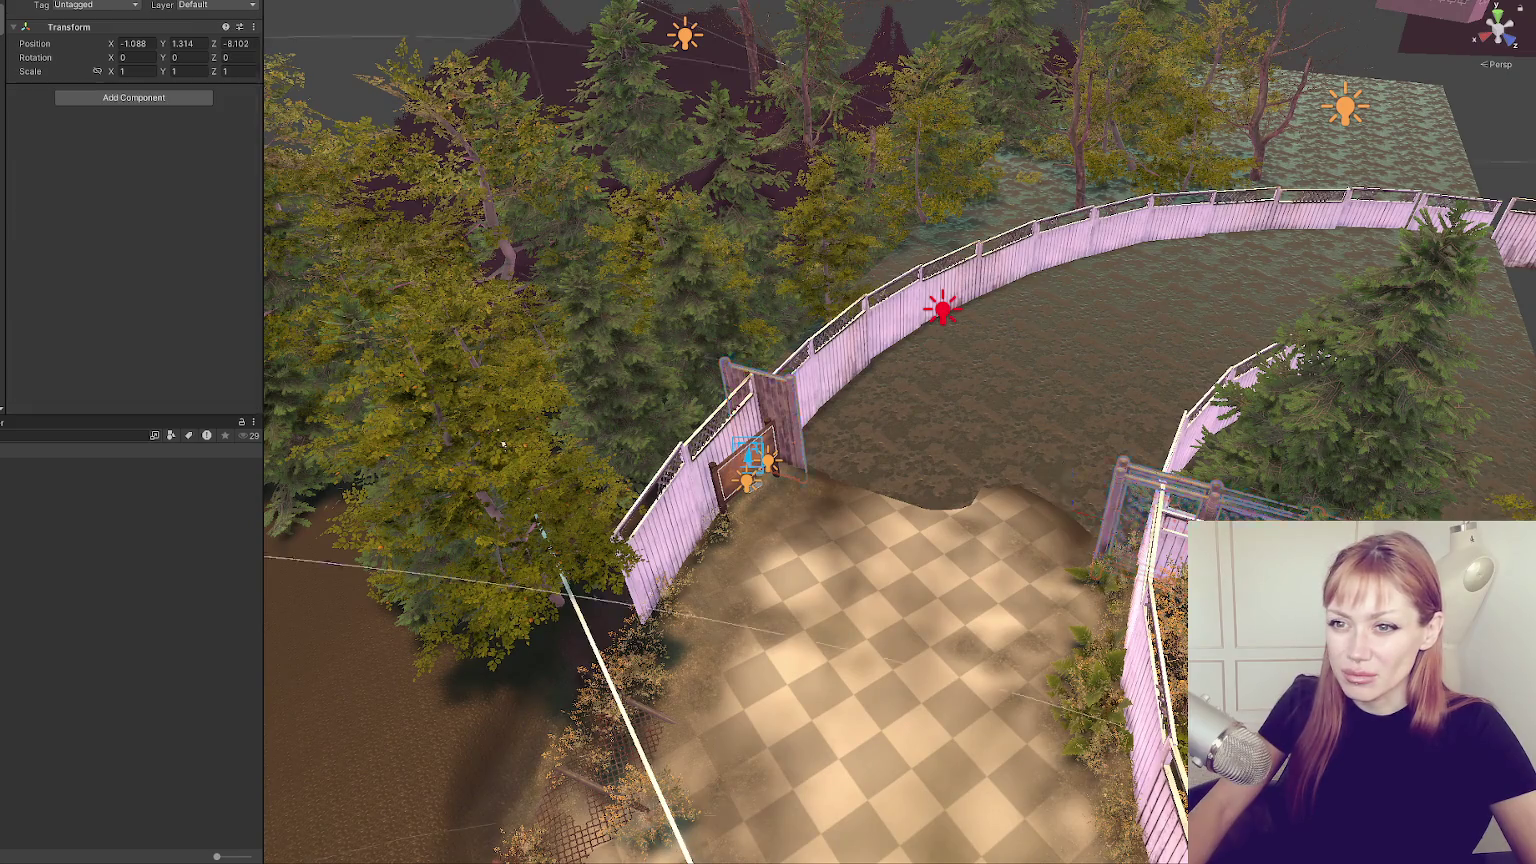
key(f)
scroll(950, 344, up, 2)
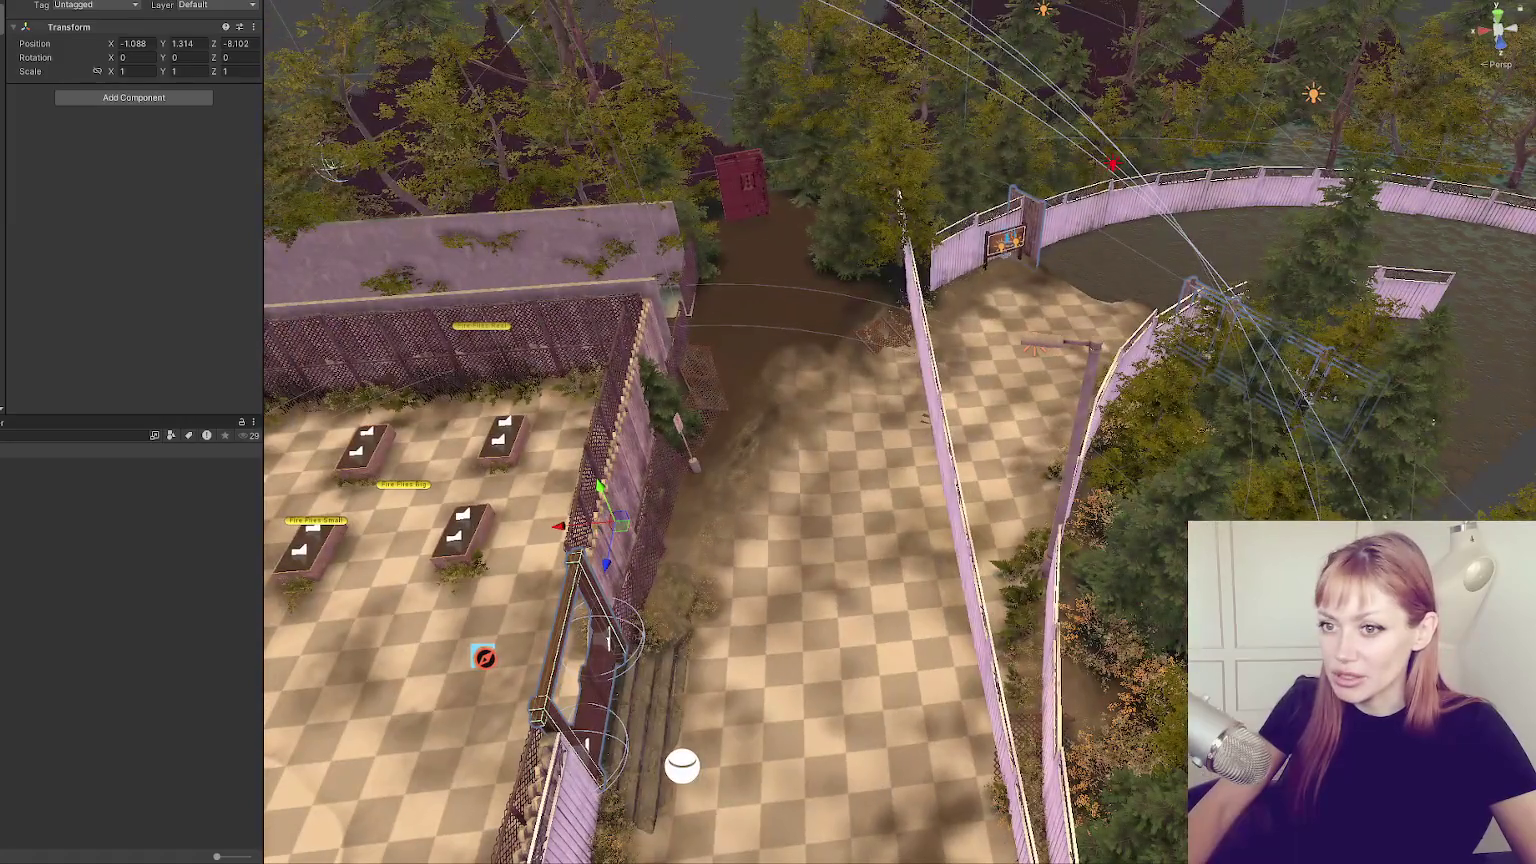
Select the map board sign beside the gate base and remove it.
click(1251, 346)
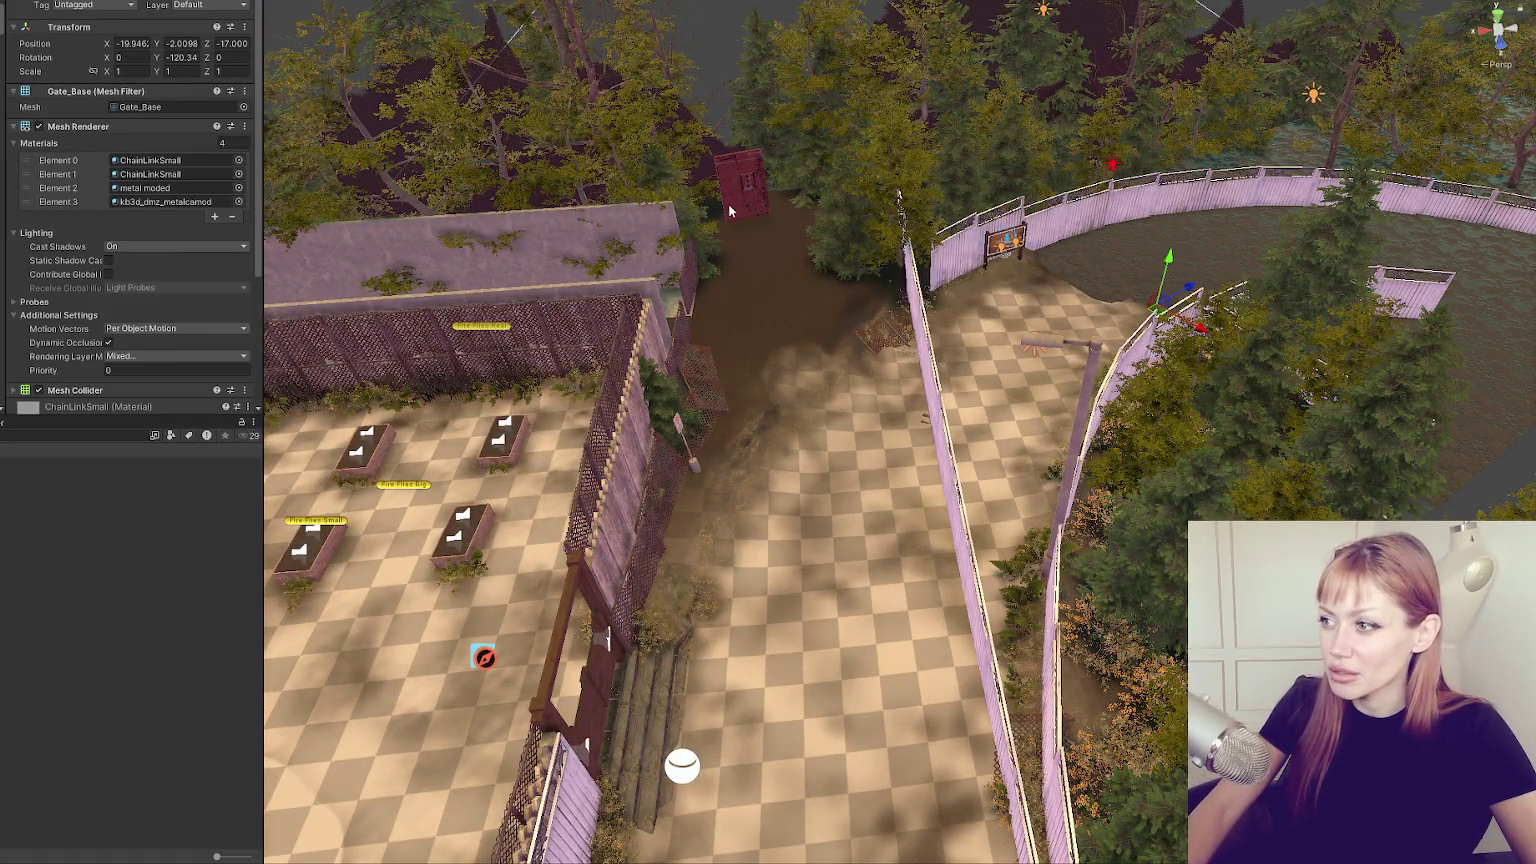
click(994, 248)
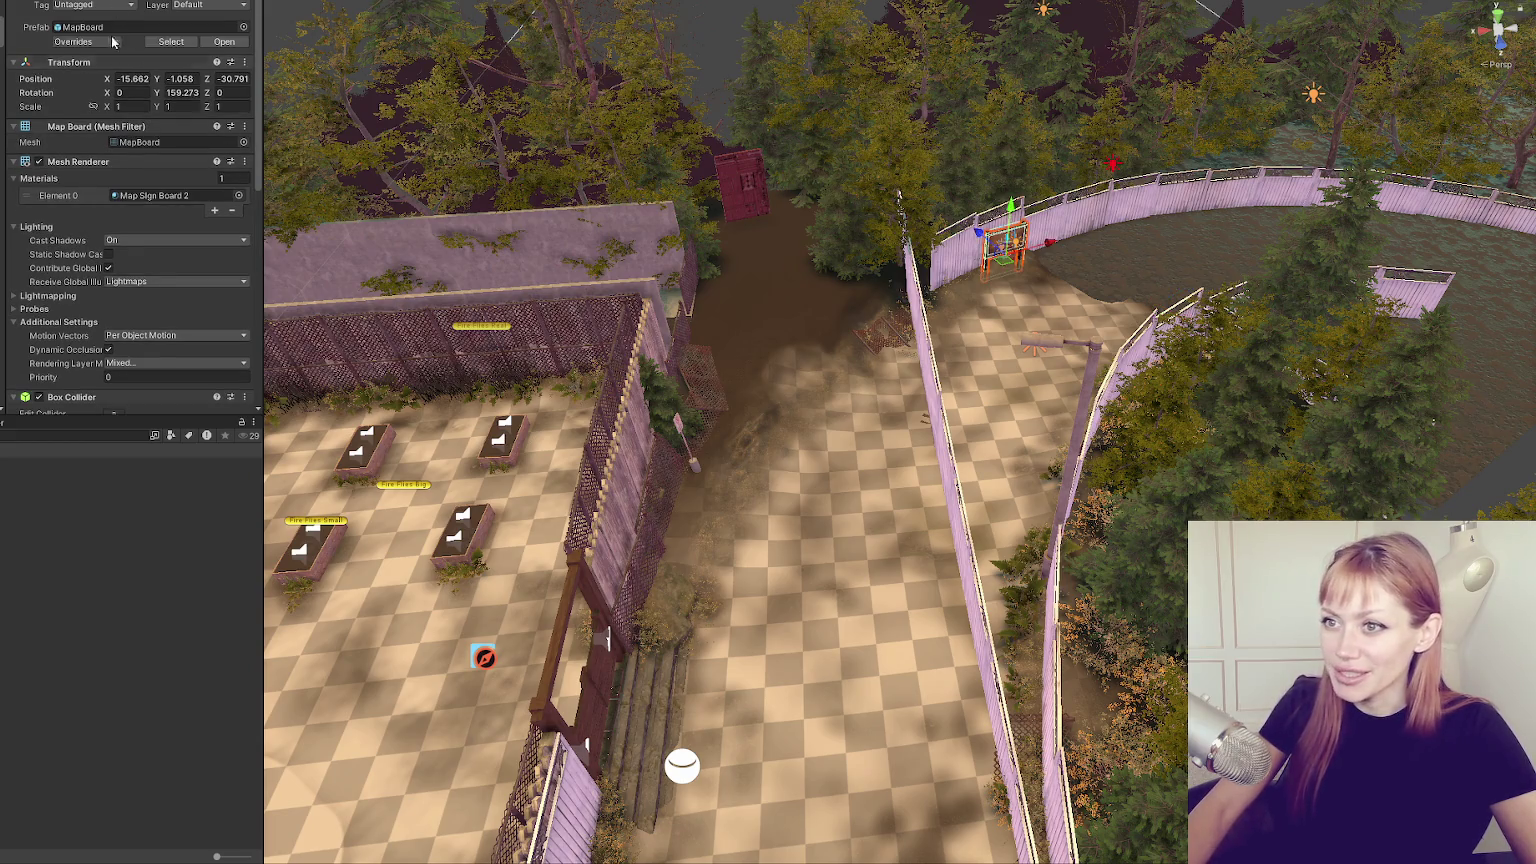
key(h)
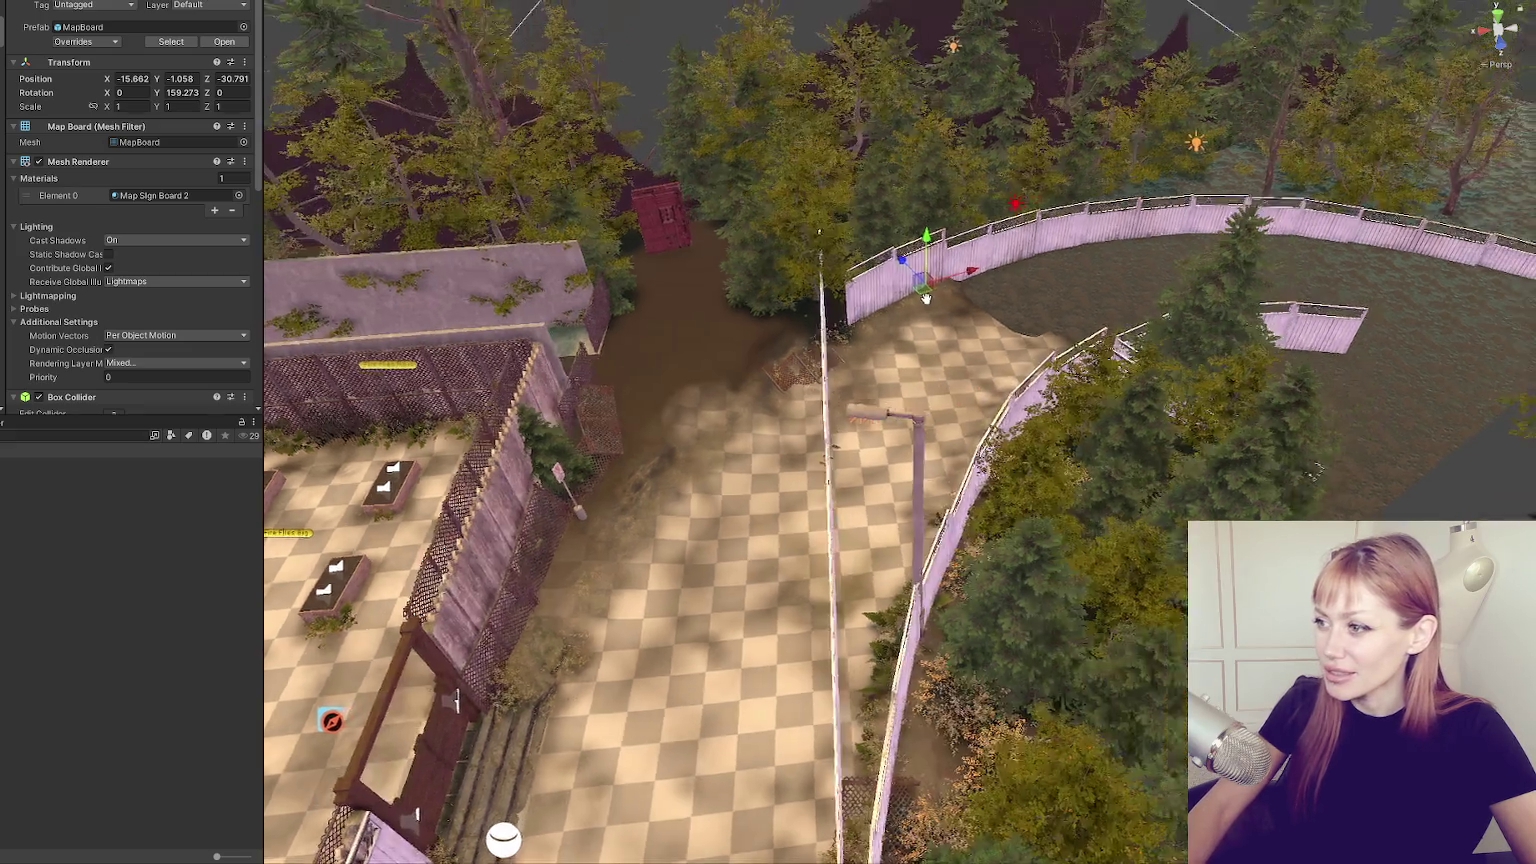
Survey the loose curved fence sections beside the path, trying out candidate pieces.
drag(760, 250, 801, 234)
click(801, 235)
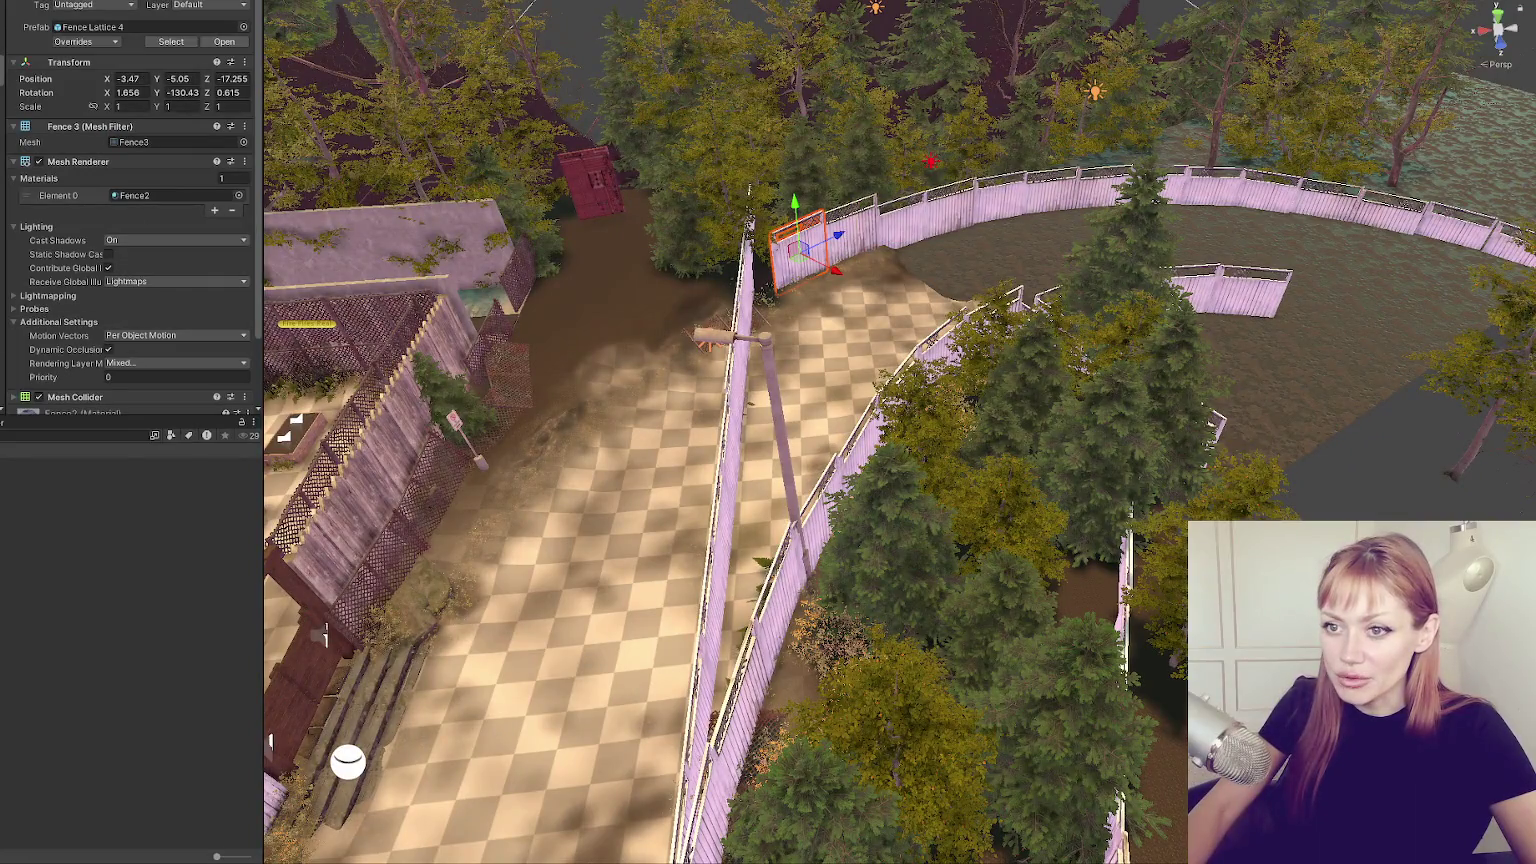
click(801, 234)
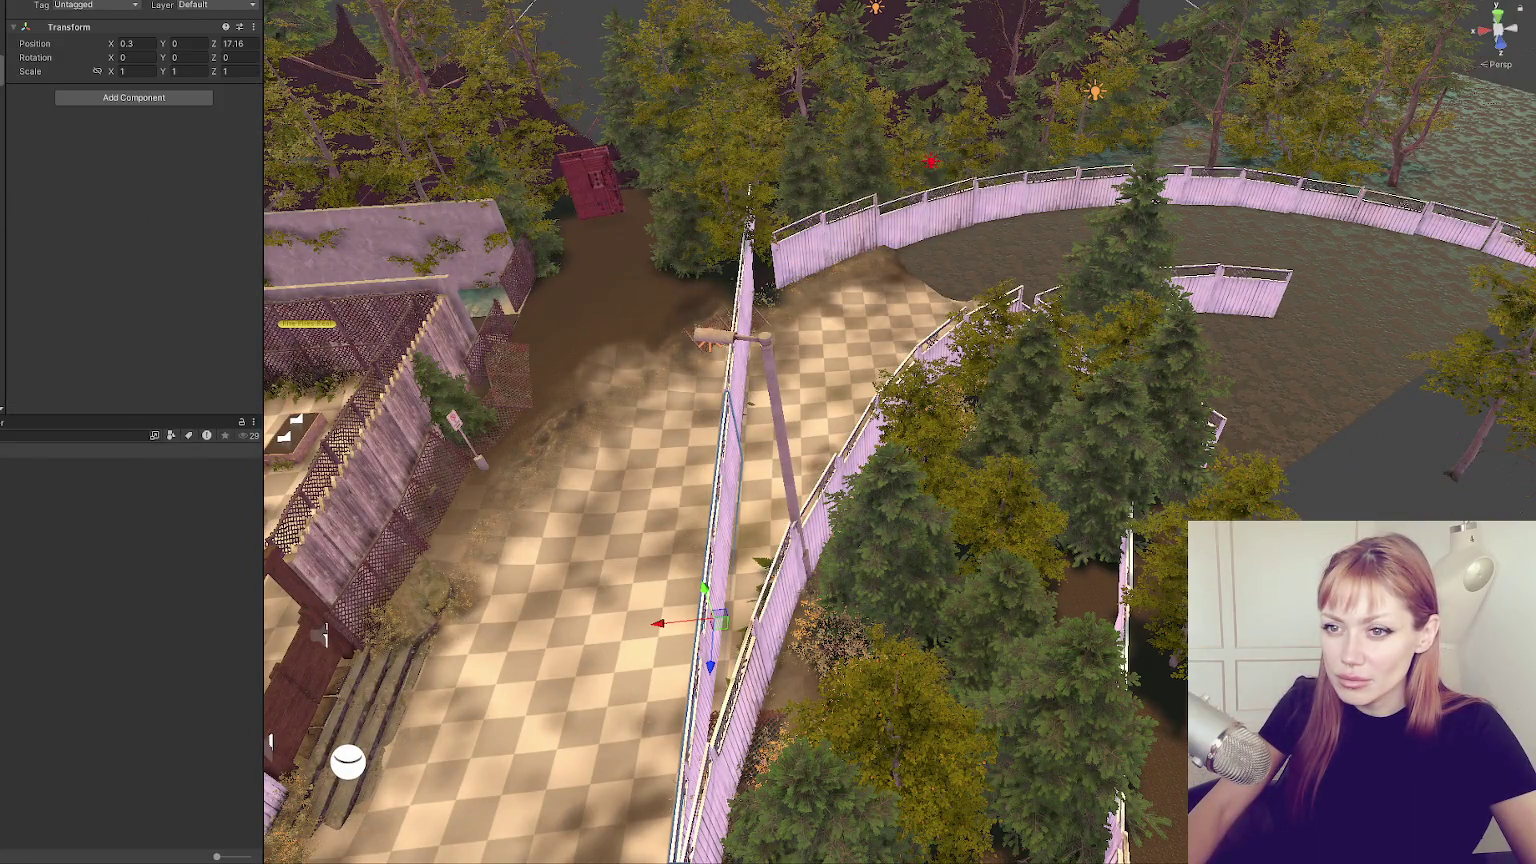
click(993, 331)
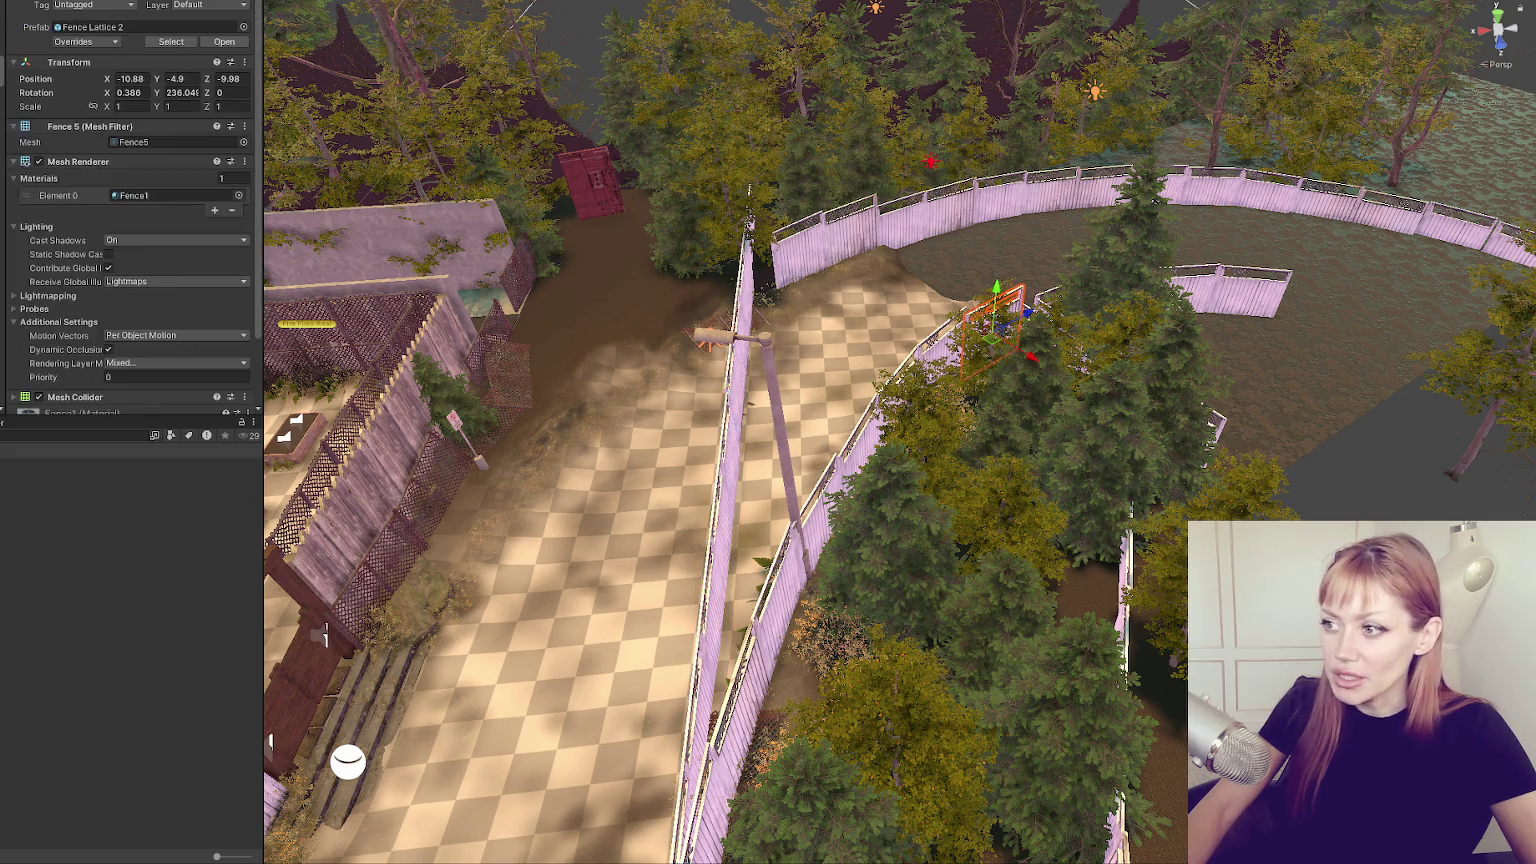
mouse_move(1000, 330)
mouse_down()
mouse_move(1179, 450)
mouse_move(1102, 477)
mouse_up()
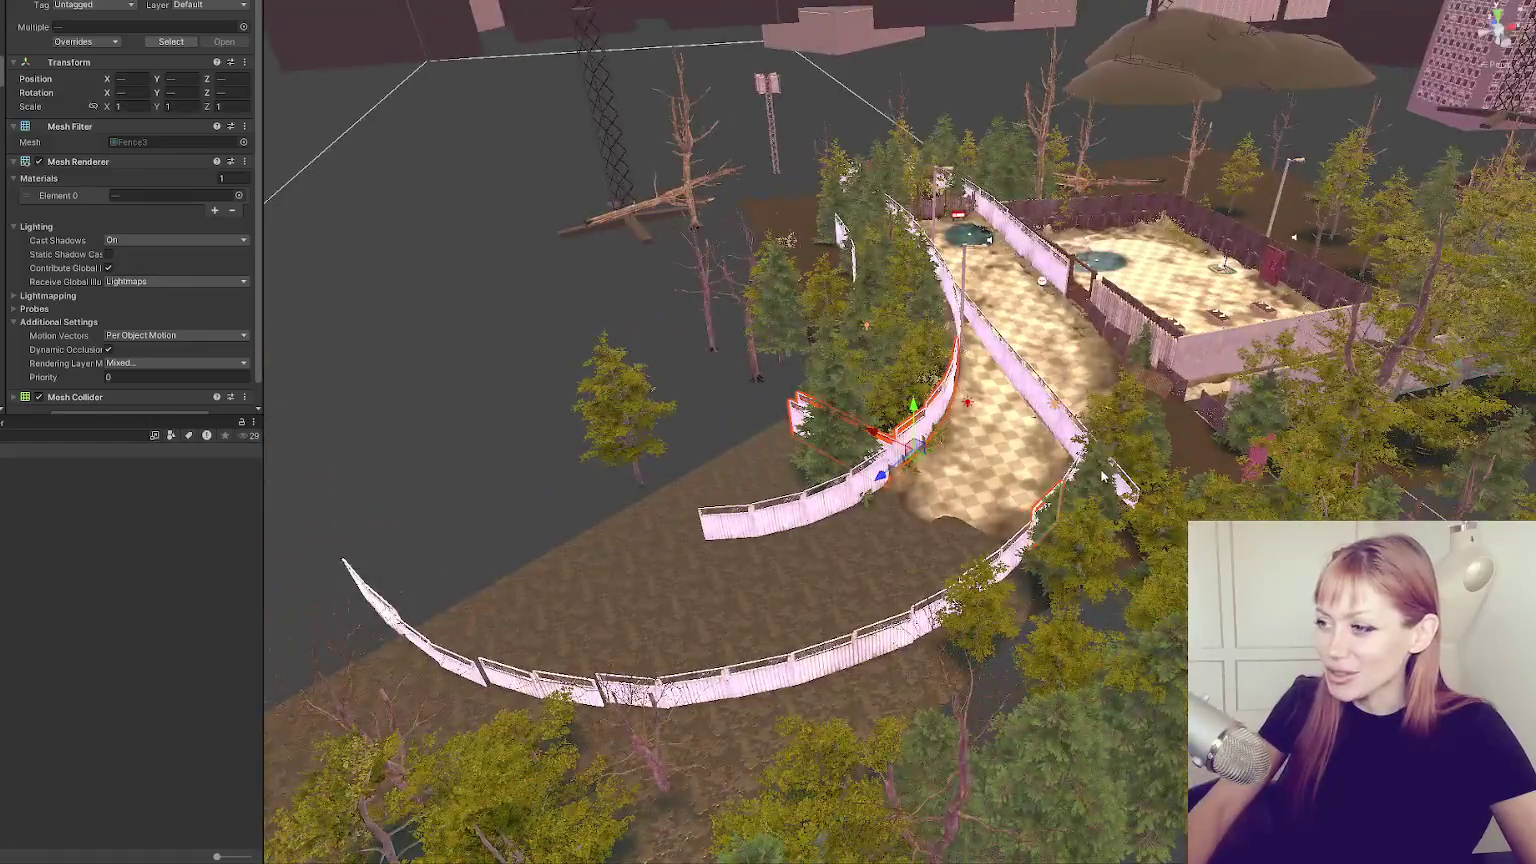
scroll(1101, 460, up, 10)
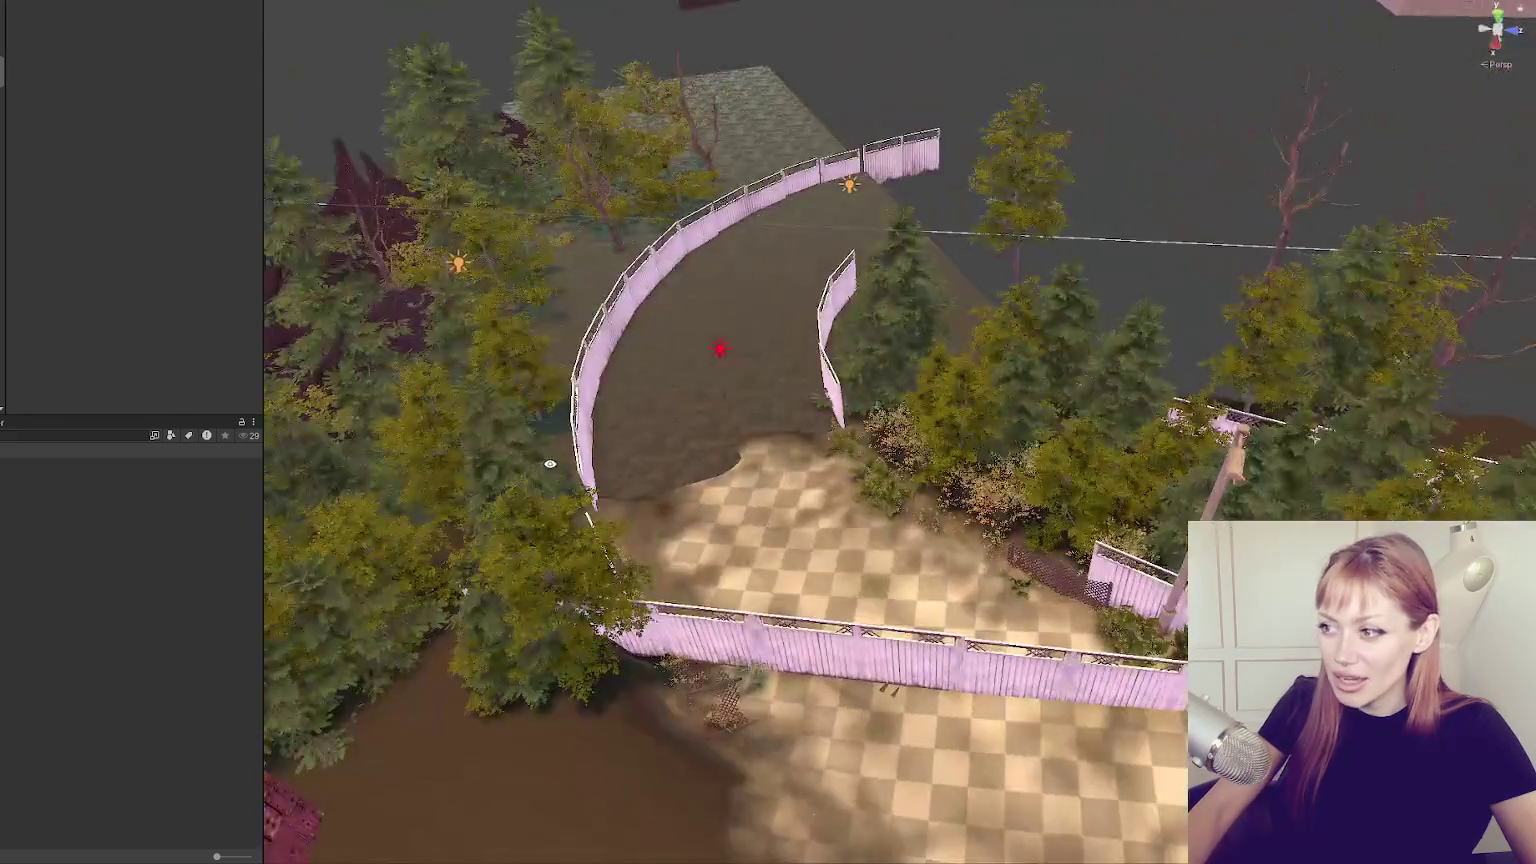
click(604, 394)
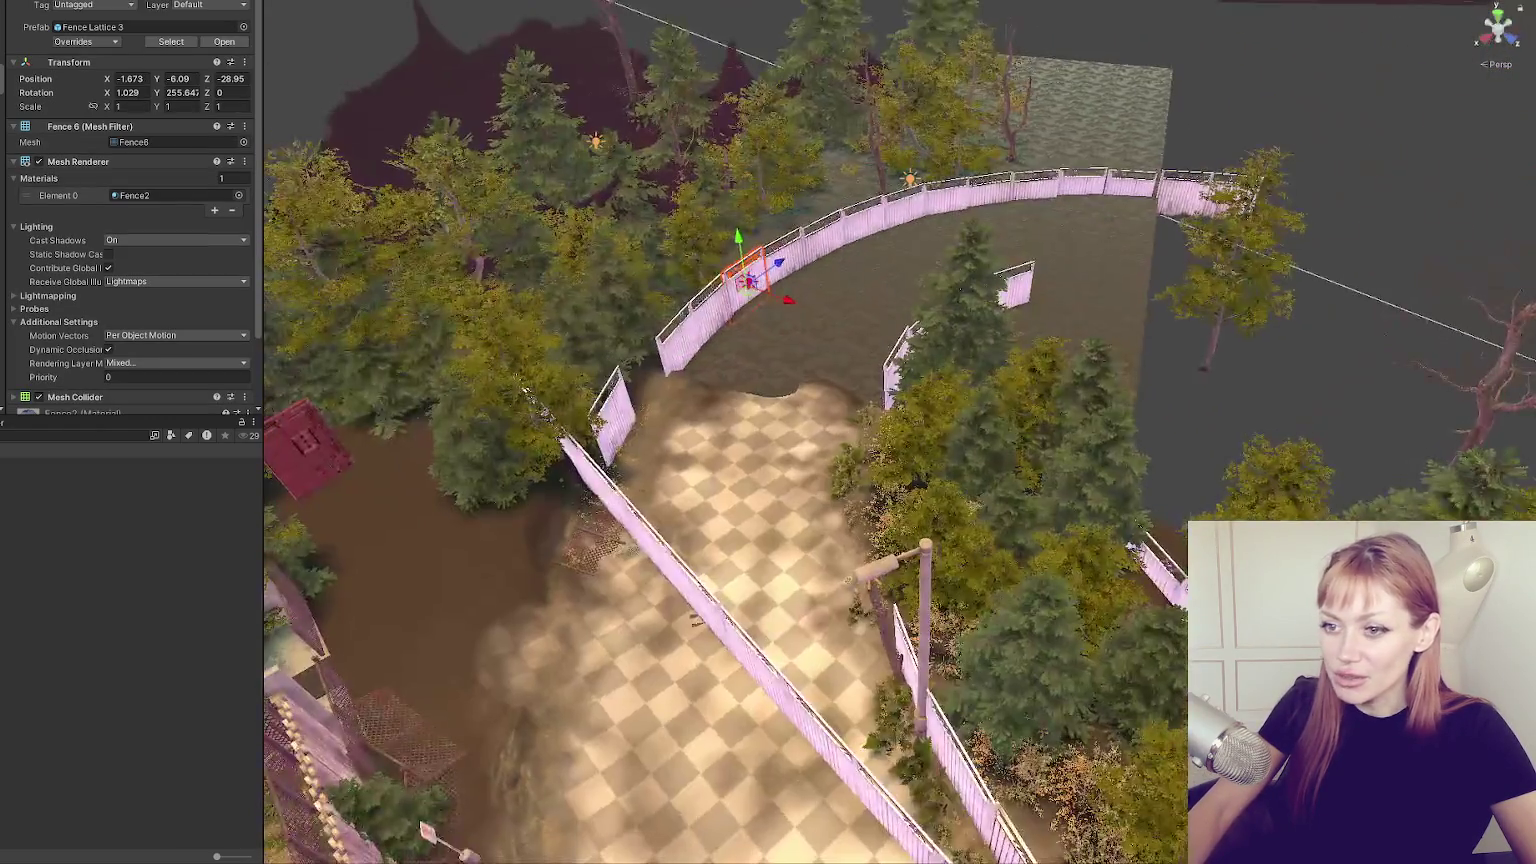
scroll(967, 404, down, 5)
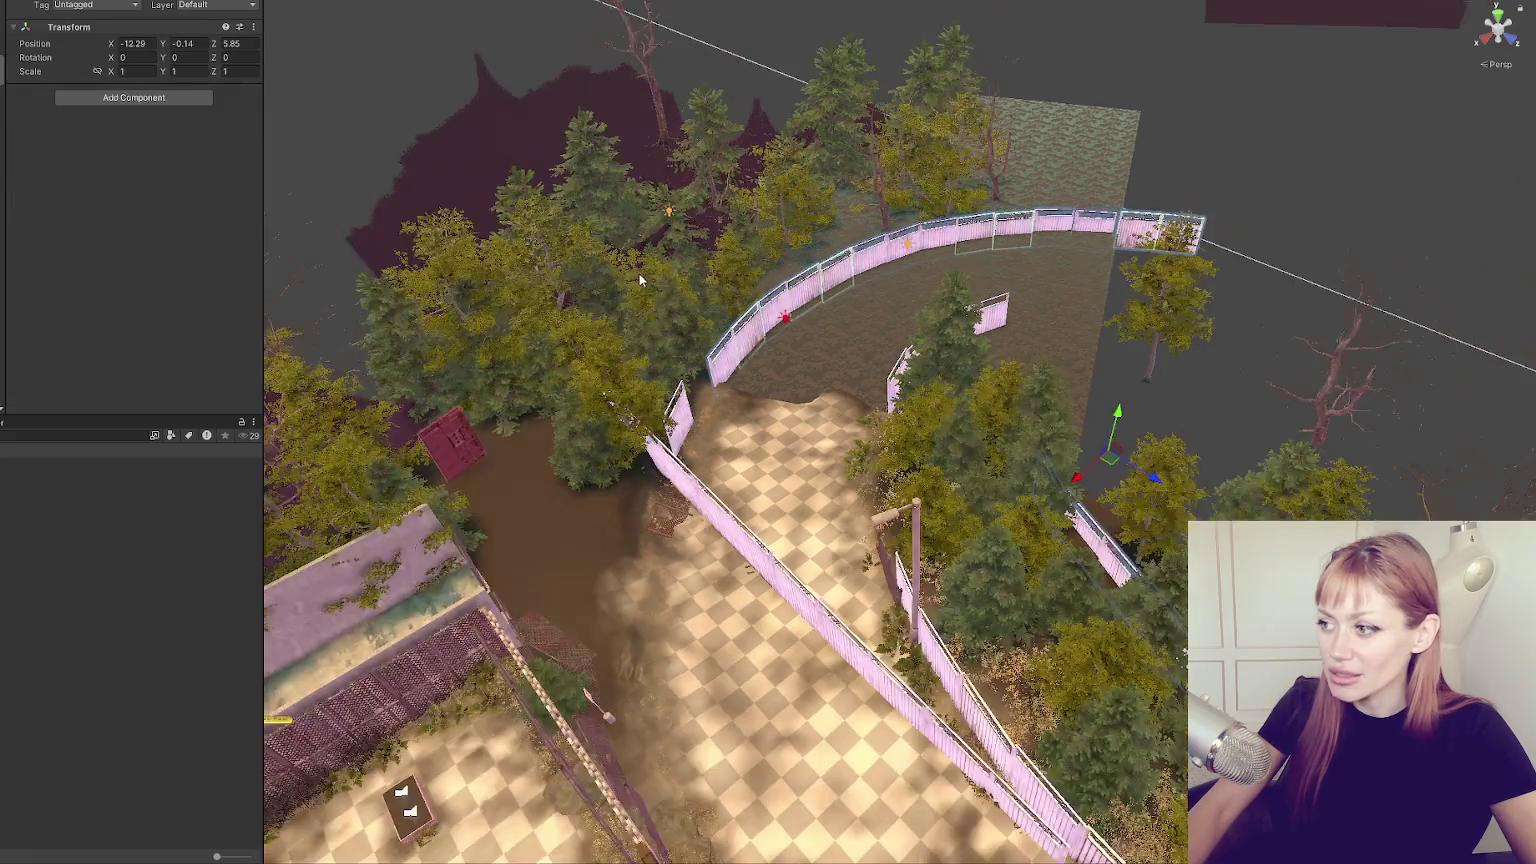
click(967, 405)
click(732, 418)
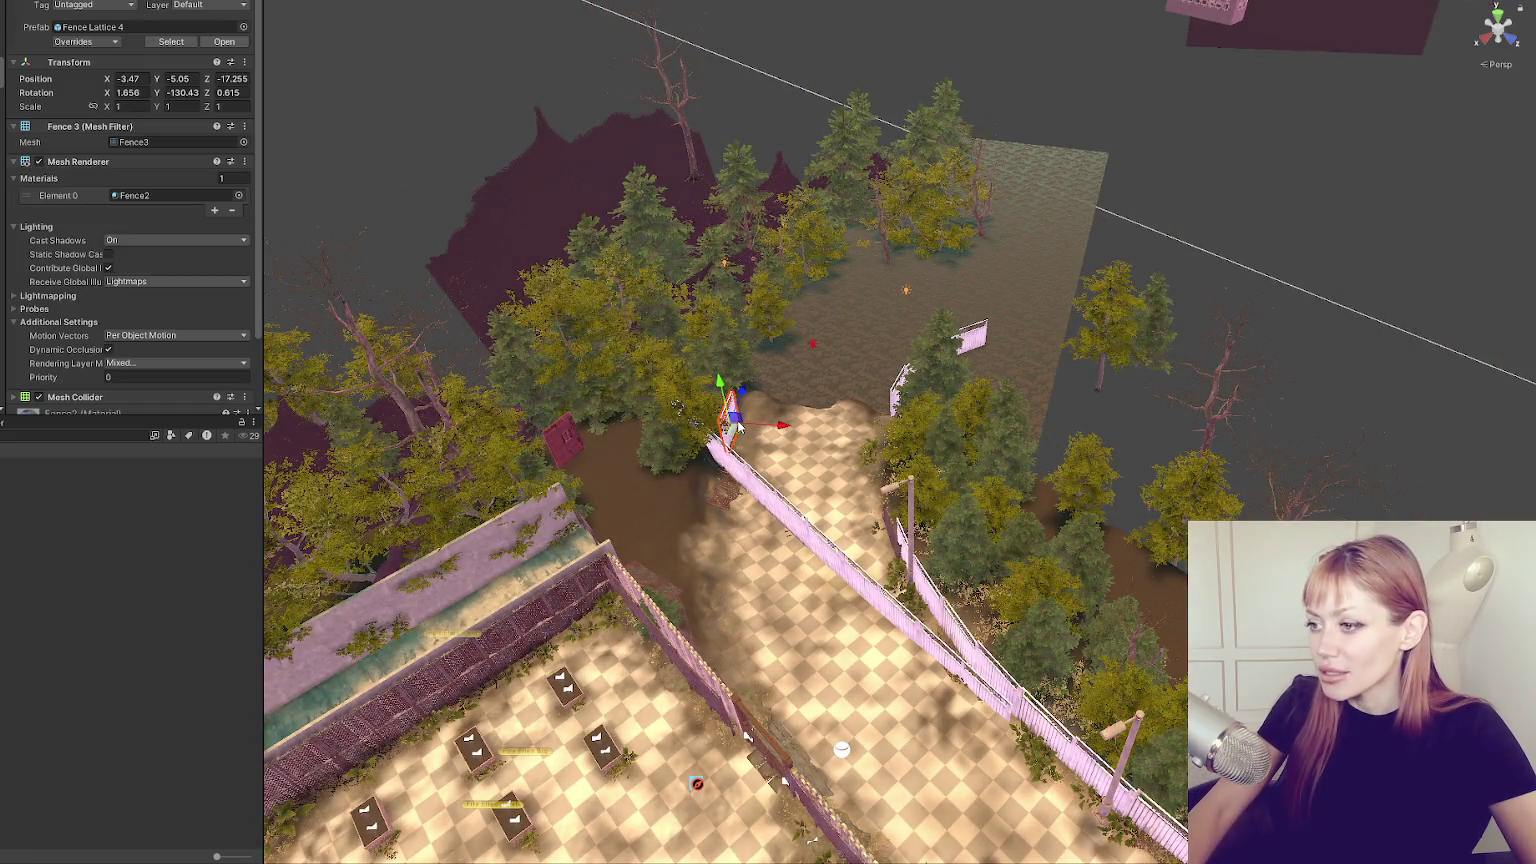
click(716, 377)
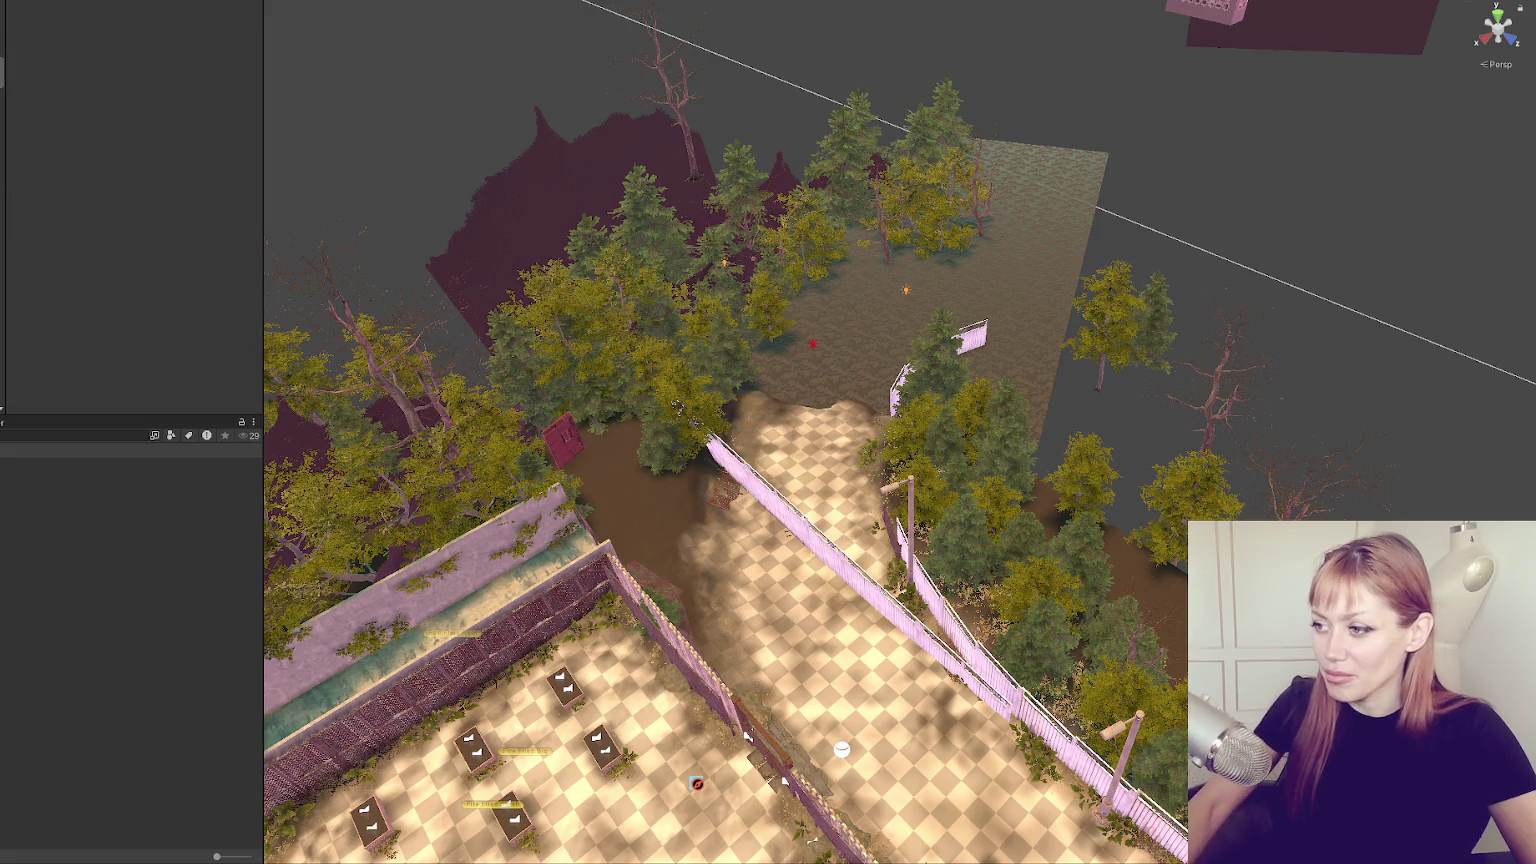
scroll(717, 377, up, 2)
Delete the short loose fence piece and its neighbouring fence sections, undoing one wrong deletion.
click(885, 403)
key(f)
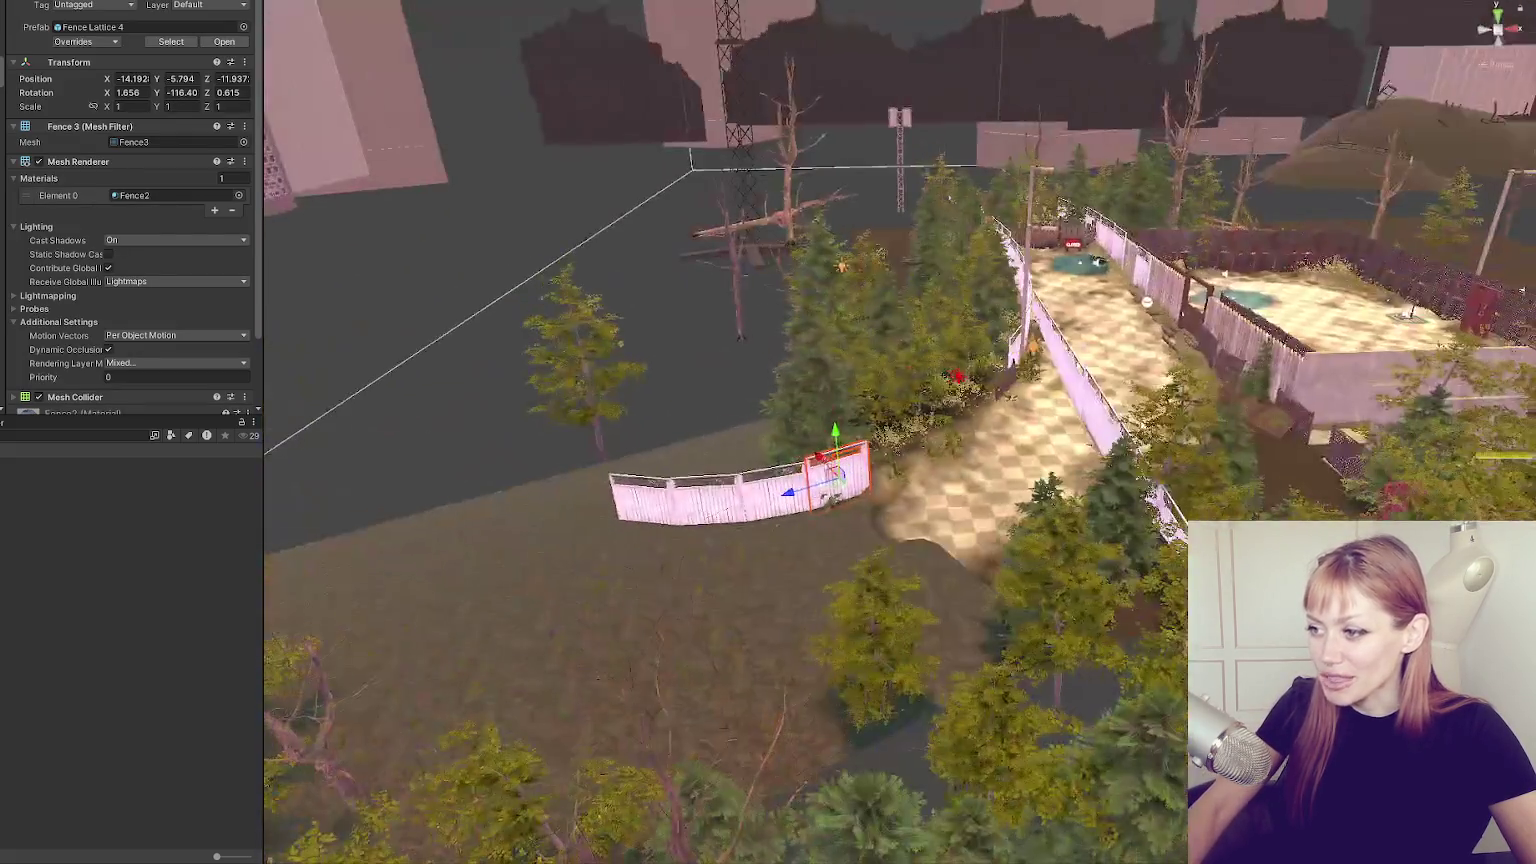
shift+click(762, 507)
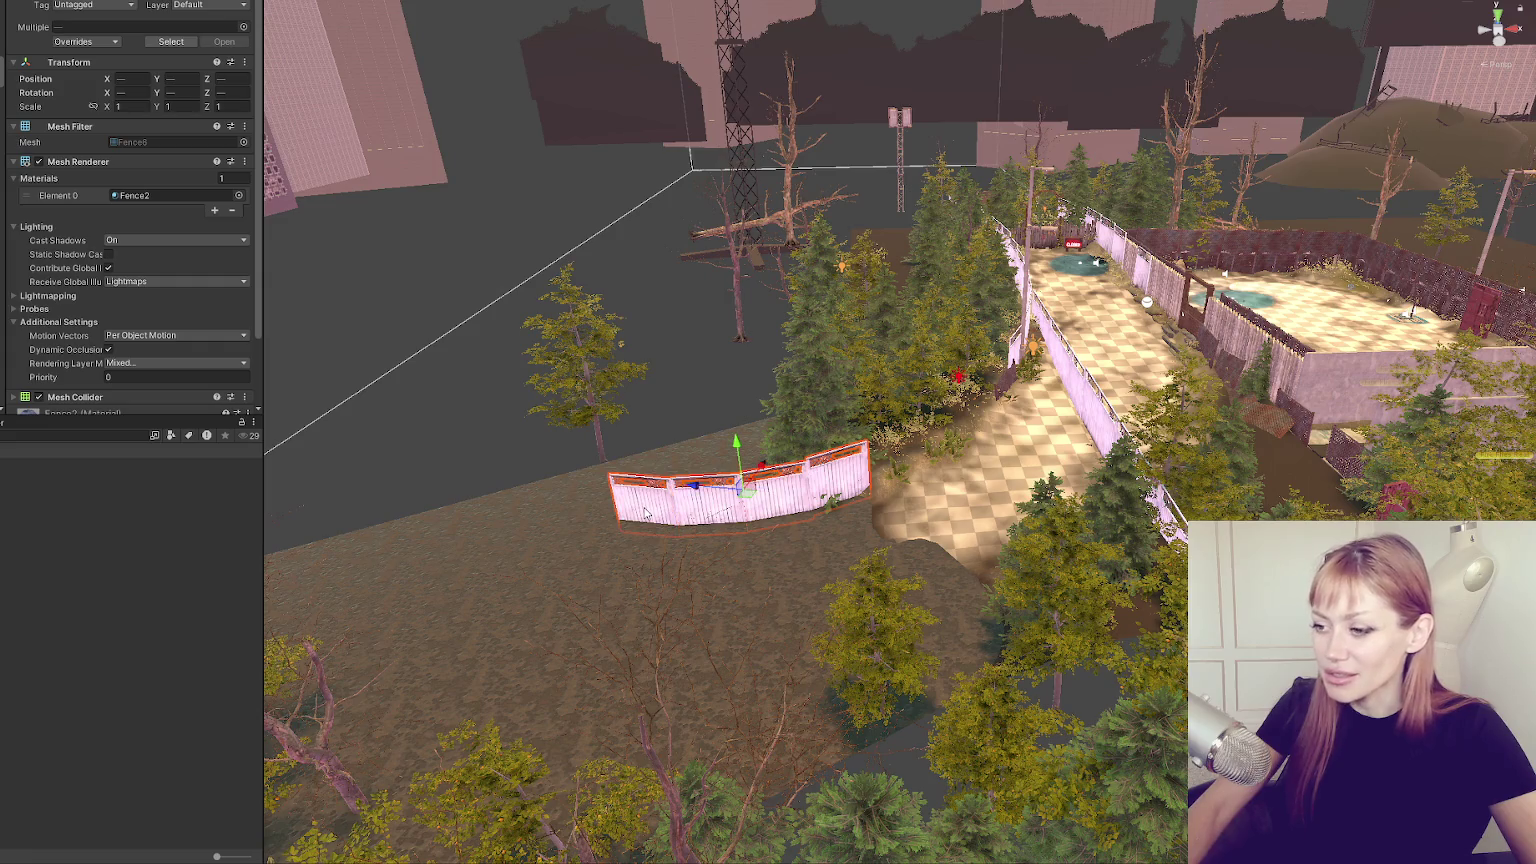
shift+click(647, 513)
key(Delete)
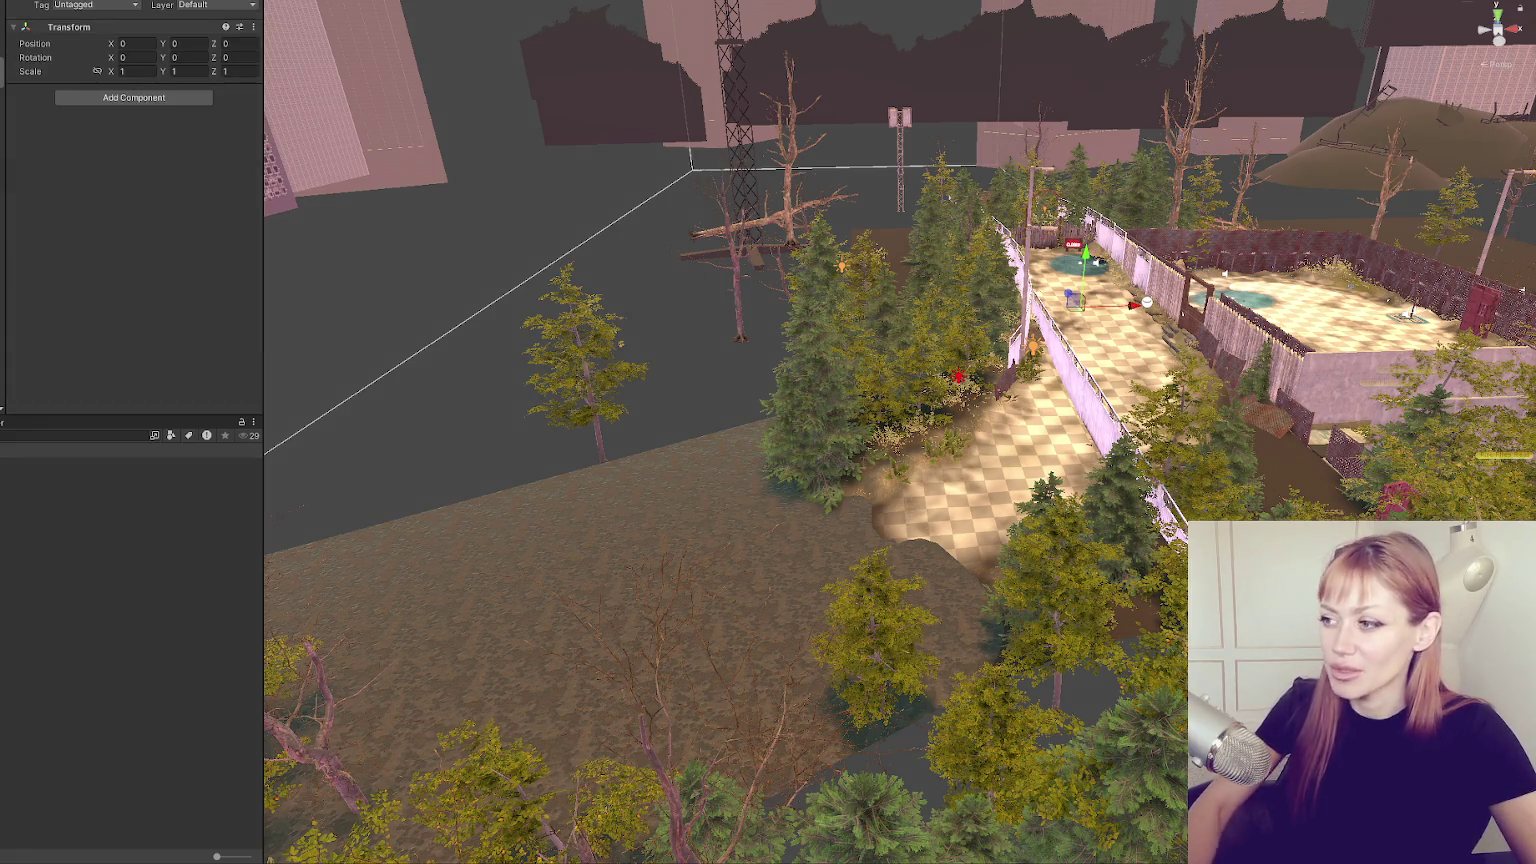
key(ctrl+z)
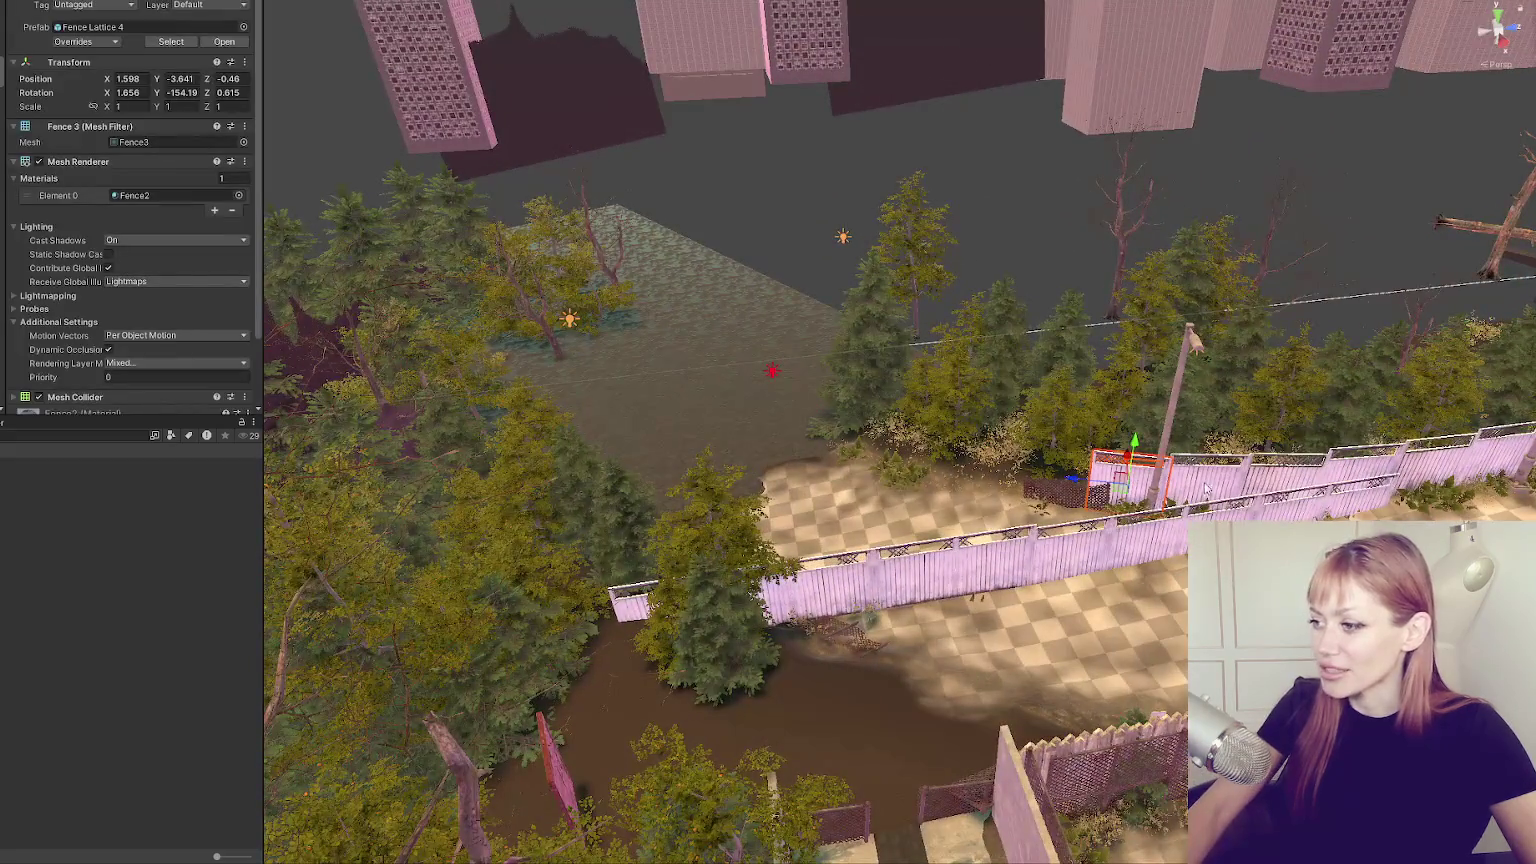
shift+click(1280, 484)
shift+click(1312, 483)
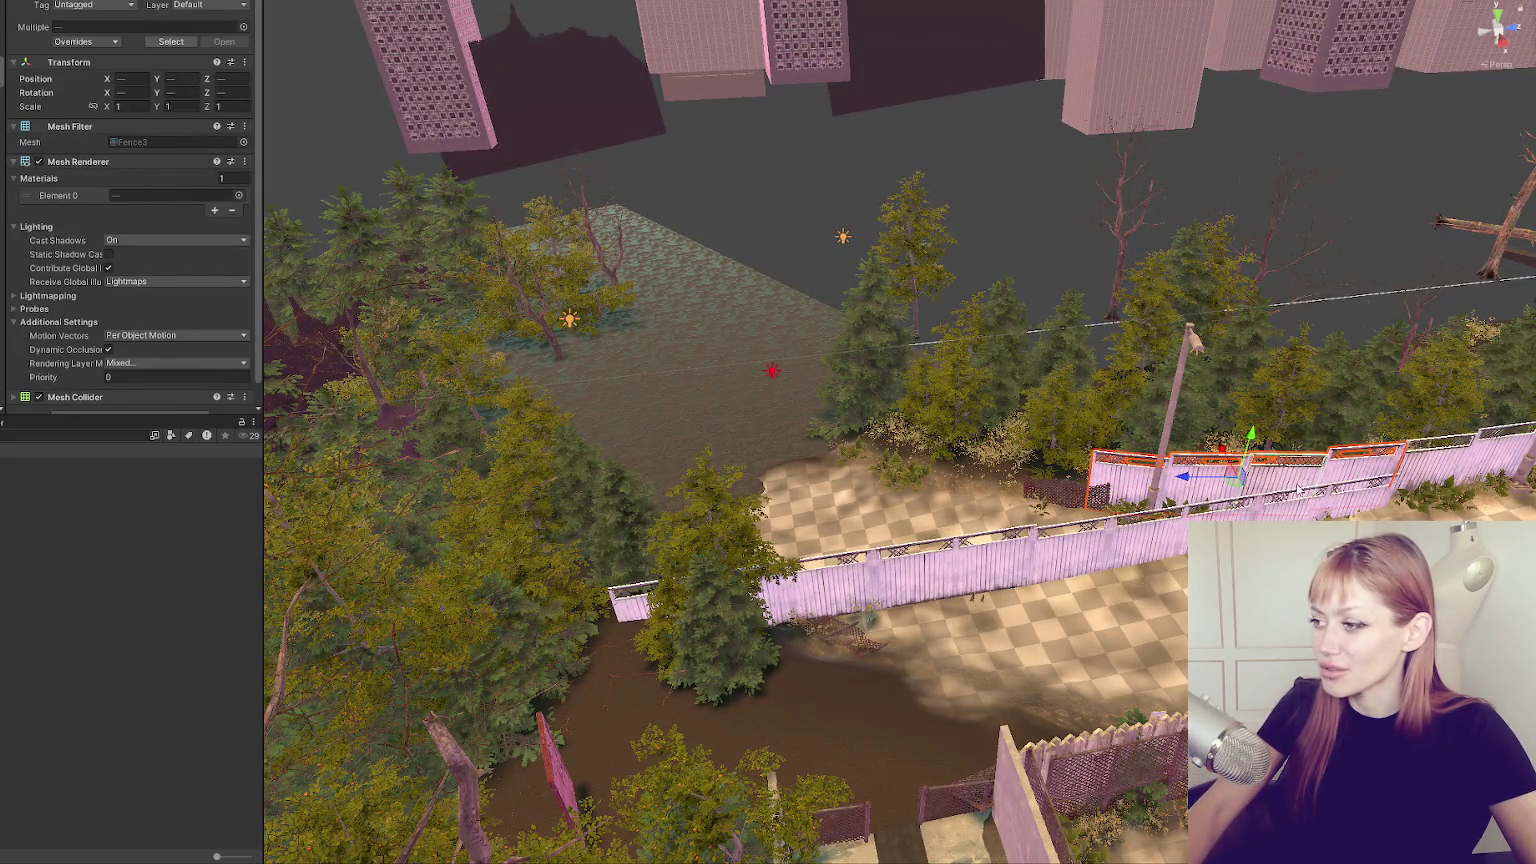
key(Delete)
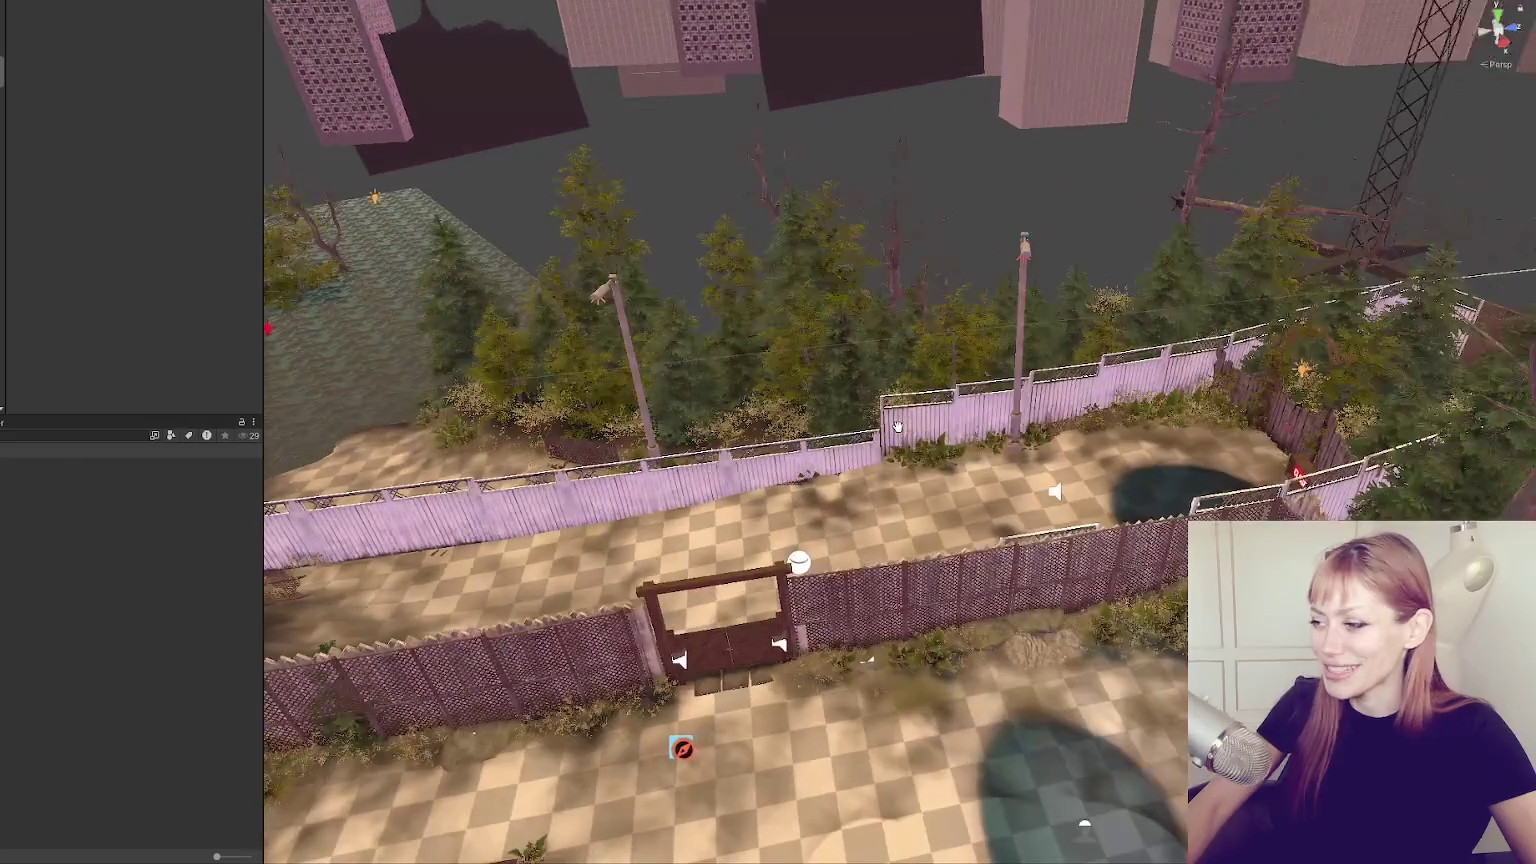
click(883, 448)
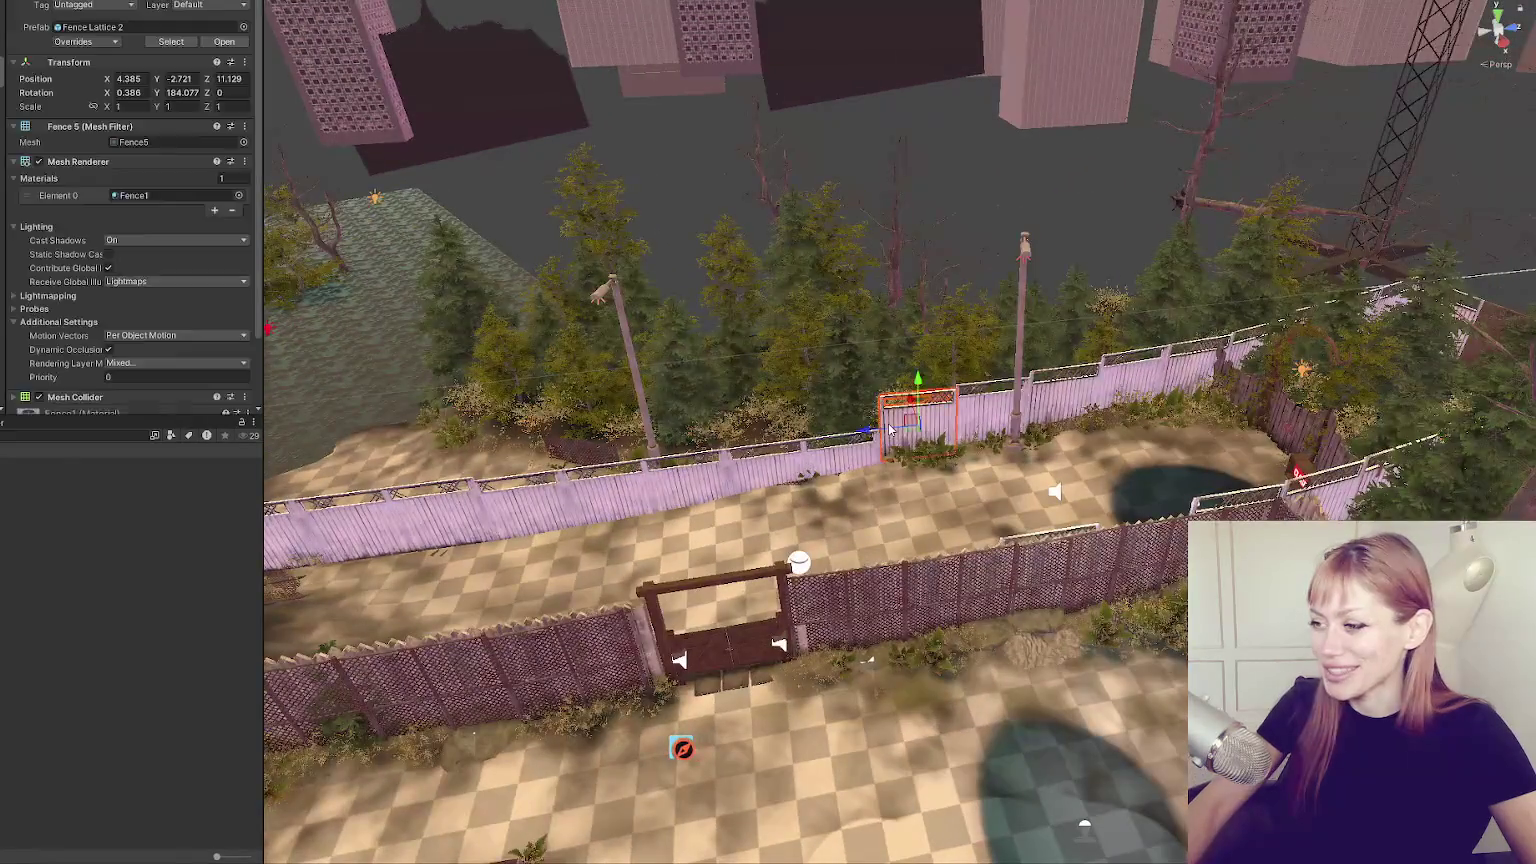
Turn the centre fence section slightly.
key(f)
key(e)
drag(884, 445, 875, 420)
key(w)
Raise the lower-left lattice fence panel and turn it around toward the courtyard.
click(641, 657)
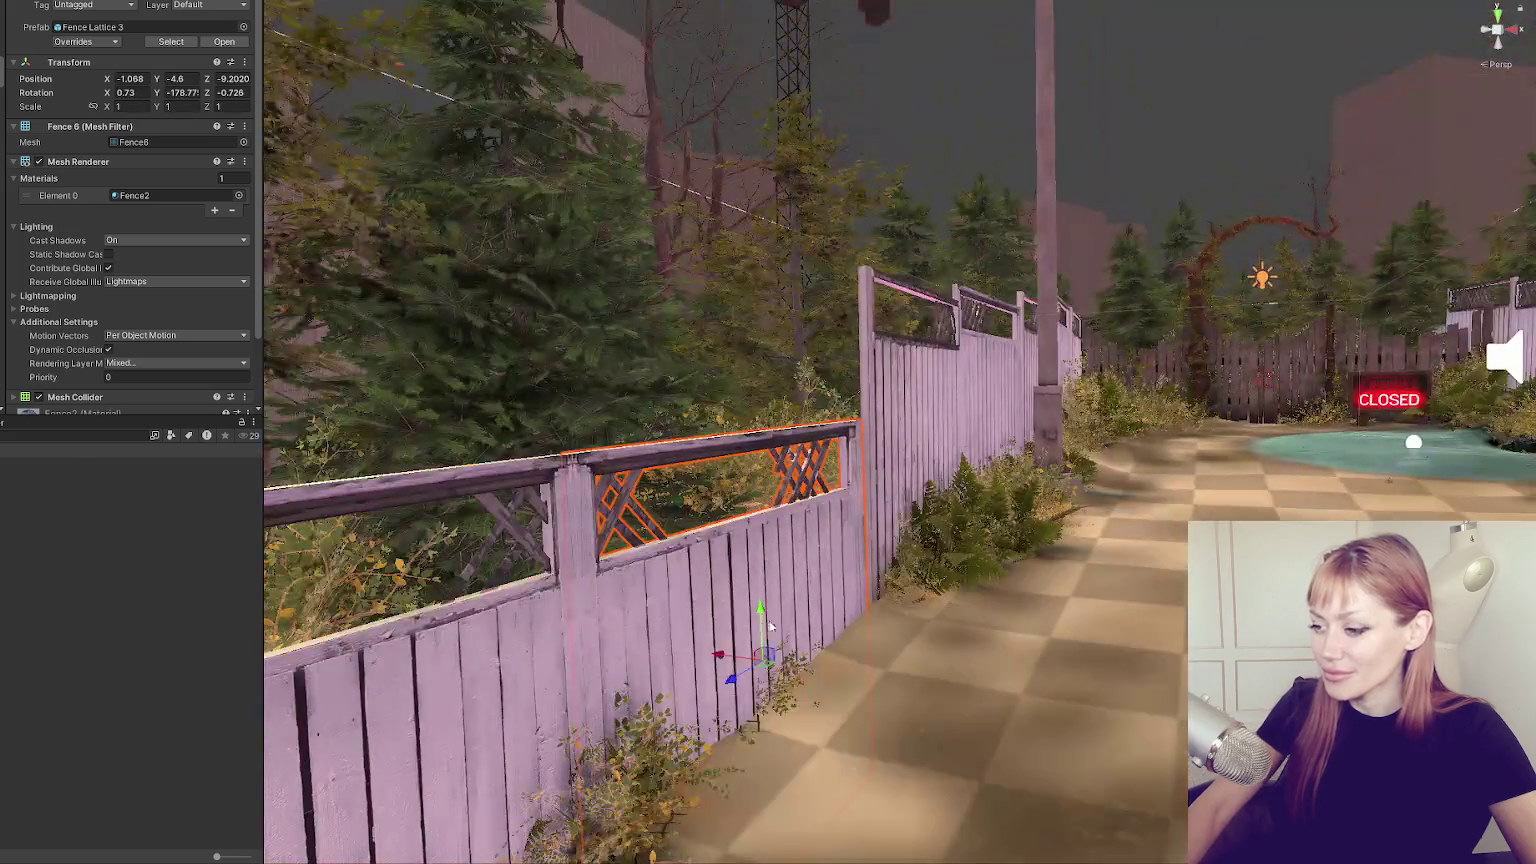
mouse_move(771, 627)
mouse_down()
mouse_move(783, 527)
mouse_move(840, 500)
mouse_up()
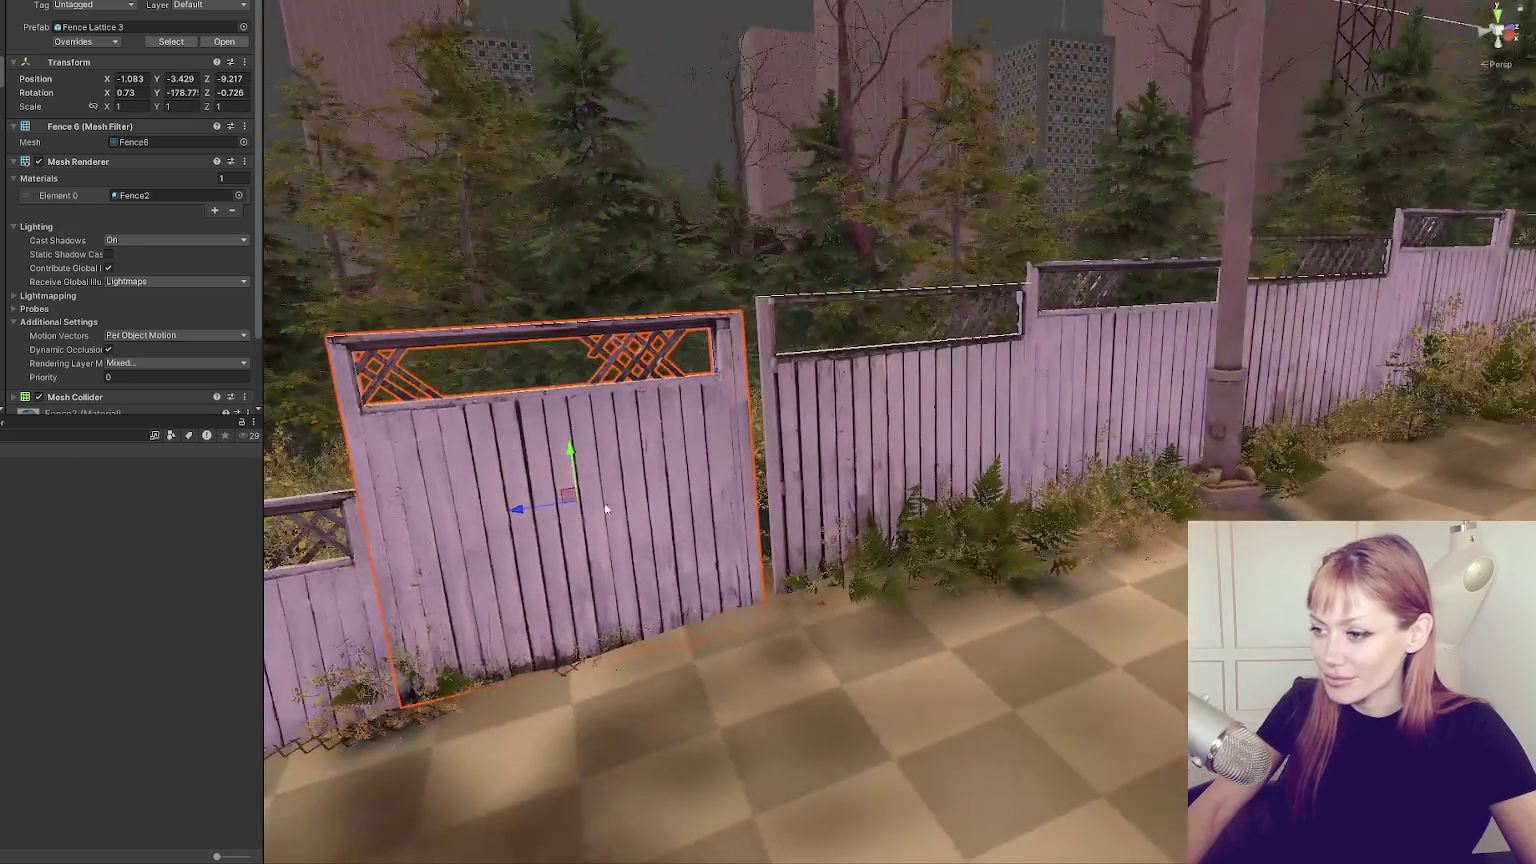
mouse_move(520, 507)
mouse_down()
mouse_move(567, 480)
mouse_move(965, 437)
mouse_move(625, 508)
mouse_move(816, 621)
mouse_move(884, 442)
mouse_up()
scroll(640, 519, down, 5)
click(816, 621)
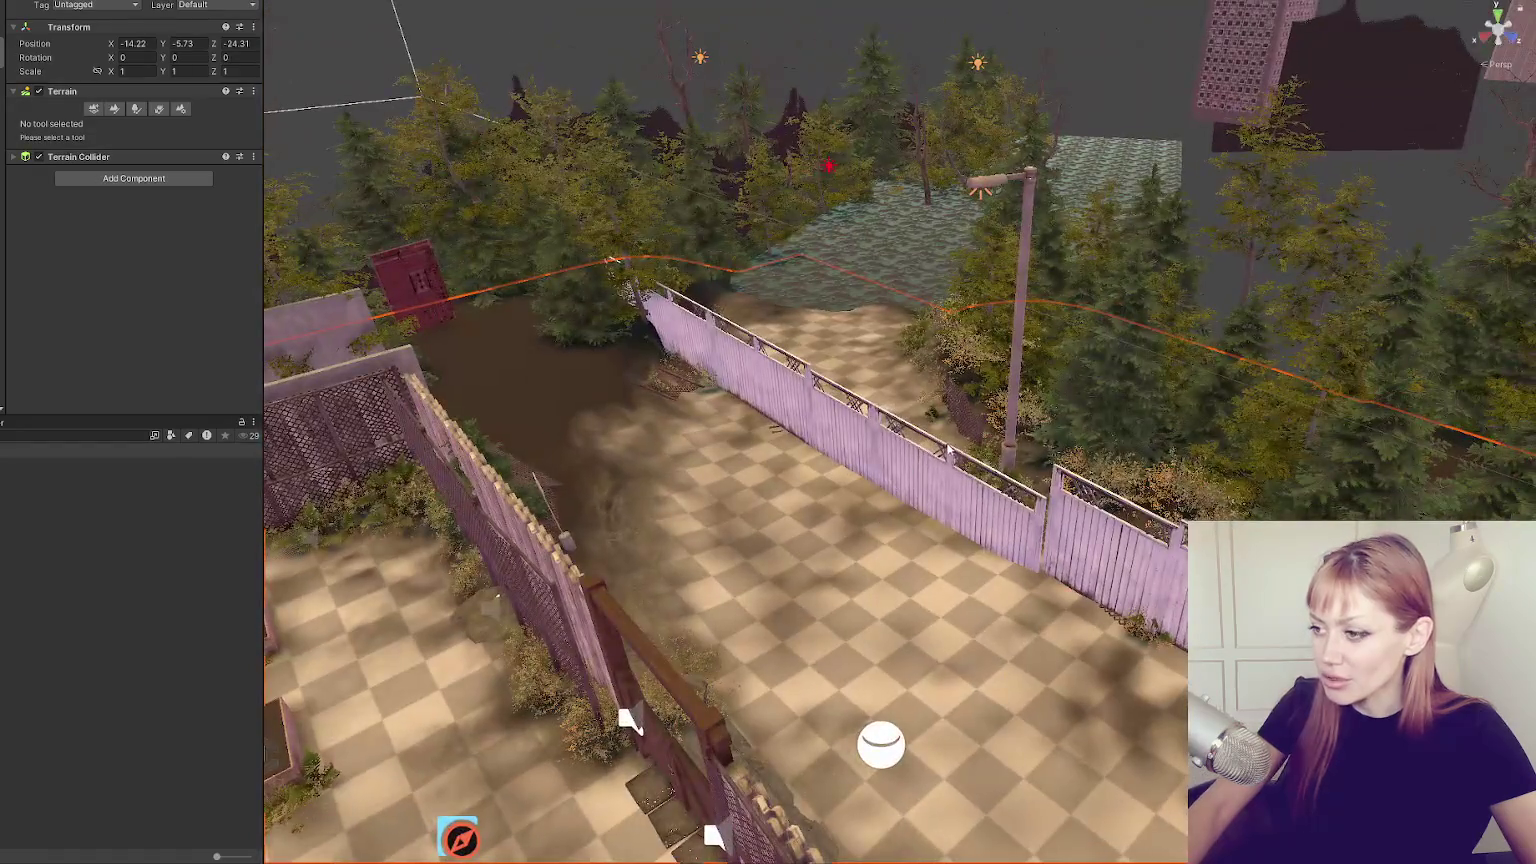
Slide the lattice fence section left along the fence line and raise it slightly.
click(995, 505)
drag(995, 501, 920, 451)
click(925, 413)
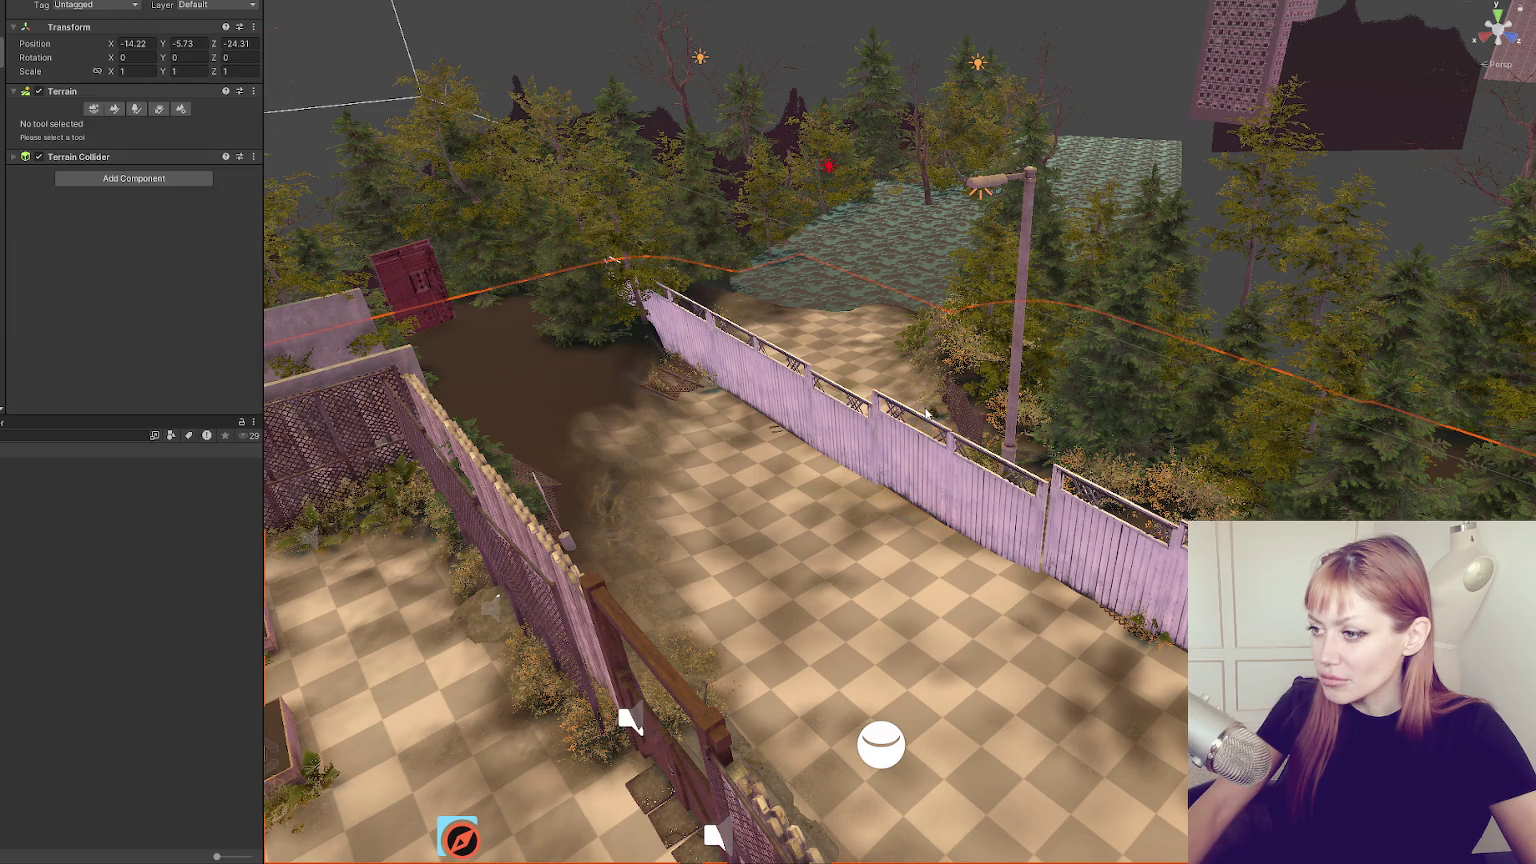
click(823, 436)
click(800, 399)
click(787, 370)
mouse_move(787, 368)
mouse_down()
mouse_move(784, 340)
mouse_move(687, 326)
mouse_up()
Fit the lattice section into the fence gap, undoing the overshoot one gap too far.
key(f)
drag(770, 505, 748, 521)
drag(833, 443, 756, 516)
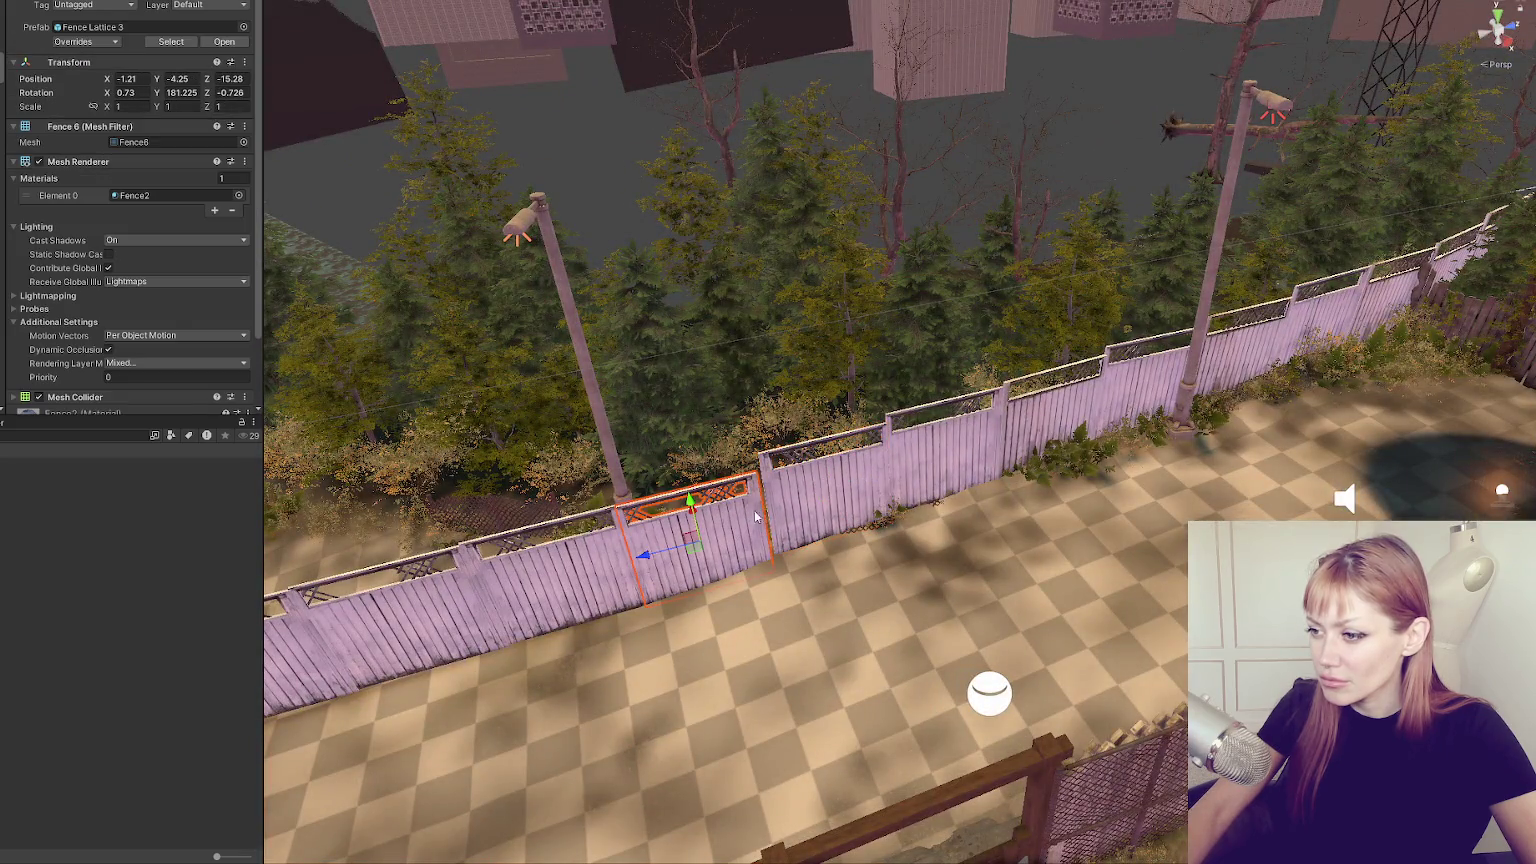
drag(644, 562, 490, 612)
key(f)
drag(964, 494, 844, 525)
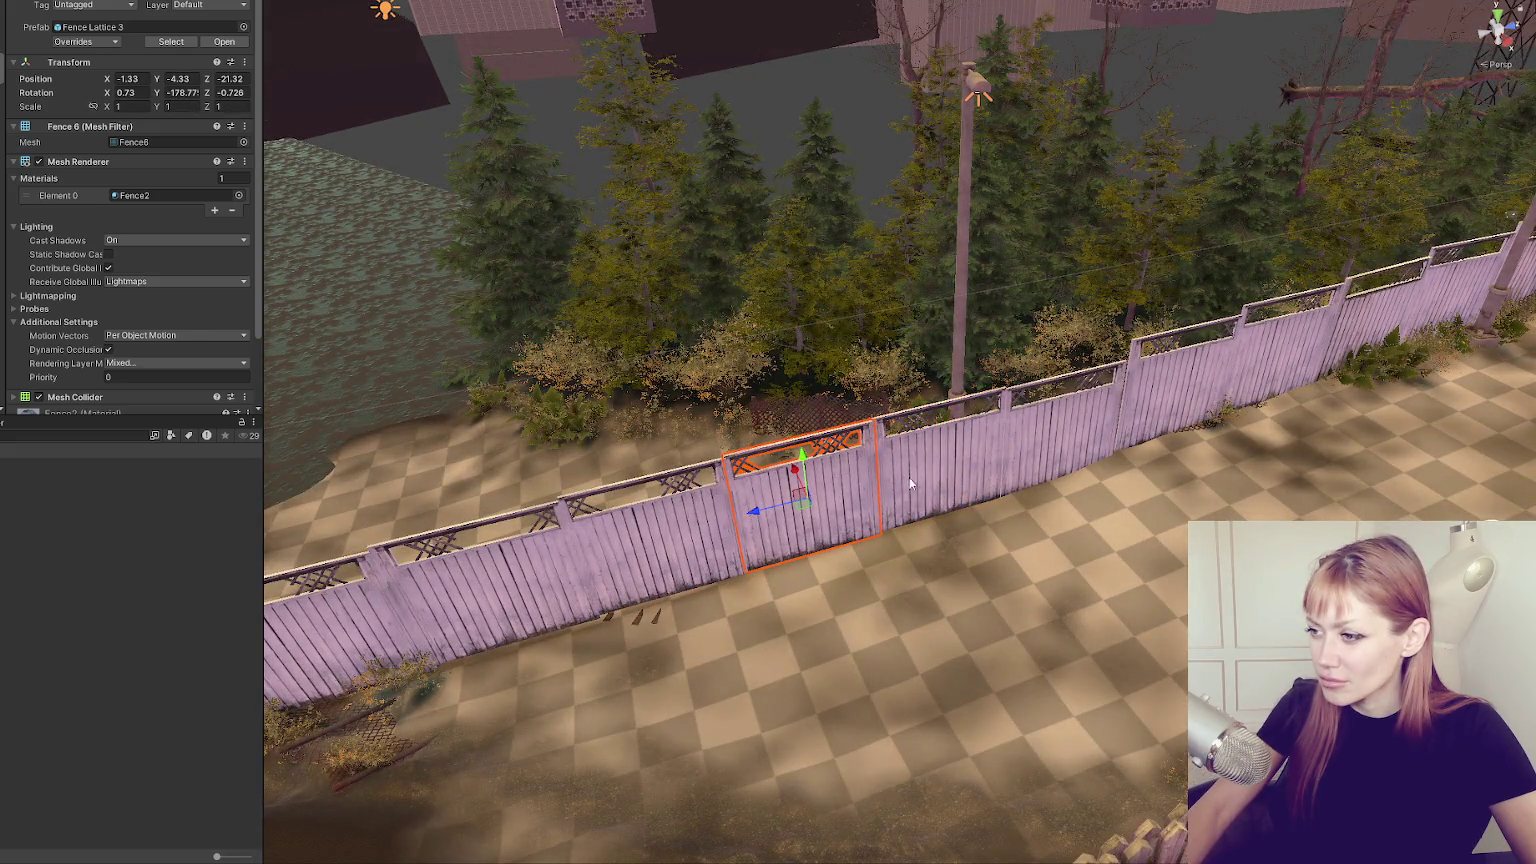
key(ctrl+z)
scroll(909, 478, down, 3)
Frame the whole fence run, then raise the right-hand lattice section slightly.
shift+click(986, 520)
shift+click(864, 513)
shift+click(772, 484)
shift+click(623, 446)
drag(623, 446, 501, 420)
key(f)
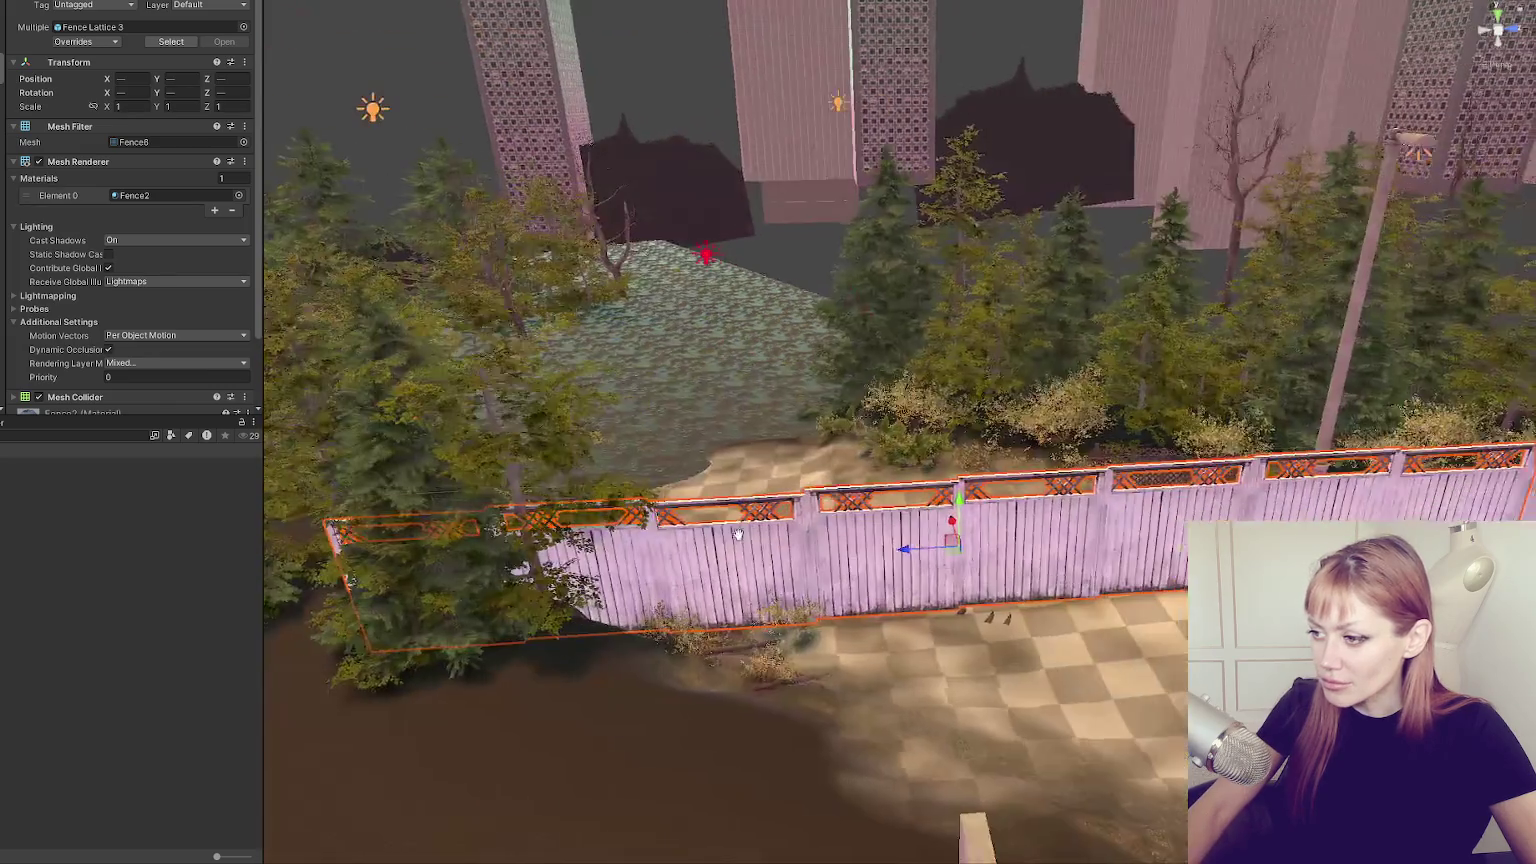
scroll(902, 521, up, 3)
drag(903, 521, 854, 533)
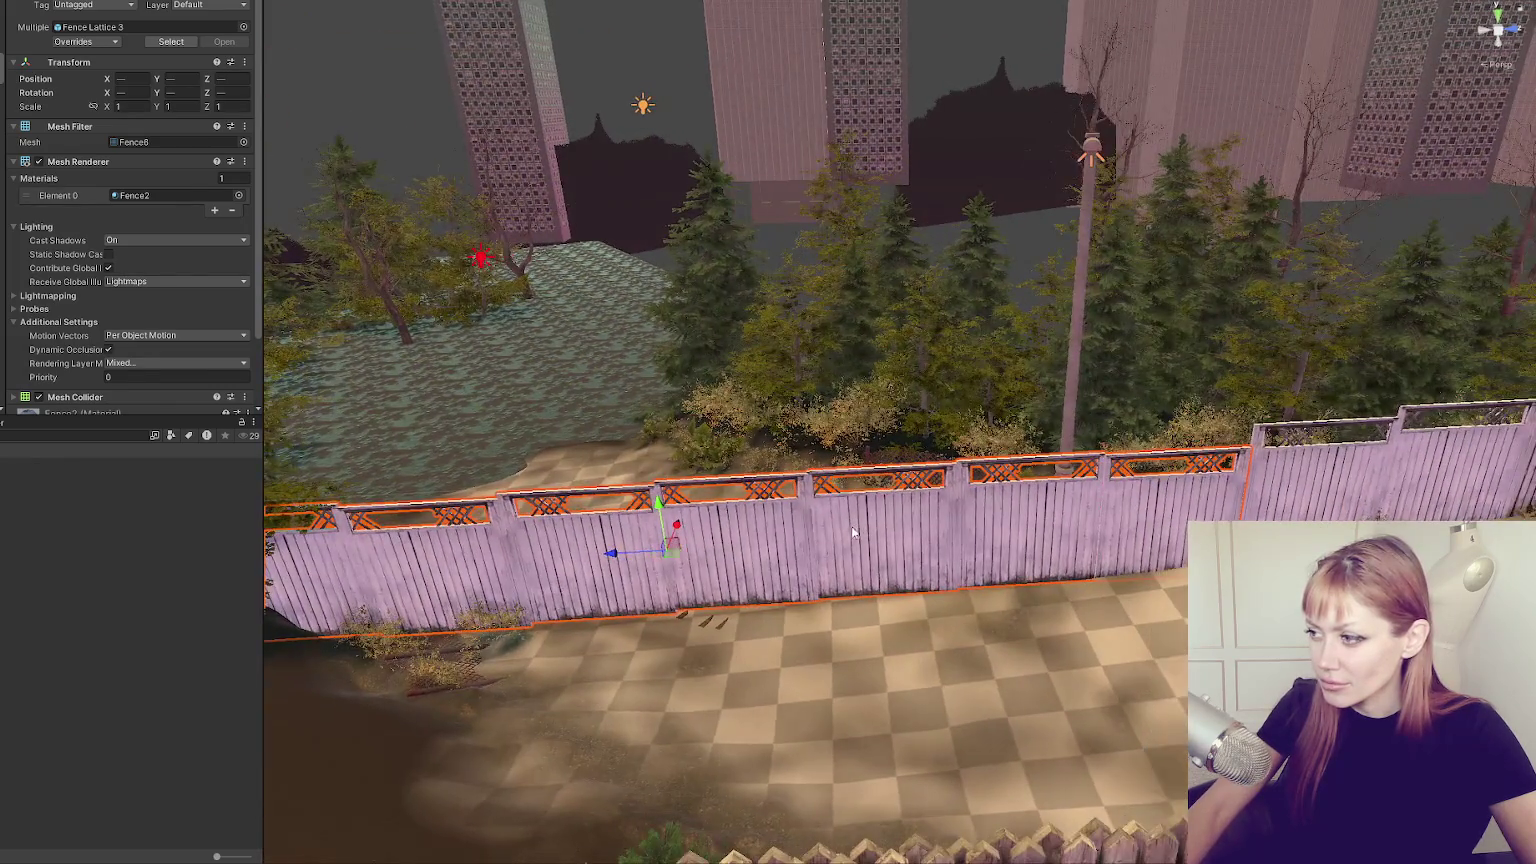
click(609, 555)
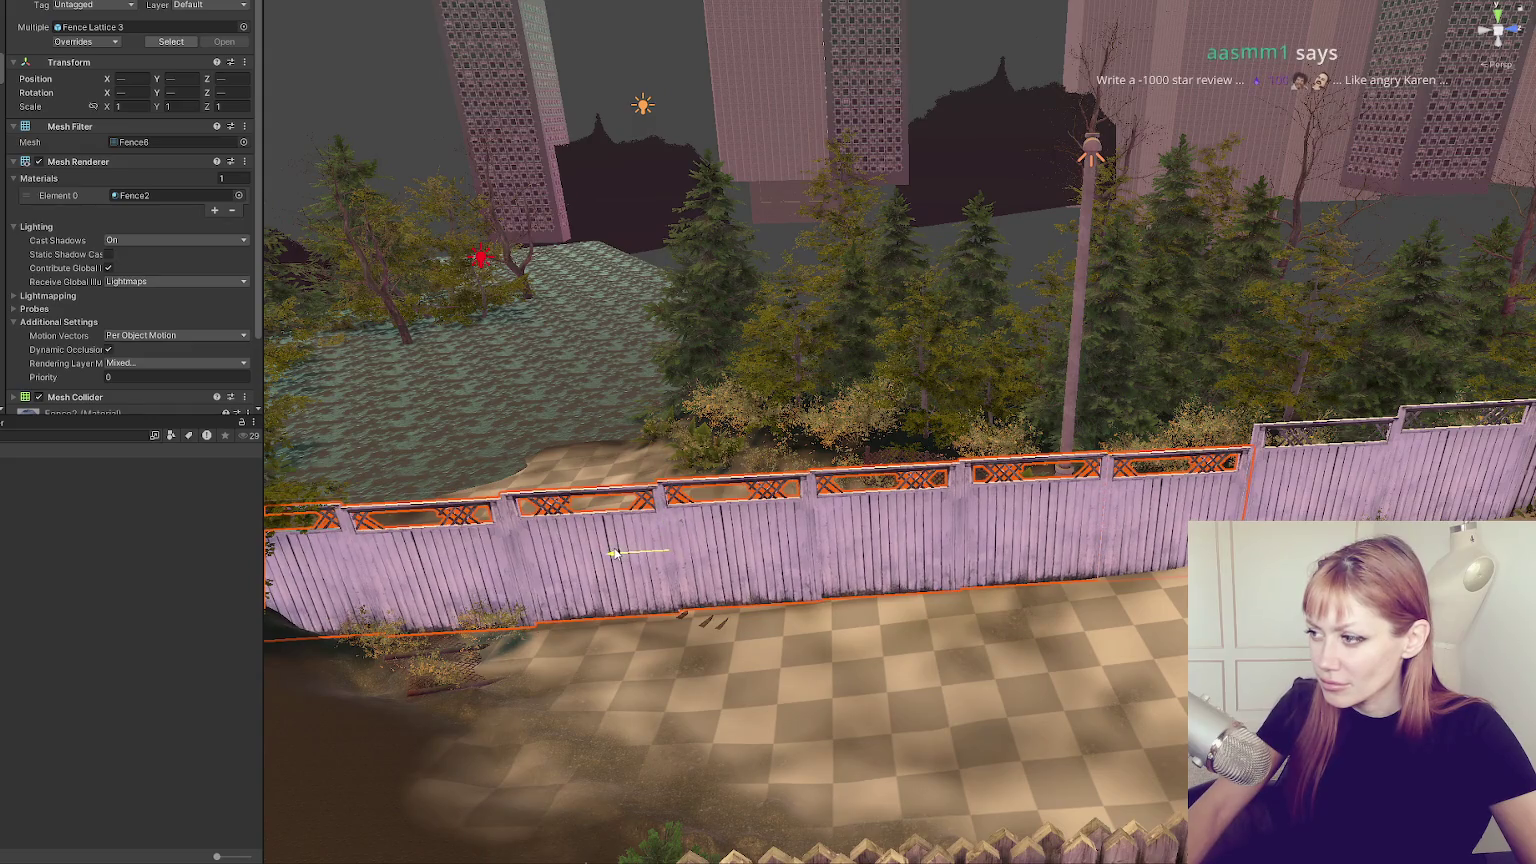
click(1141, 490)
drag(1178, 472, 1184, 463)
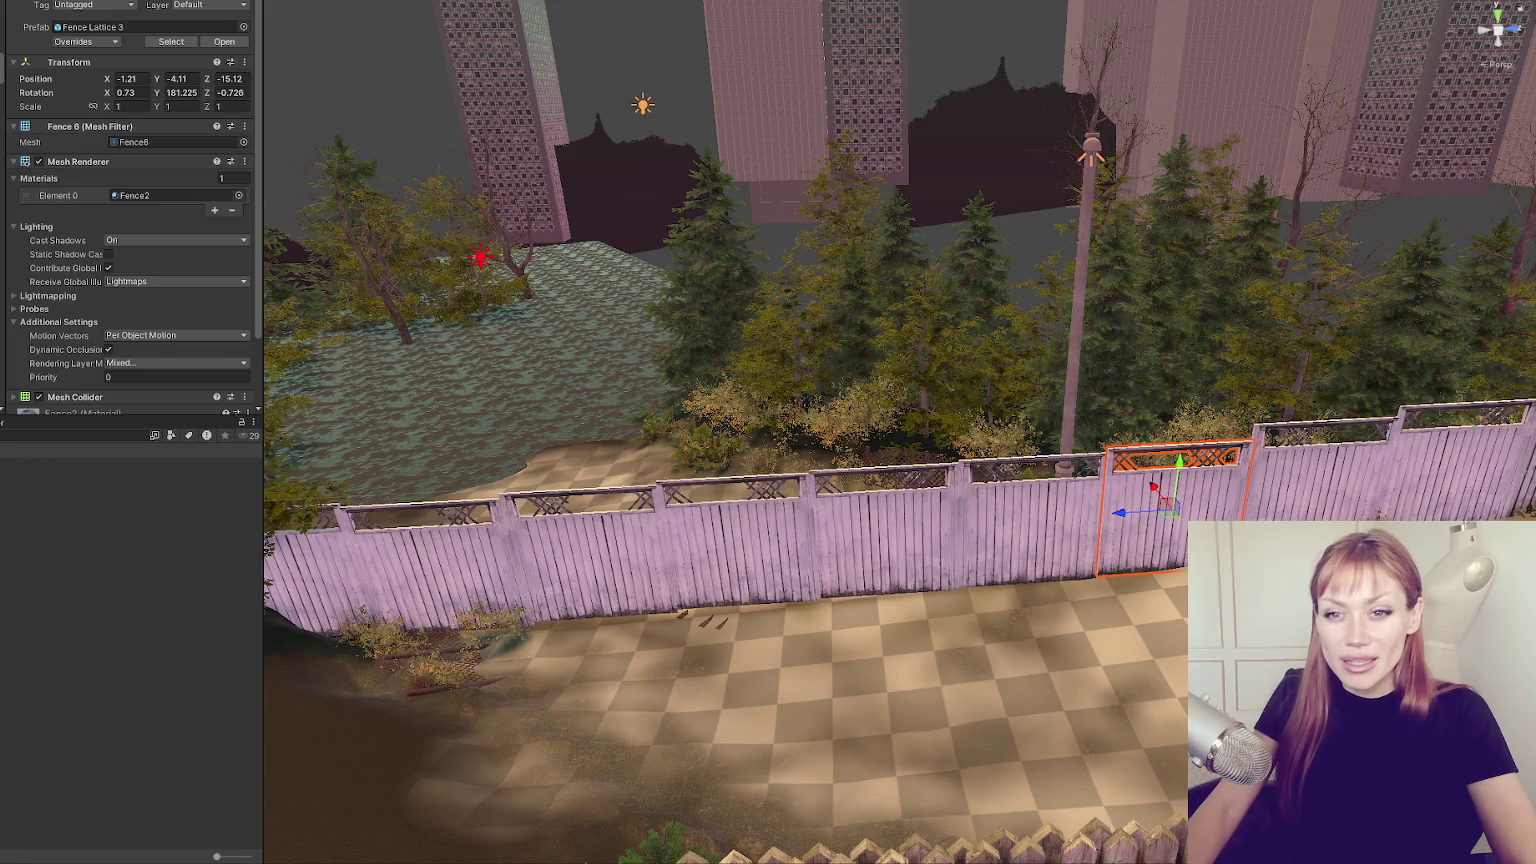
Raise the foreground fence sections so they sit level.
drag(579, 461, 778, 510)
click(689, 456)
mouse_move(685, 420)
mouse_down()
mouse_move(640, 501)
mouse_move(655, 575)
mouse_up()
click(624, 428)
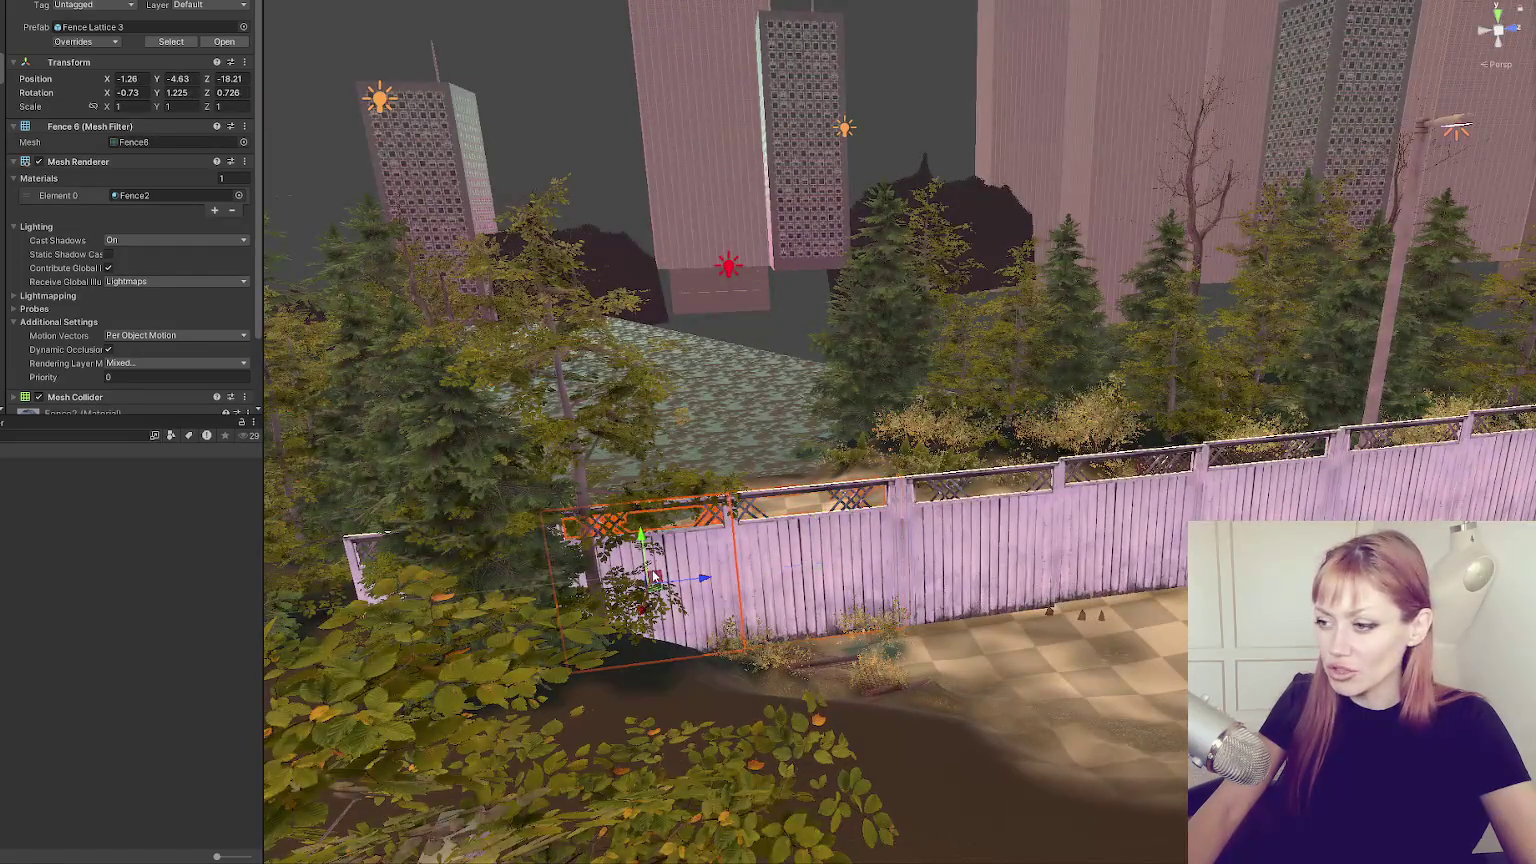
key(f)
click(864, 521)
mouse_move(902, 506)
mouse_down()
mouse_move(722, 535)
mouse_move(861, 588)
mouse_move(848, 512)
mouse_move(781, 542)
mouse_up()
Rotate the Fence Lattice 3 panel in several passes to face toward the trees.
key(e)
mouse_move(950, 502)
mouse_down()
mouse_move(986, 505)
mouse_move(963, 480)
mouse_up()
key(w)
key(f)
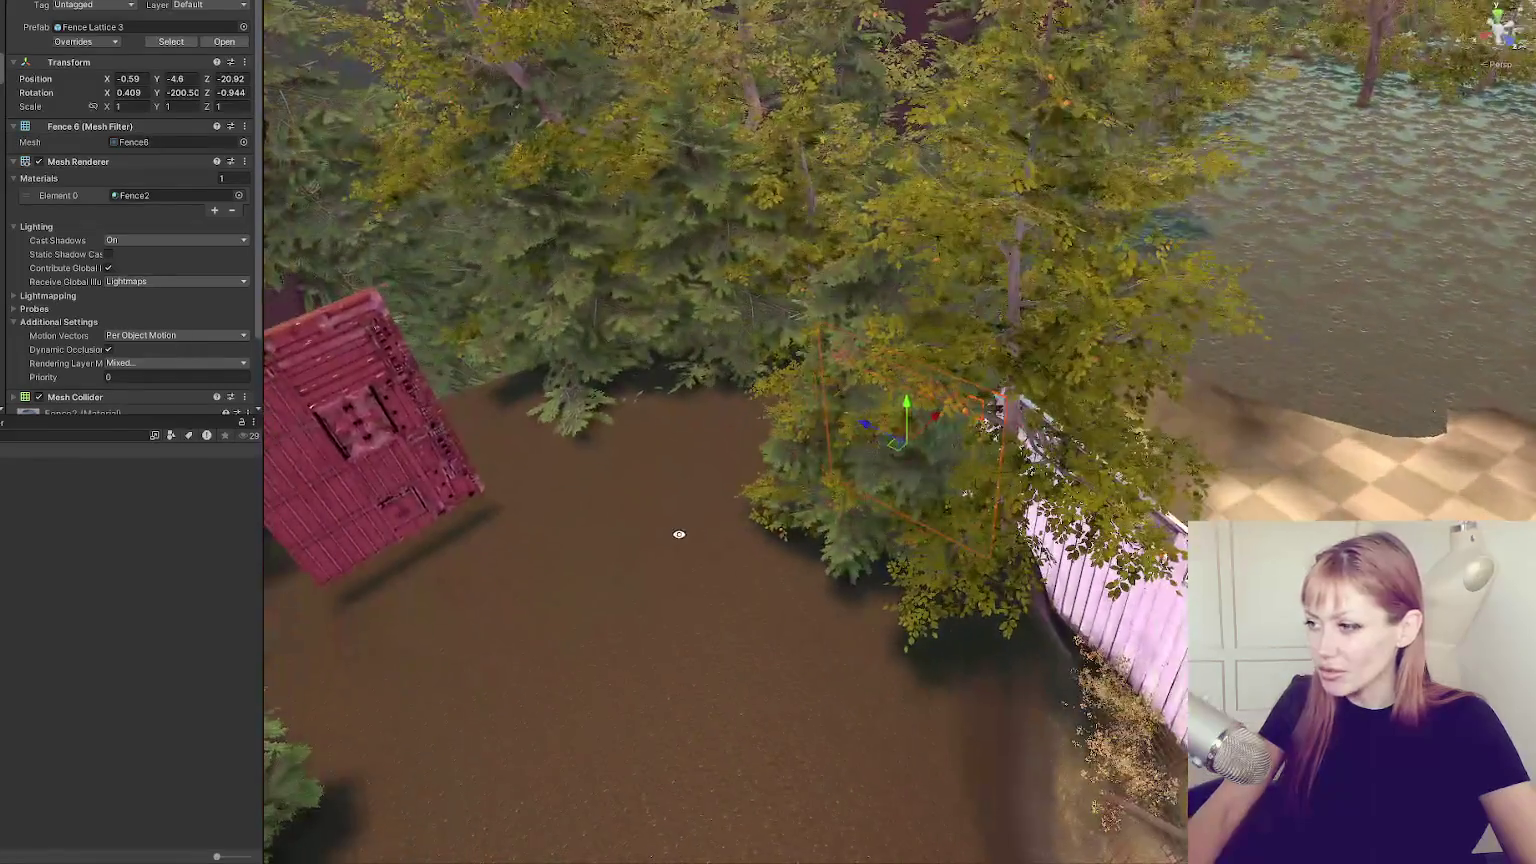
key(e)
mouse_move(905, 452)
mouse_down()
mouse_move(922, 452)
mouse_move(737, 585)
mouse_up()
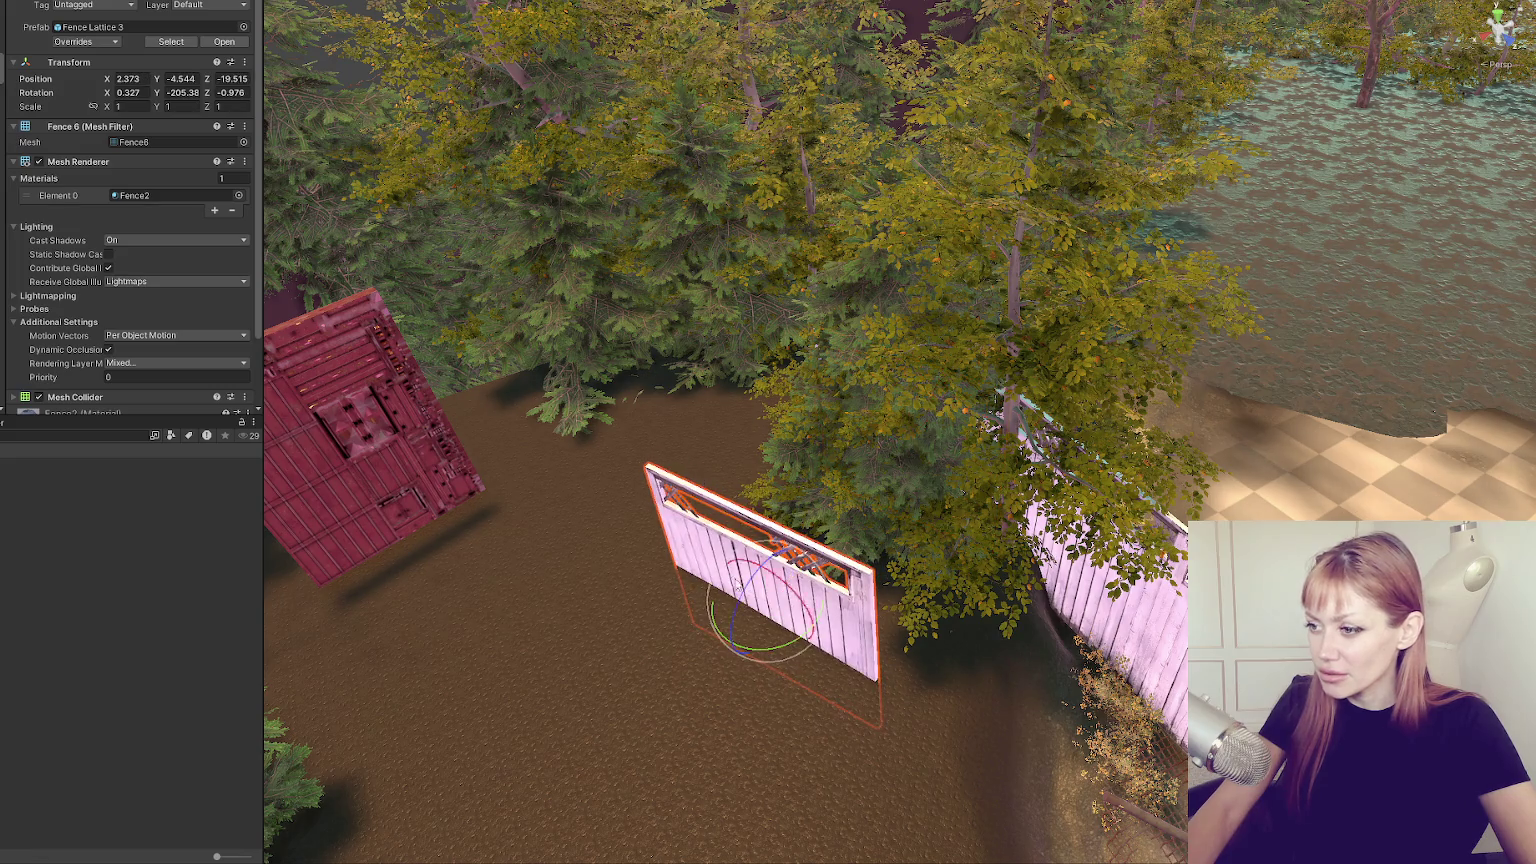
drag(771, 651, 772, 620)
Move the lattice panel beside the other fence, left of the red door, at -313.13° Y.
mouse_move(930, 566)
mouse_down()
mouse_move(737, 443)
mouse_move(670, 480)
mouse_move(711, 438)
mouse_move(735, 372)
mouse_move(609, 415)
mouse_up()
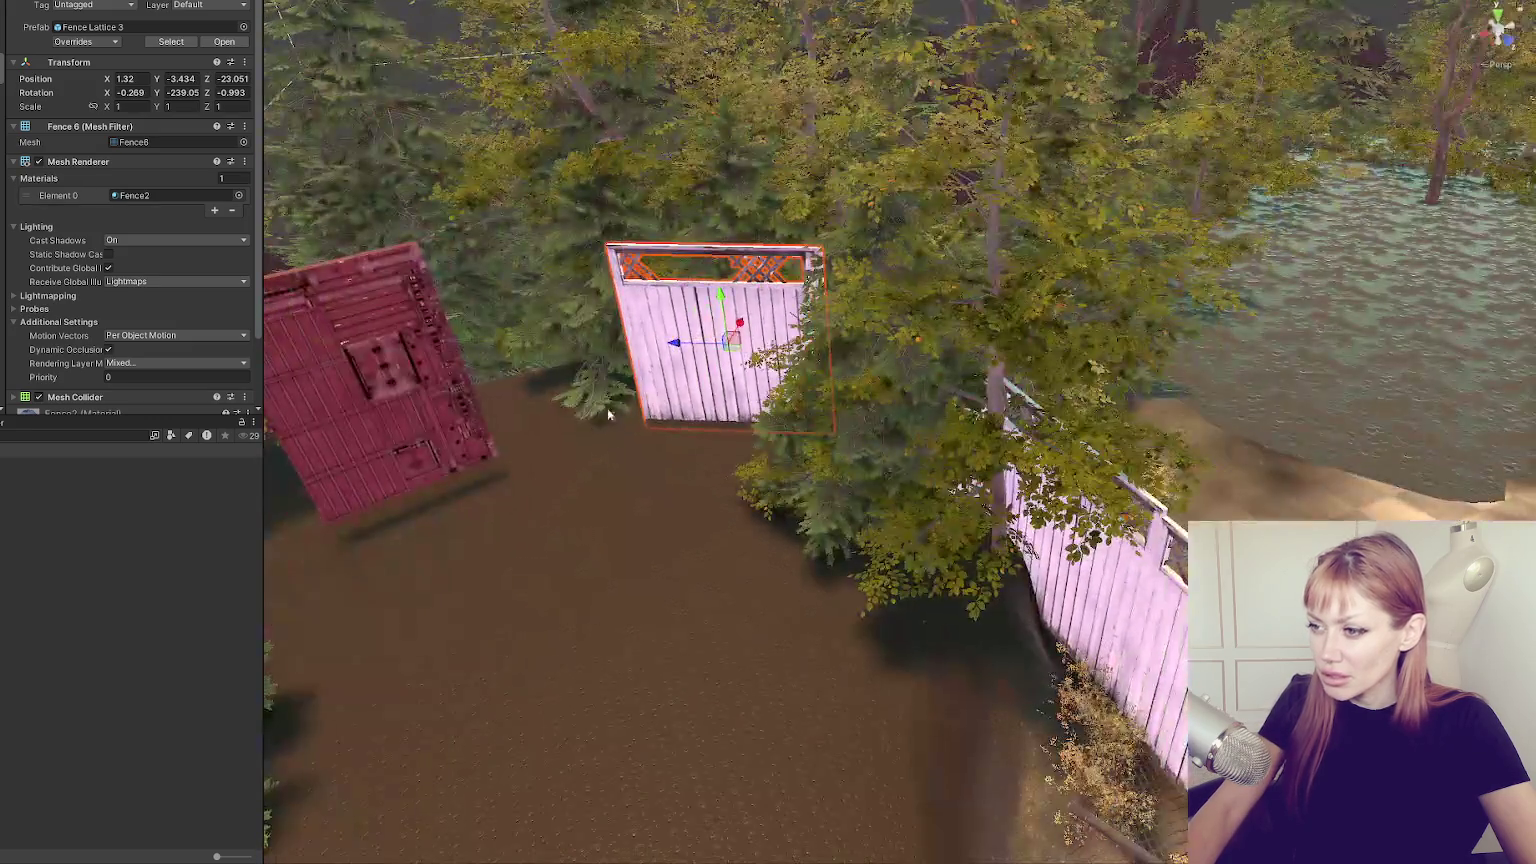
mouse_move(673, 355)
mouse_down()
mouse_move(533, 349)
mouse_move(561, 380)
mouse_move(520, 369)
mouse_move(687, 334)
mouse_move(861, 462)
mouse_move(905, 420)
mouse_move(910, 353)
mouse_move(930, 438)
mouse_move(913, 416)
mouse_move(918, 442)
mouse_move(489, 334)
mouse_move(958, 413)
mouse_move(975, 429)
mouse_move(641, 406)
mouse_move(714, 430)
mouse_move(739, 382)
mouse_move(723, 350)
mouse_move(516, 315)
mouse_move(660, 346)
mouse_up()
key(e)
key(w)
key(w)
key(e)
key(w)
Move and rotate the Fence Lattice 3 panel so it lies along the railing beside the red door.
mouse_move(759, 351)
mouse_down()
mouse_move(676, 356)
mouse_move(737, 394)
mouse_move(706, 385)
mouse_move(687, 429)
mouse_move(481, 514)
mouse_up()
click(675, 356)
click(675, 357)
key(e)
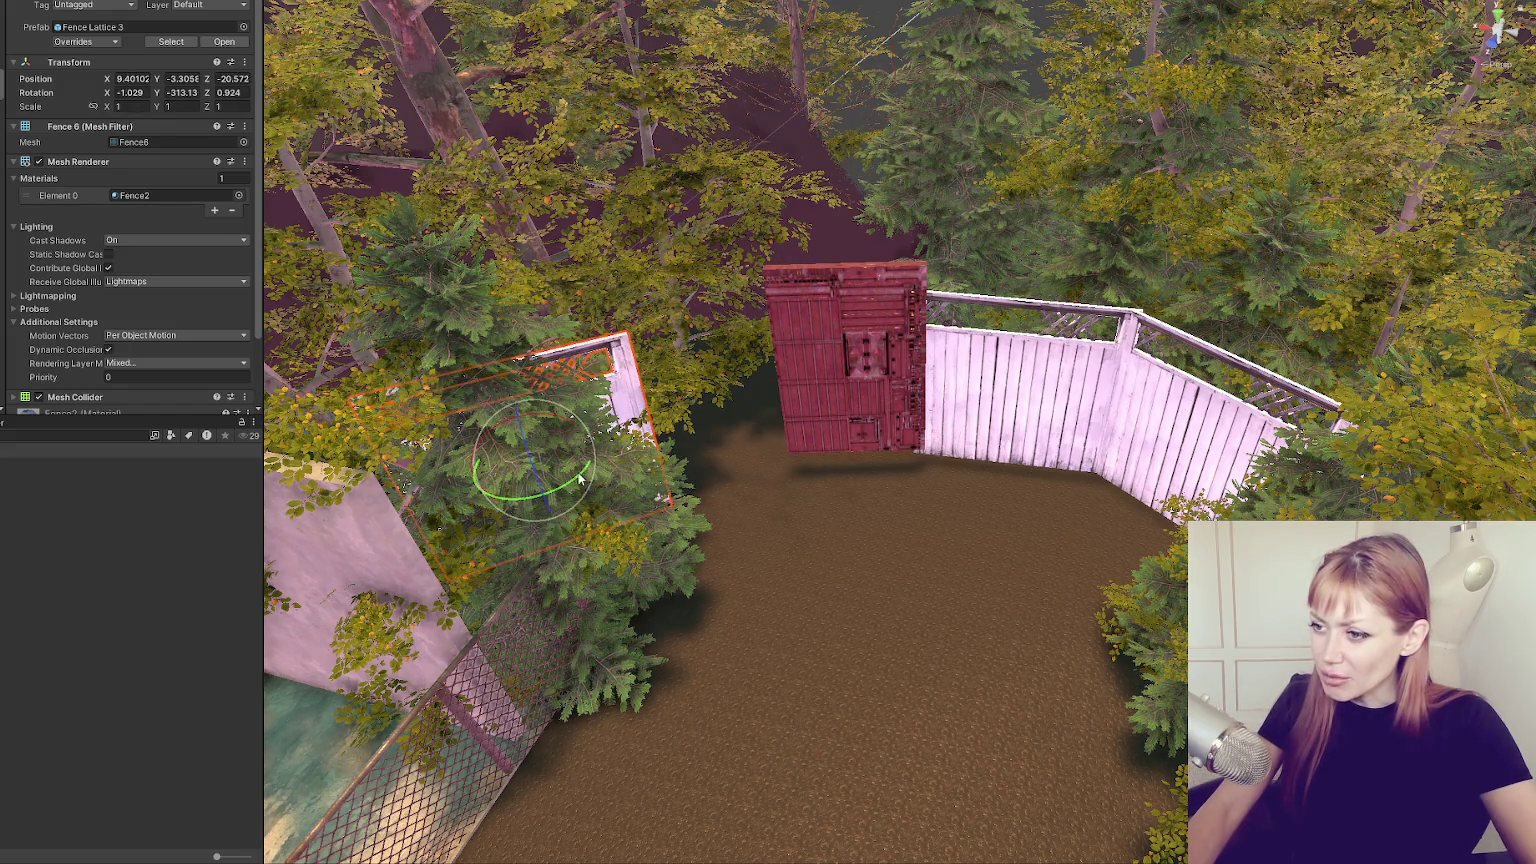
click(600, 442)
click(562, 503)
key(w)
mouse_move(563, 503)
mouse_down()
mouse_move(518, 590)
mouse_move(550, 568)
mouse_move(636, 399)
mouse_move(675, 405)
mouse_move(683, 457)
mouse_up()
key(e)
key(w)
key(e)
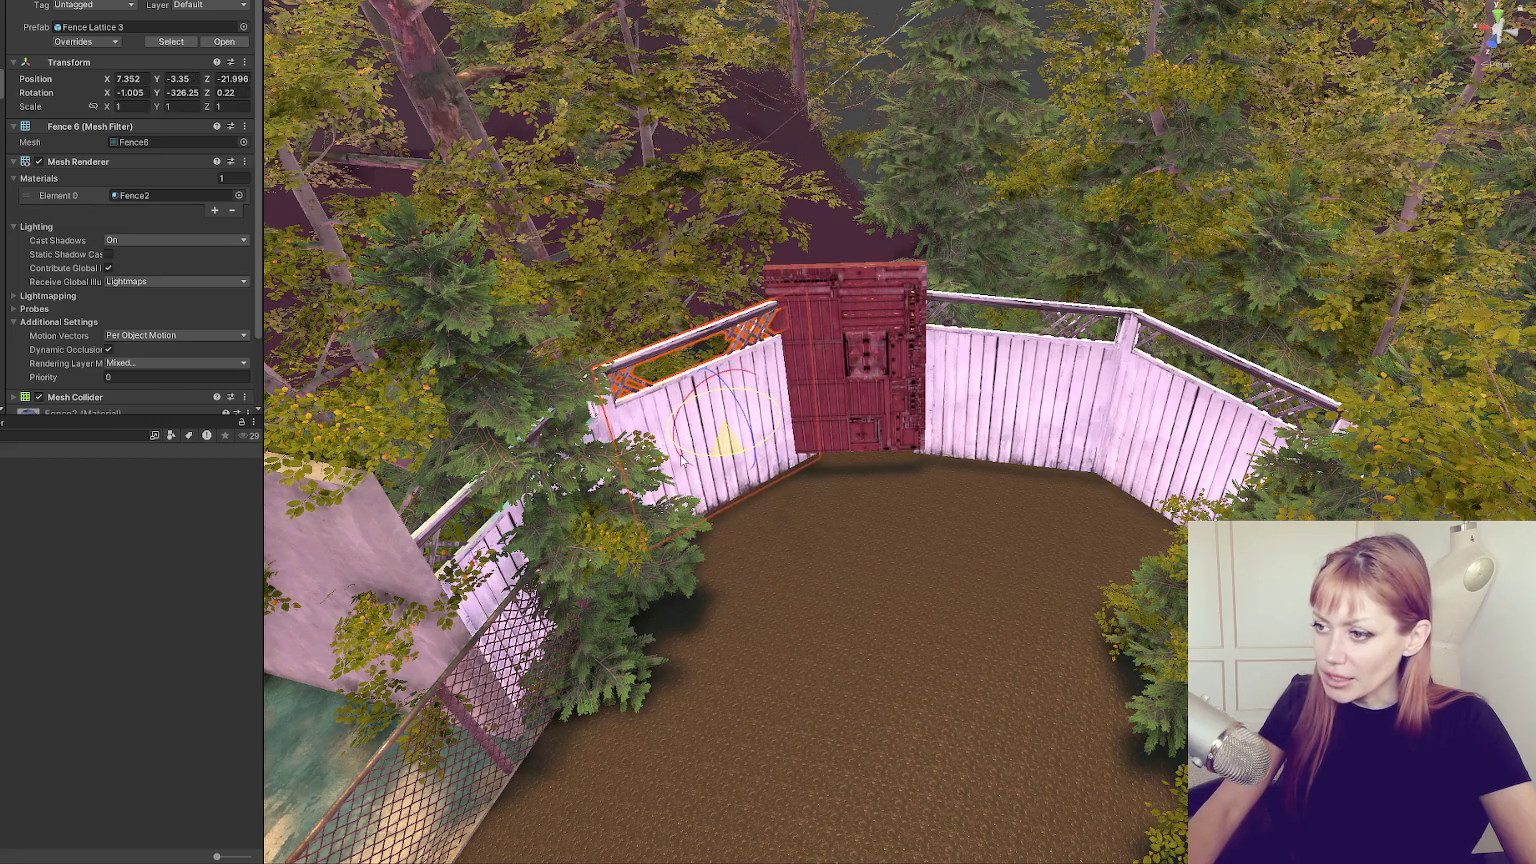
key(w)
drag(698, 398, 644, 430)
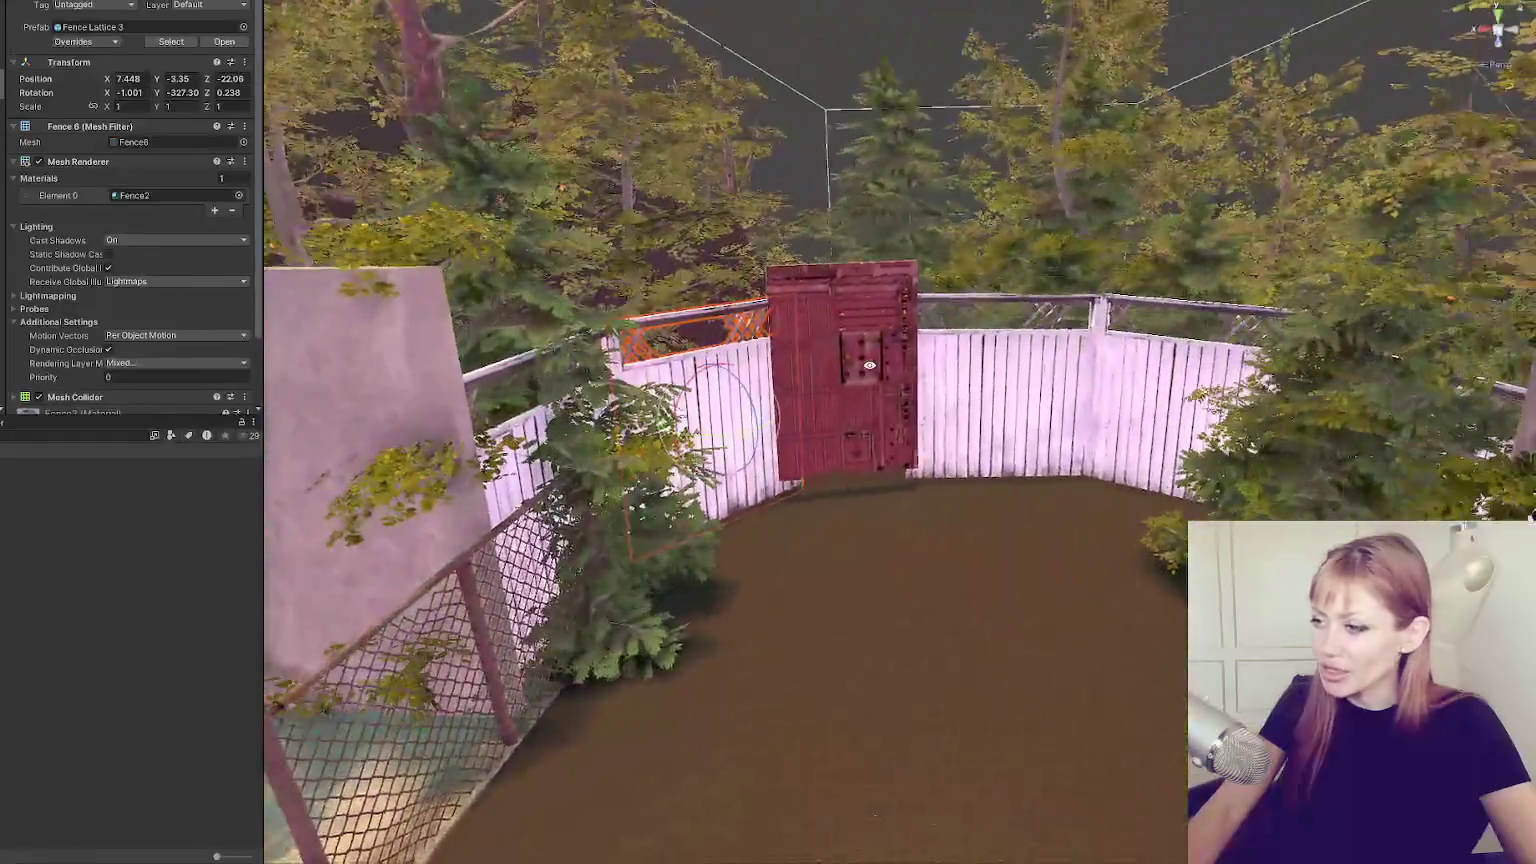
Lower the red door cube to X -3.89 and stretch it to Y scale 3.5665.
click(869, 364)
mouse_move(845, 321)
mouse_down()
mouse_move(851, 344)
mouse_move(849, 332)
mouse_up()
click(851, 344)
click(851, 343)
key(w)
mouse_move(805, 393)
mouse_down()
mouse_move(807, 521)
mouse_move(874, 670)
mouse_move(996, 371)
mouse_up()
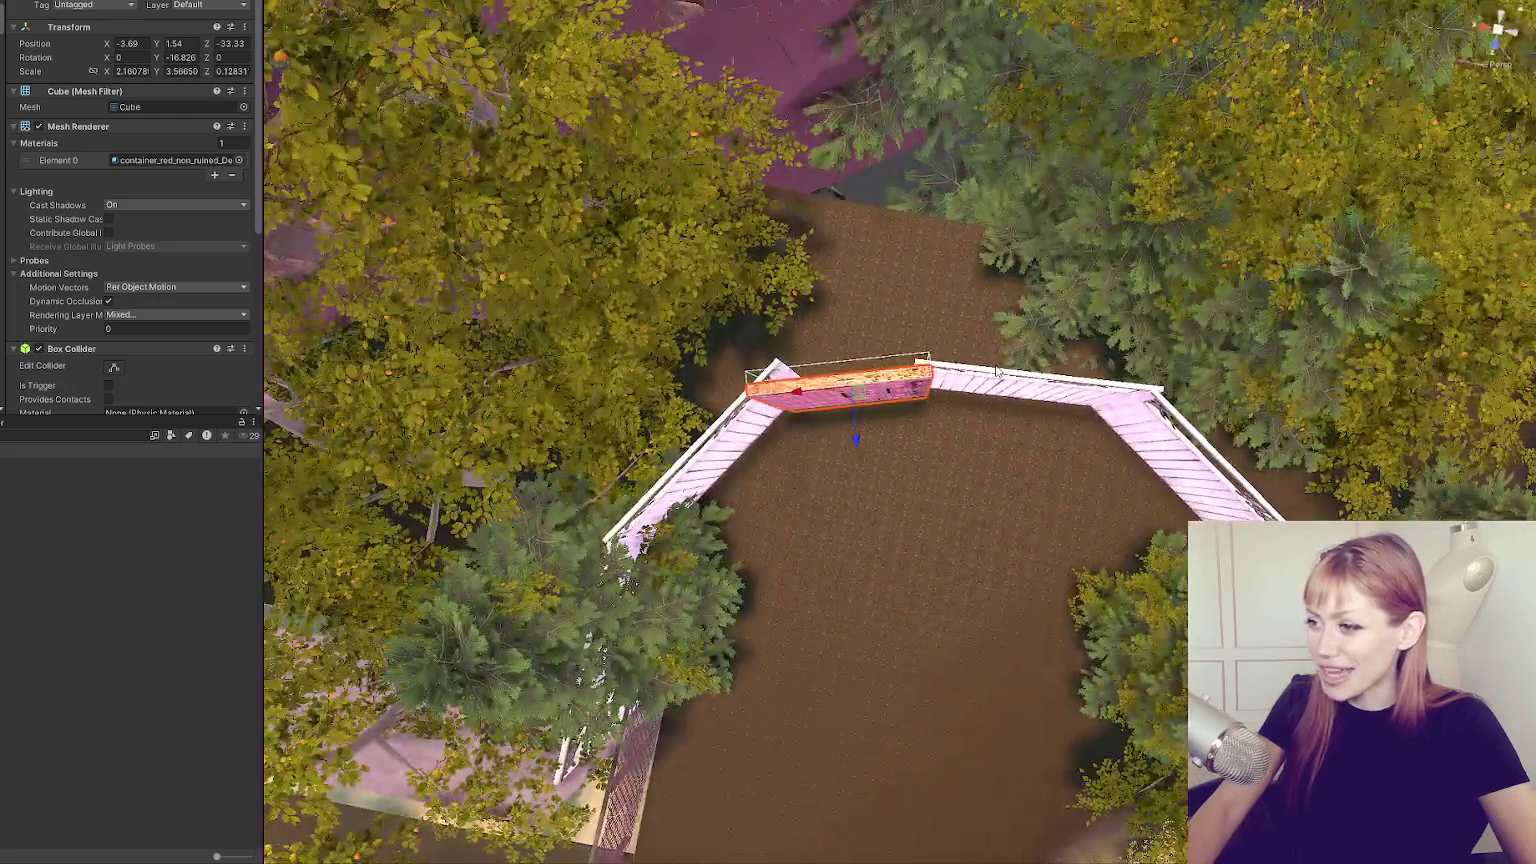
Slide the top fence segment sideways and rotate the diagonal segment to join it.
click(770, 420)
drag(770, 420, 760, 400)
click(1018, 403)
drag(928, 369, 1008, 316)
key(e)
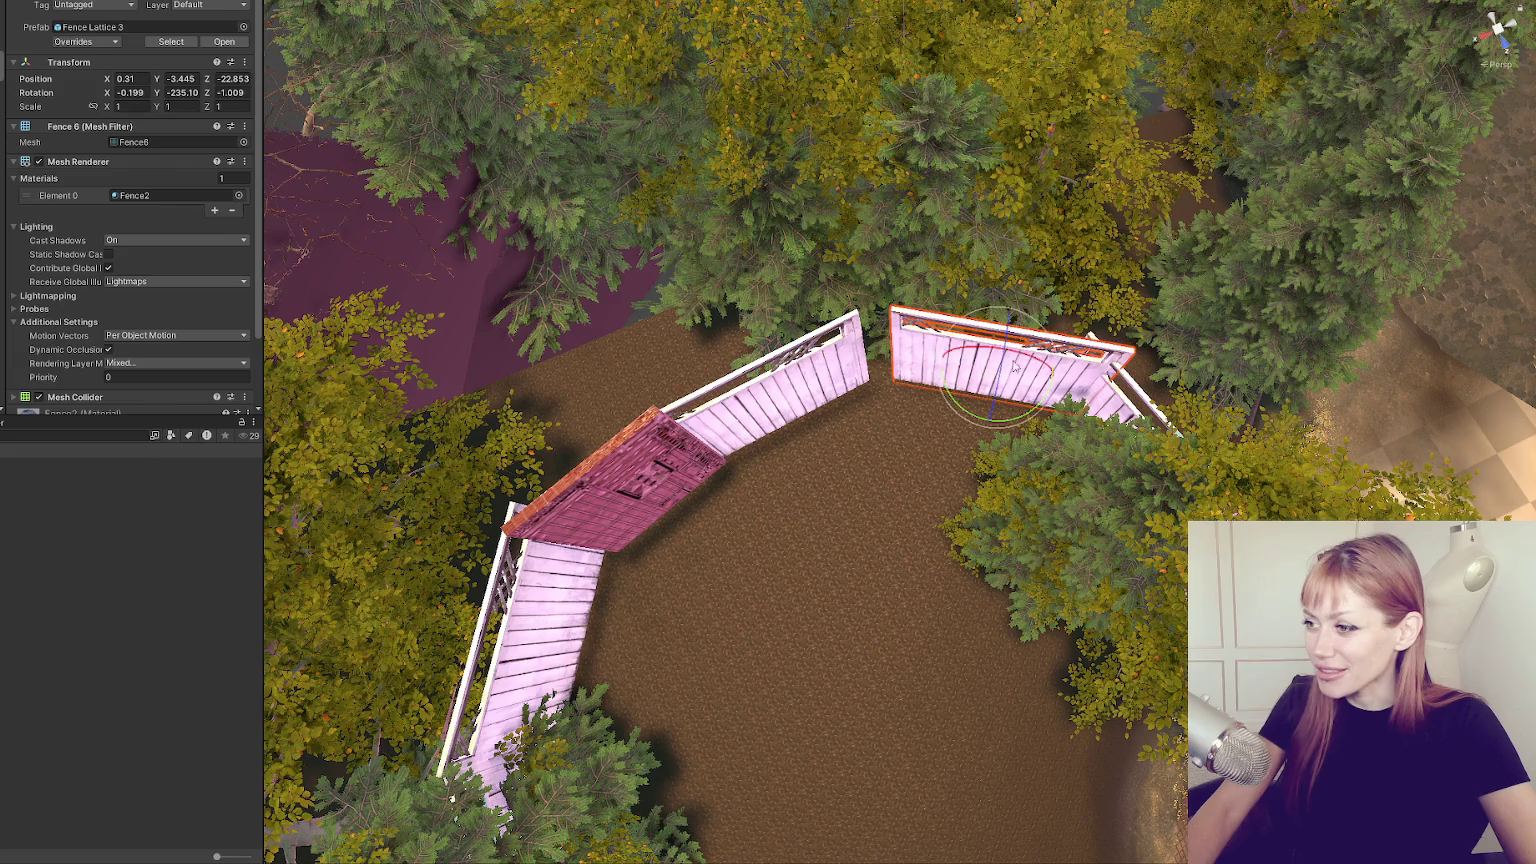
click(790, 379)
drag(805, 439, 783, 444)
key(w)
Move the red door panel into the gap in the fence.
click(590, 514)
drag(591, 527, 614, 340)
scroll(600, 480, down, 2)
mouse_move(671, 394)
mouse_down()
mouse_move(673, 379)
mouse_move(650, 375)
mouse_move(662, 392)
mouse_move(1367, 425)
mouse_move(333, 380)
mouse_up()
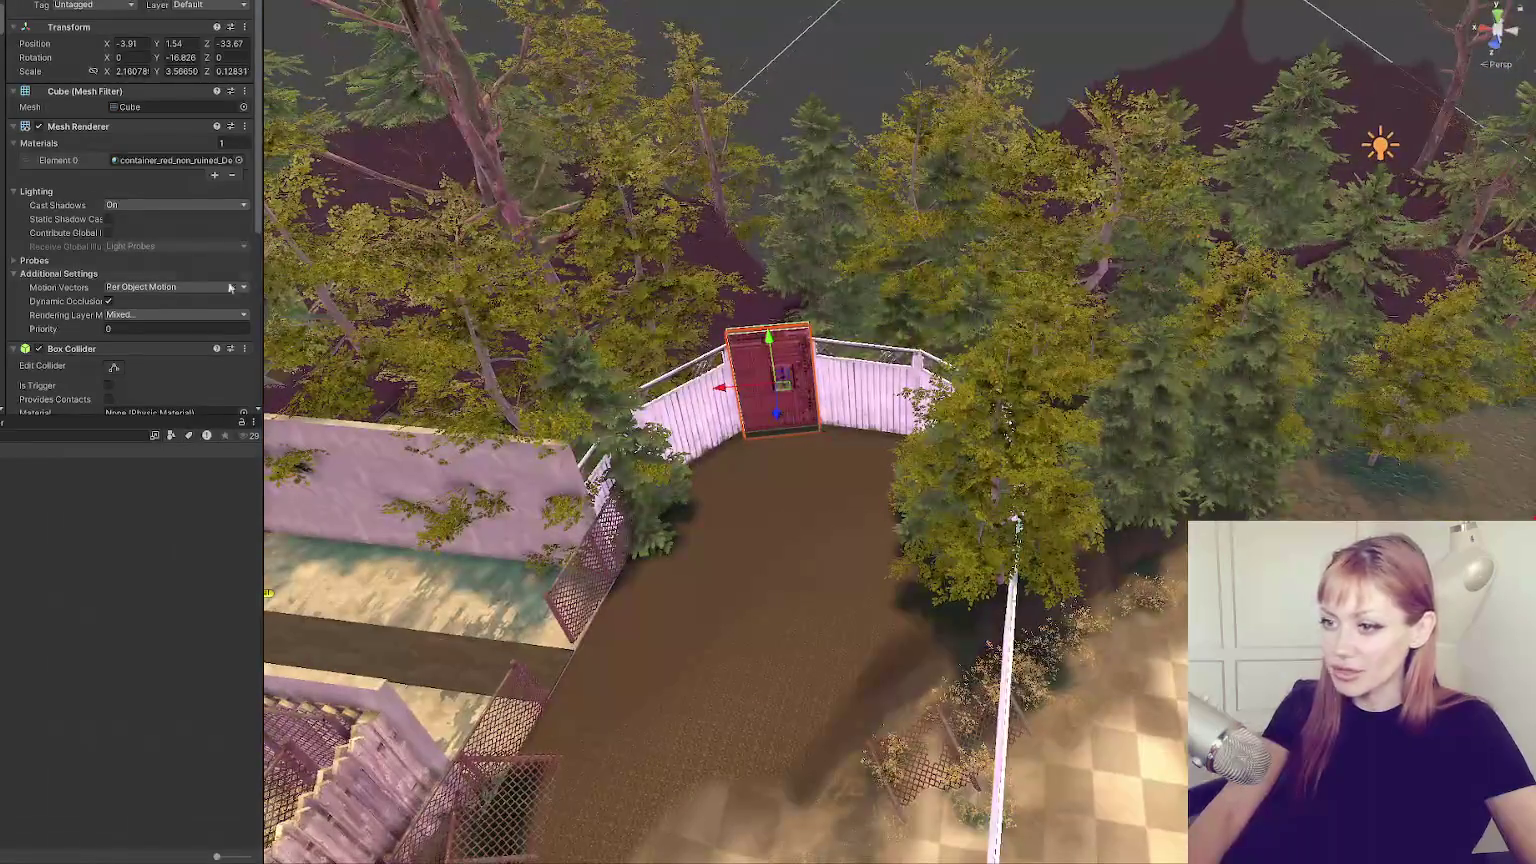
scroll(155, 230, down, 10)
In Change Scenes, choose Apothecary as New Scene and area name, with hover text 'Go to shop area'.
click(165, 245)
click(168, 297)
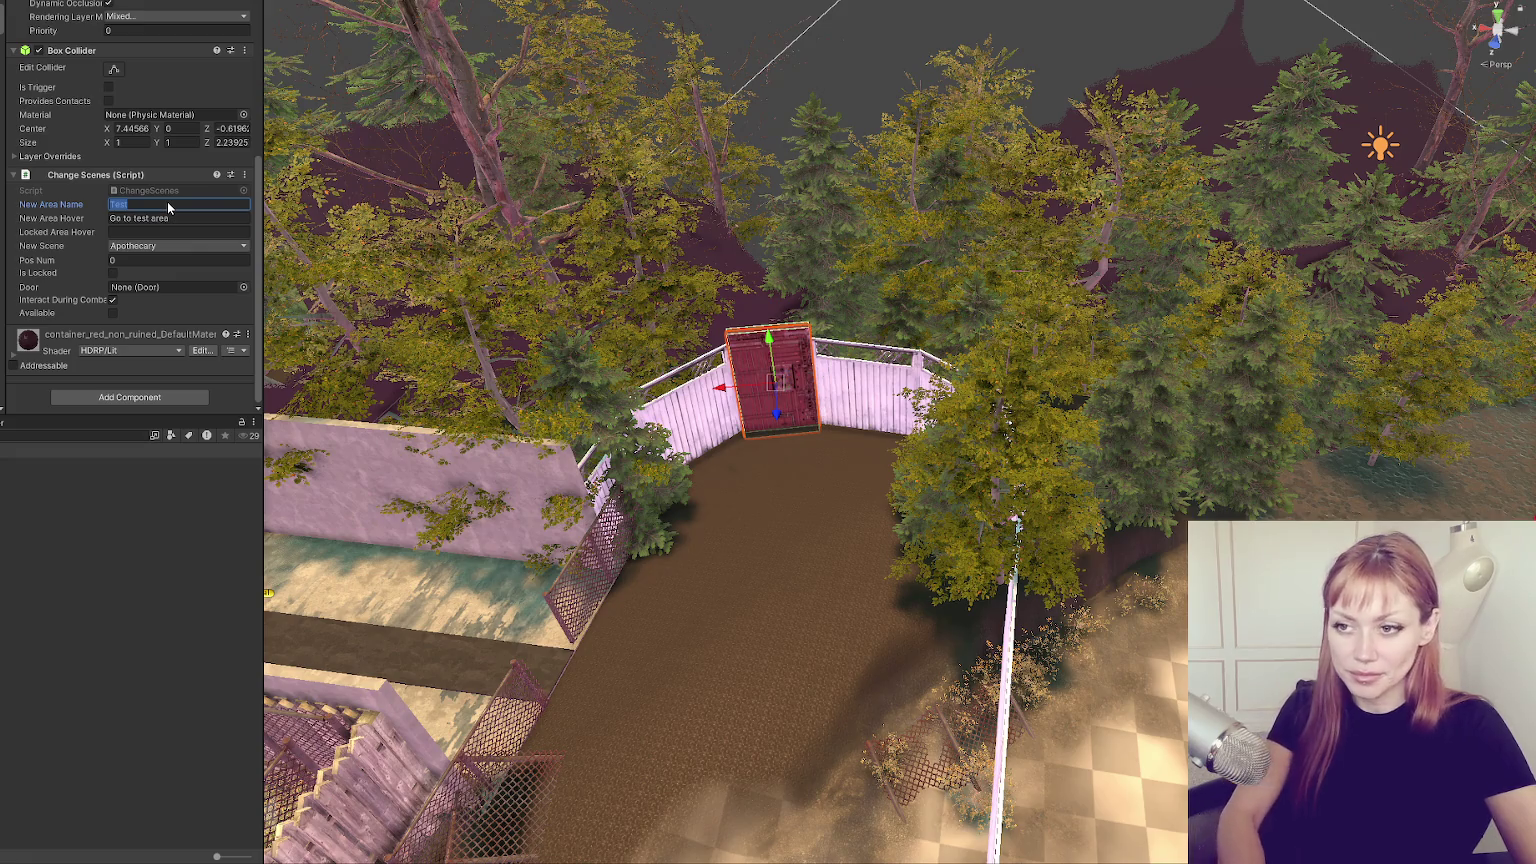
text(Shop)
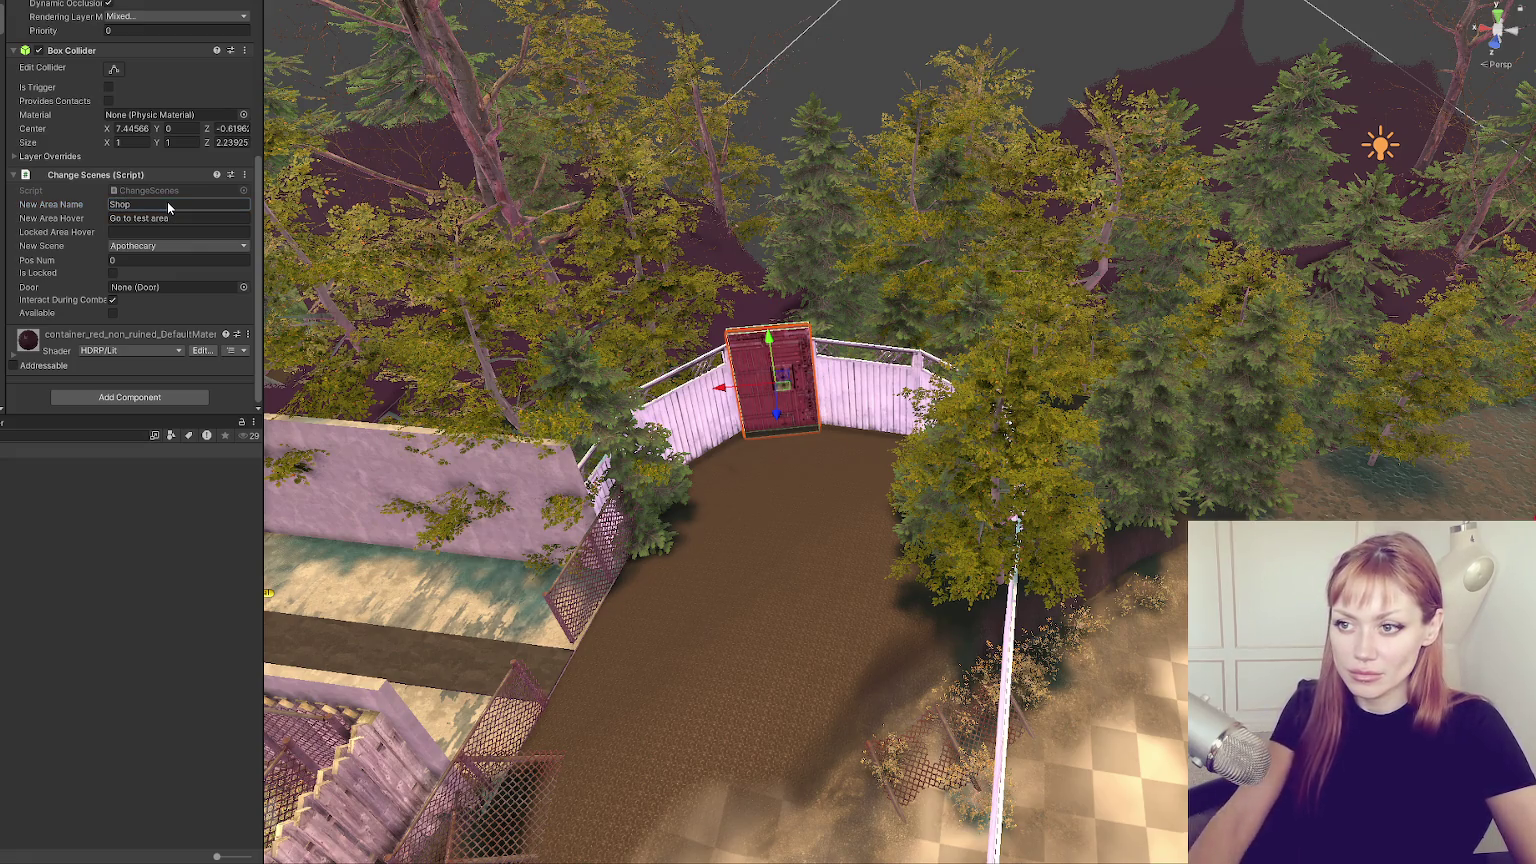
click(174, 219)
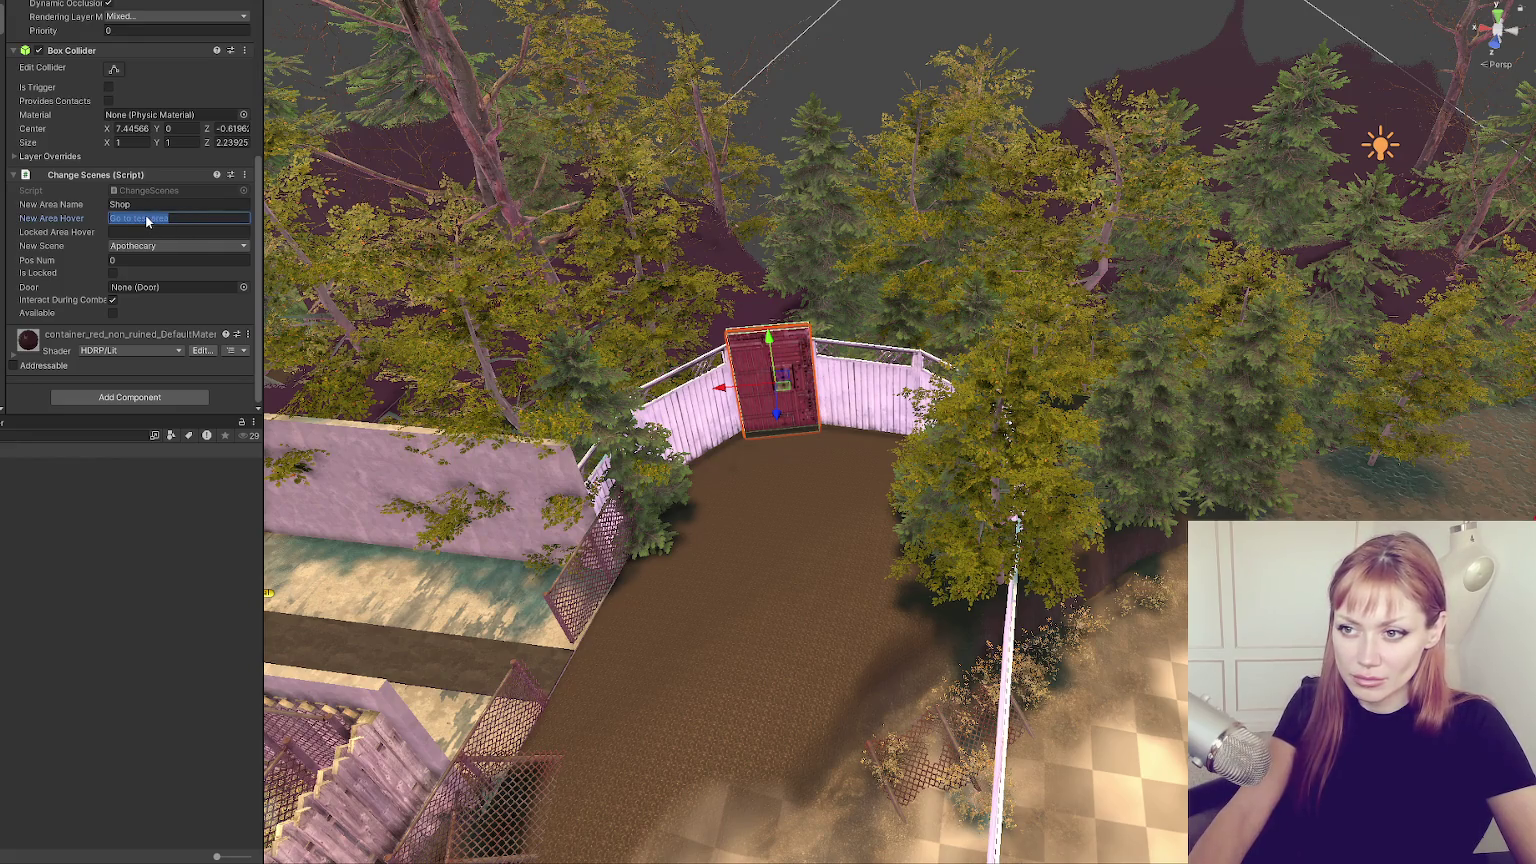
text(S)
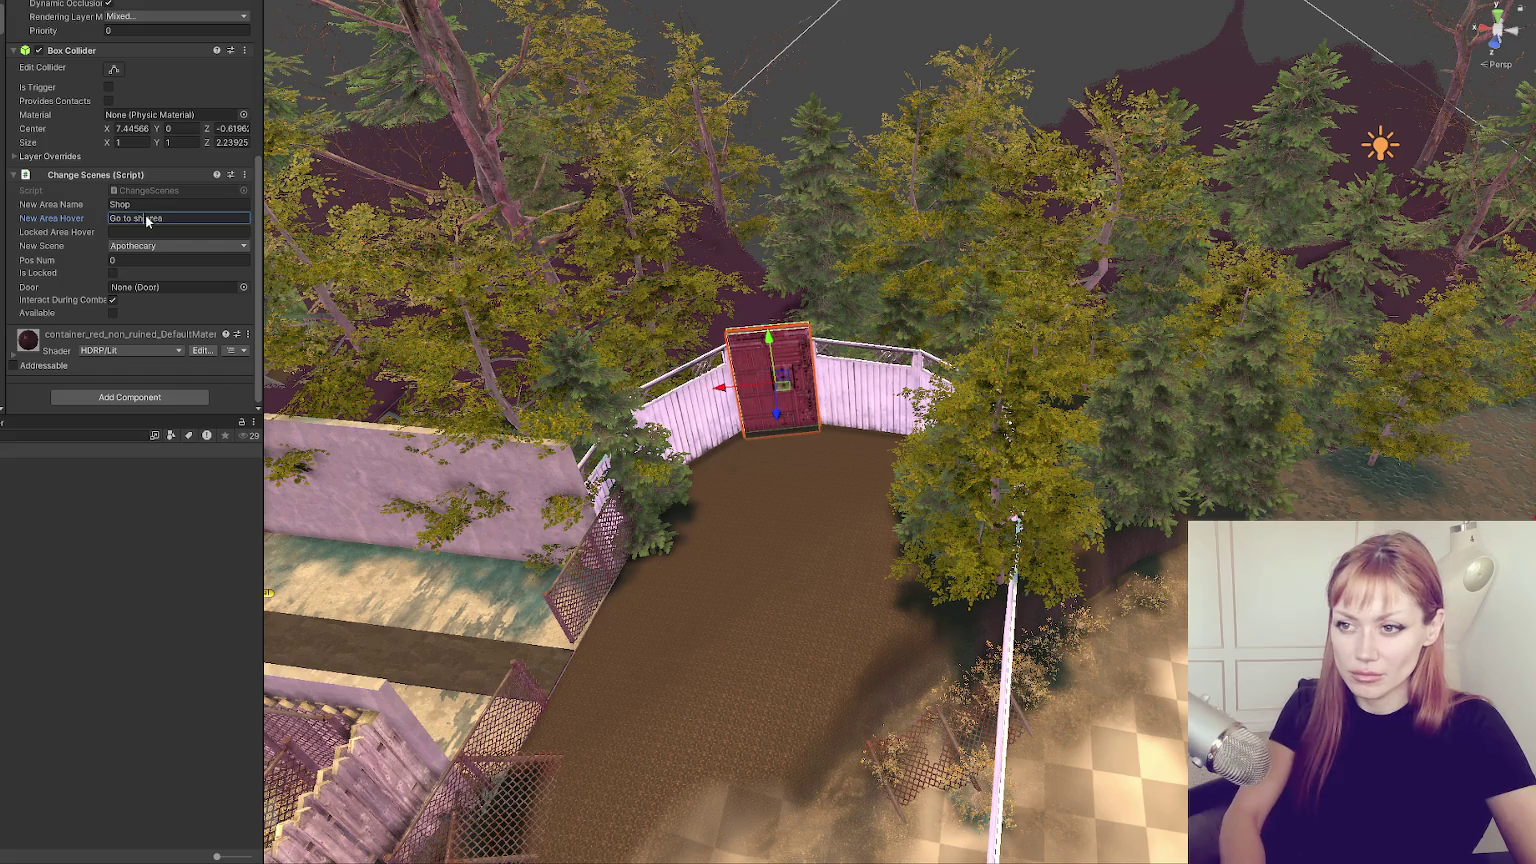
text(op)
text(Apo)
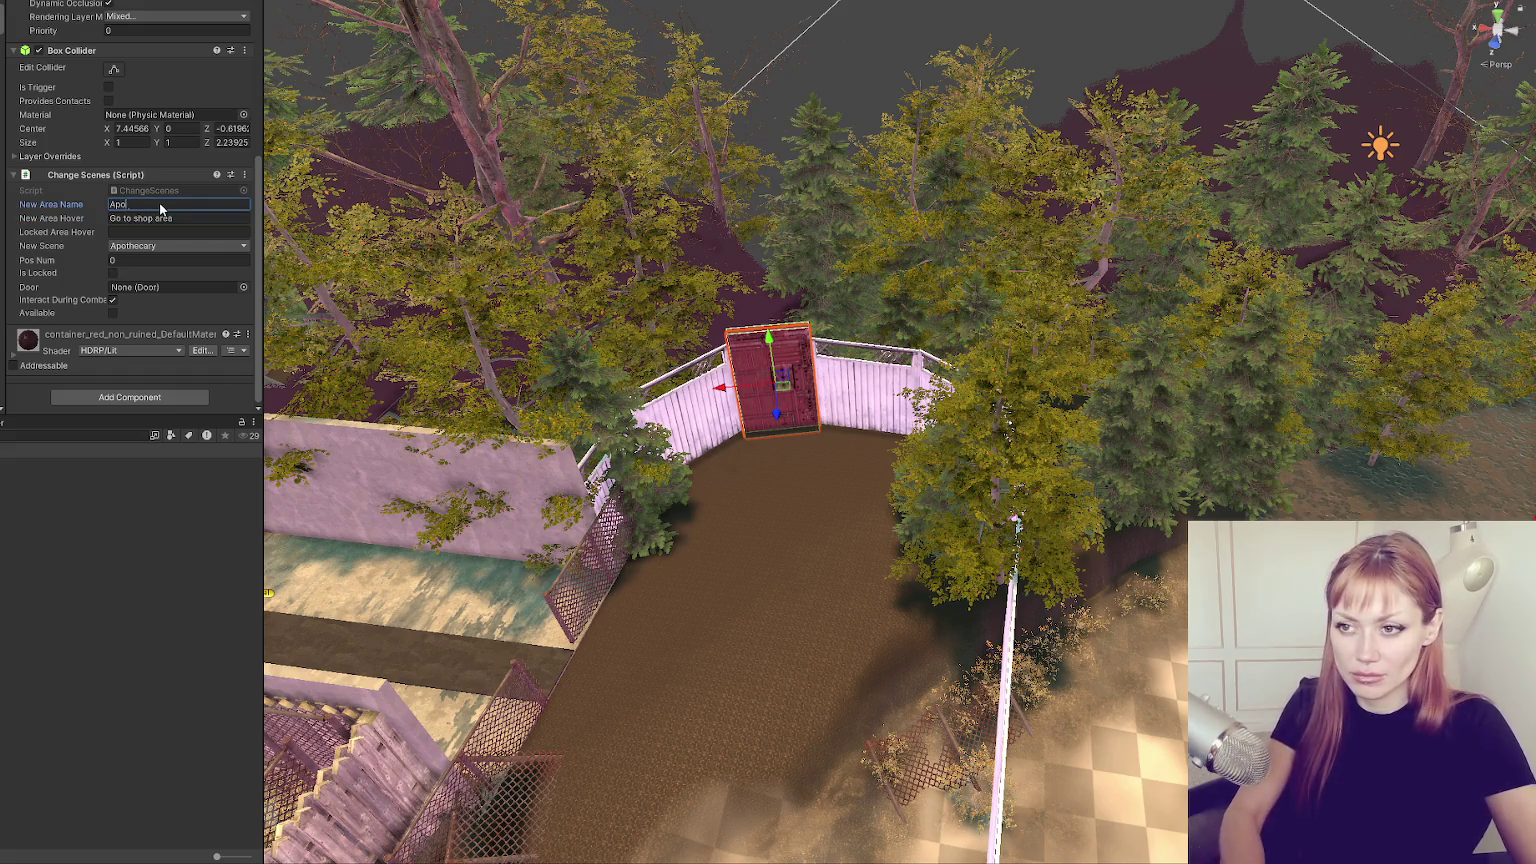
text(ry)
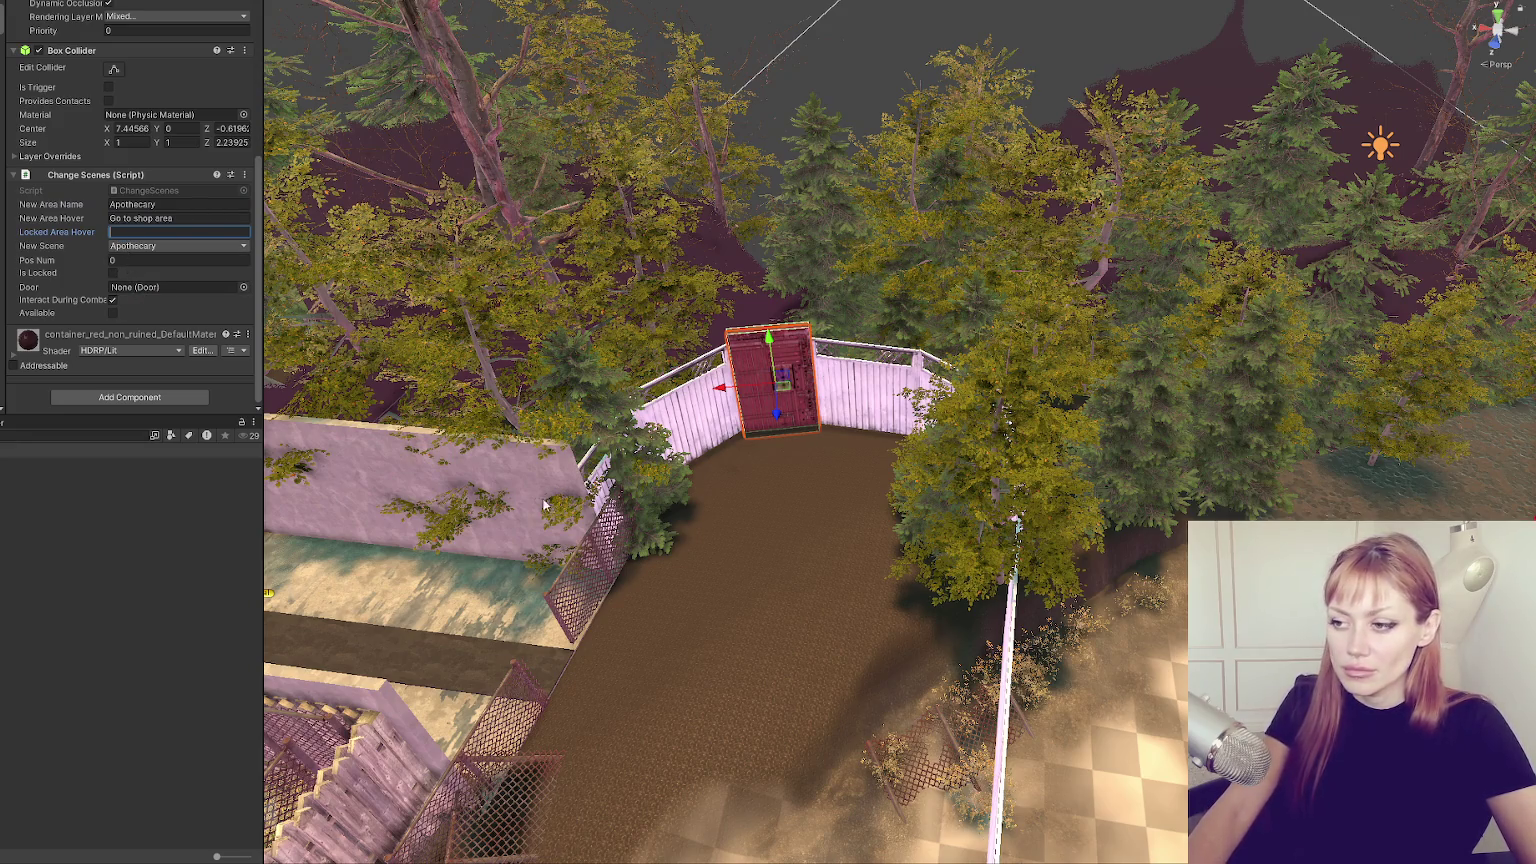
scroll(699, 451, up, 5)
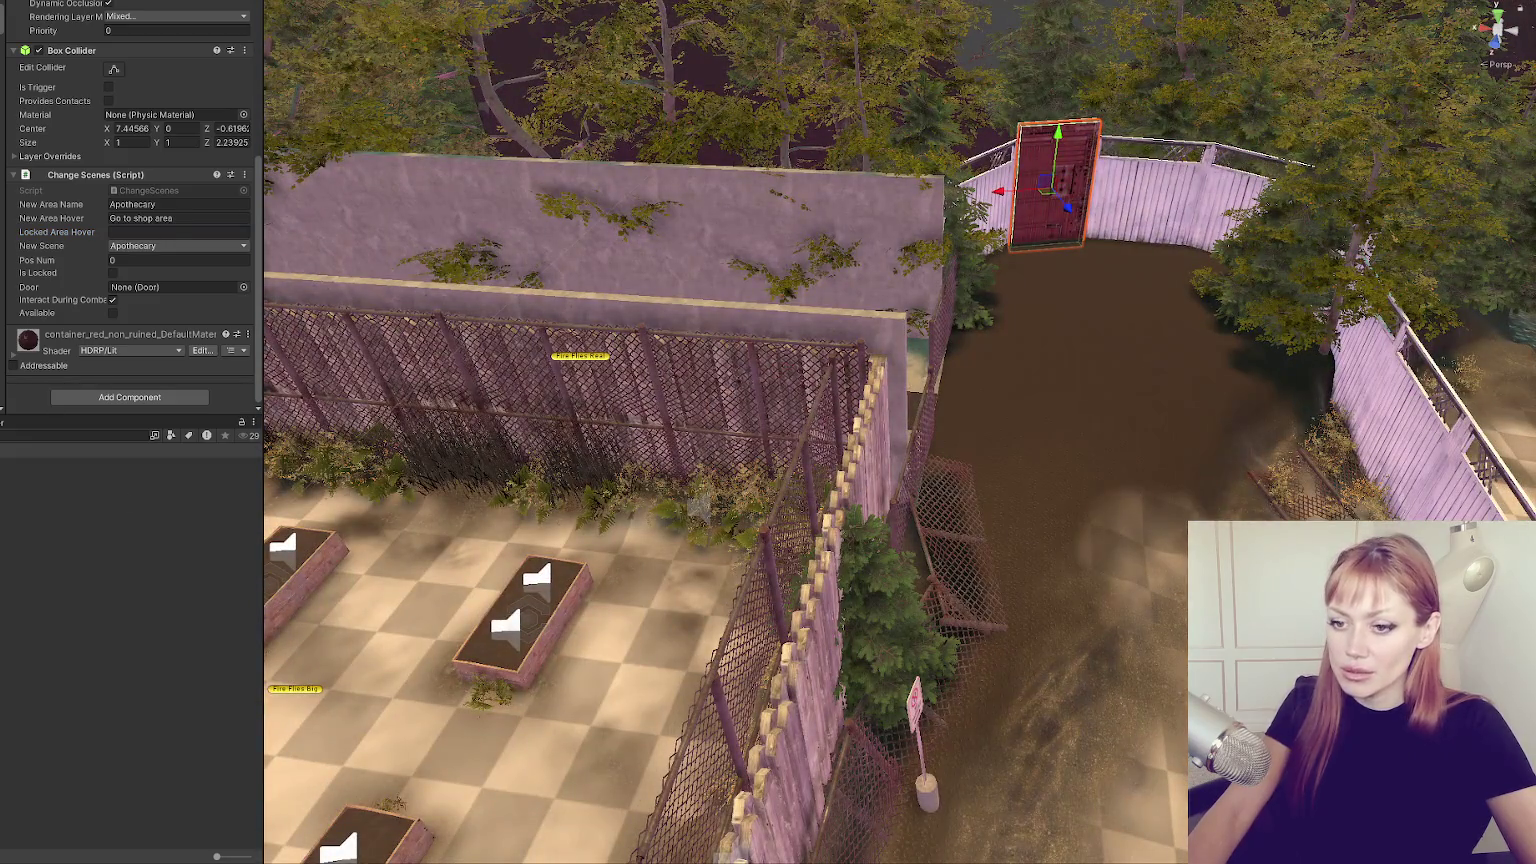
Rotate a chain-link fence segment in place near the alley end.
mouse_move(1047, 439)
mouse_down()
mouse_move(1094, 481)
mouse_move(730, 504)
mouse_move(454, 441)
mouse_move(480, 421)
mouse_move(638, 400)
mouse_move(519, 371)
mouse_move(740, 360)
mouse_move(759, 375)
mouse_up()
click(635, 417)
key(f)
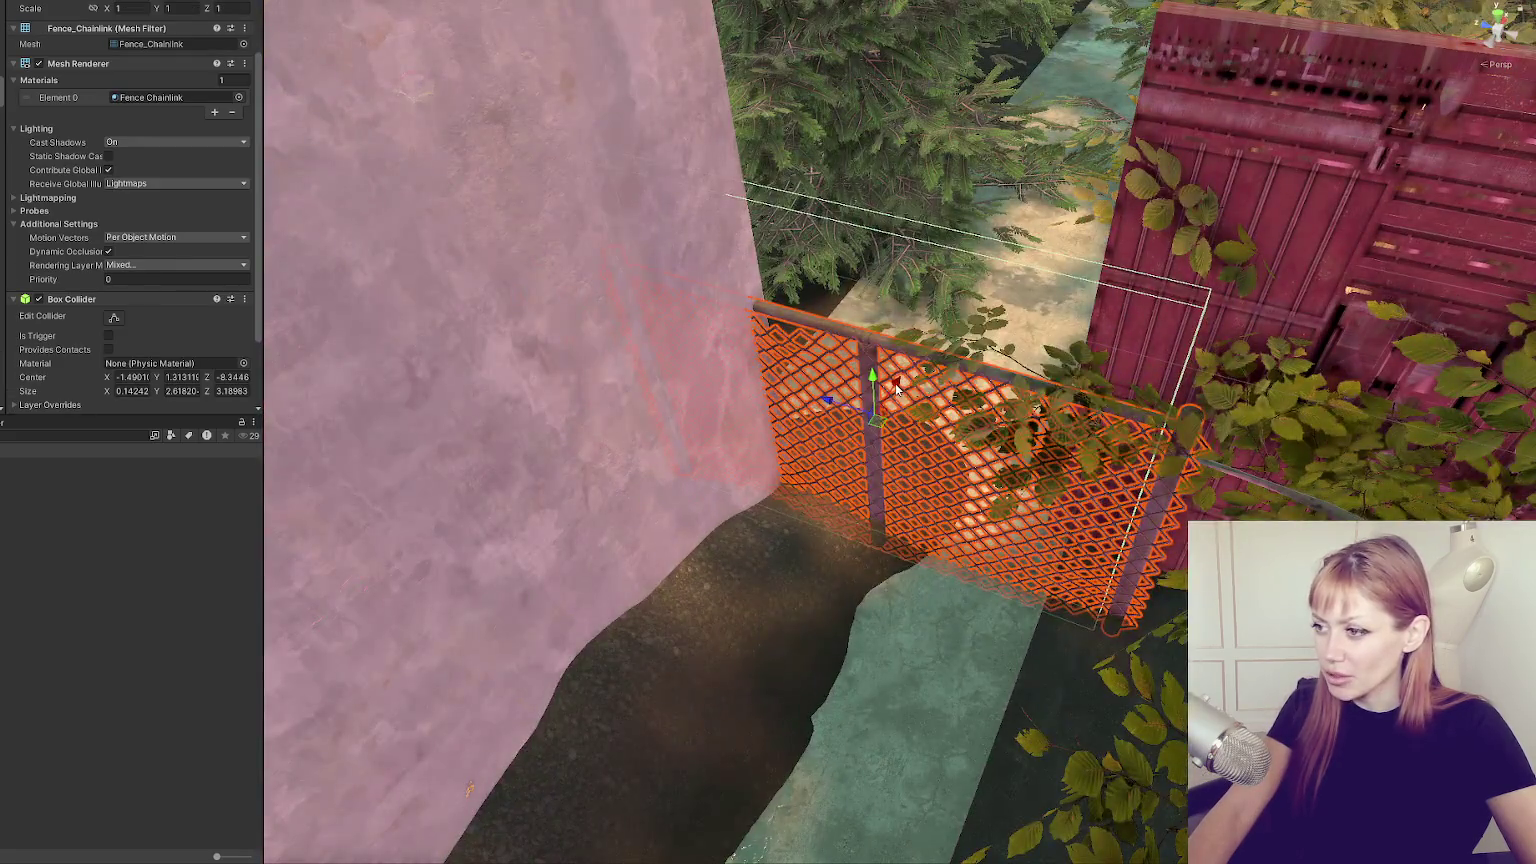
key(e)
mouse_move(898, 387)
mouse_down()
mouse_move(939, 398)
mouse_move(659, 541)
mouse_move(525, 512)
mouse_up()
scroll(939, 398, down, 3)
Turn the fence piece right of the red door to 194.691° Y.
key(w)
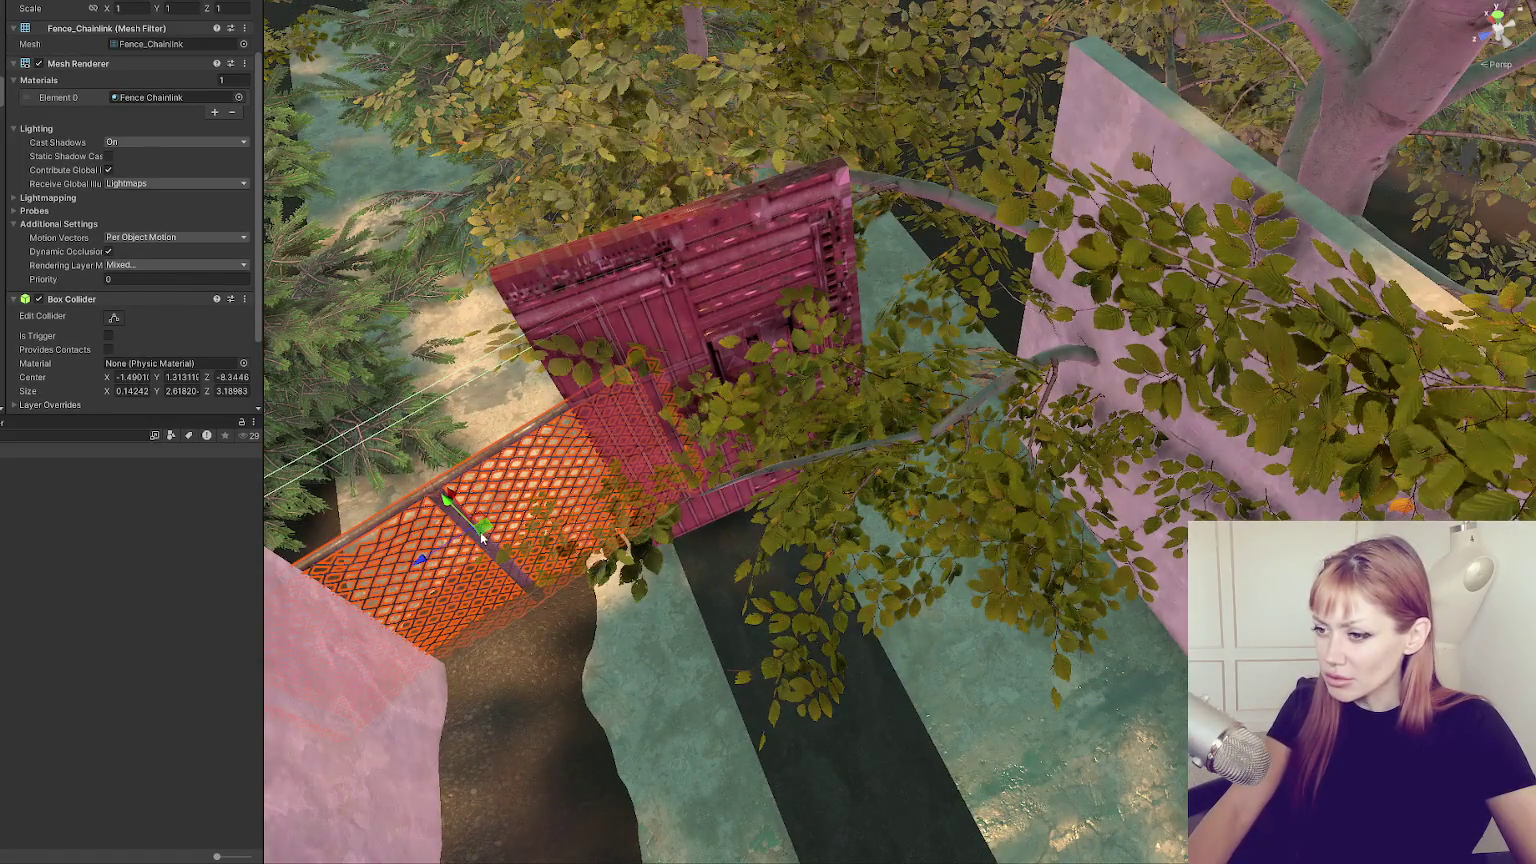
click(869, 322)
key(e)
mouse_move(869, 322)
mouse_down()
mouse_move(868, 307)
mouse_move(875, 322)
mouse_move(833, 343)
mouse_move(911, 341)
mouse_move(819, 421)
mouse_move(841, 380)
mouse_up()
shift+click(783, 561)
mouse_move(782, 561)
mouse_down()
mouse_move(845, 519)
mouse_move(773, 463)
mouse_up()
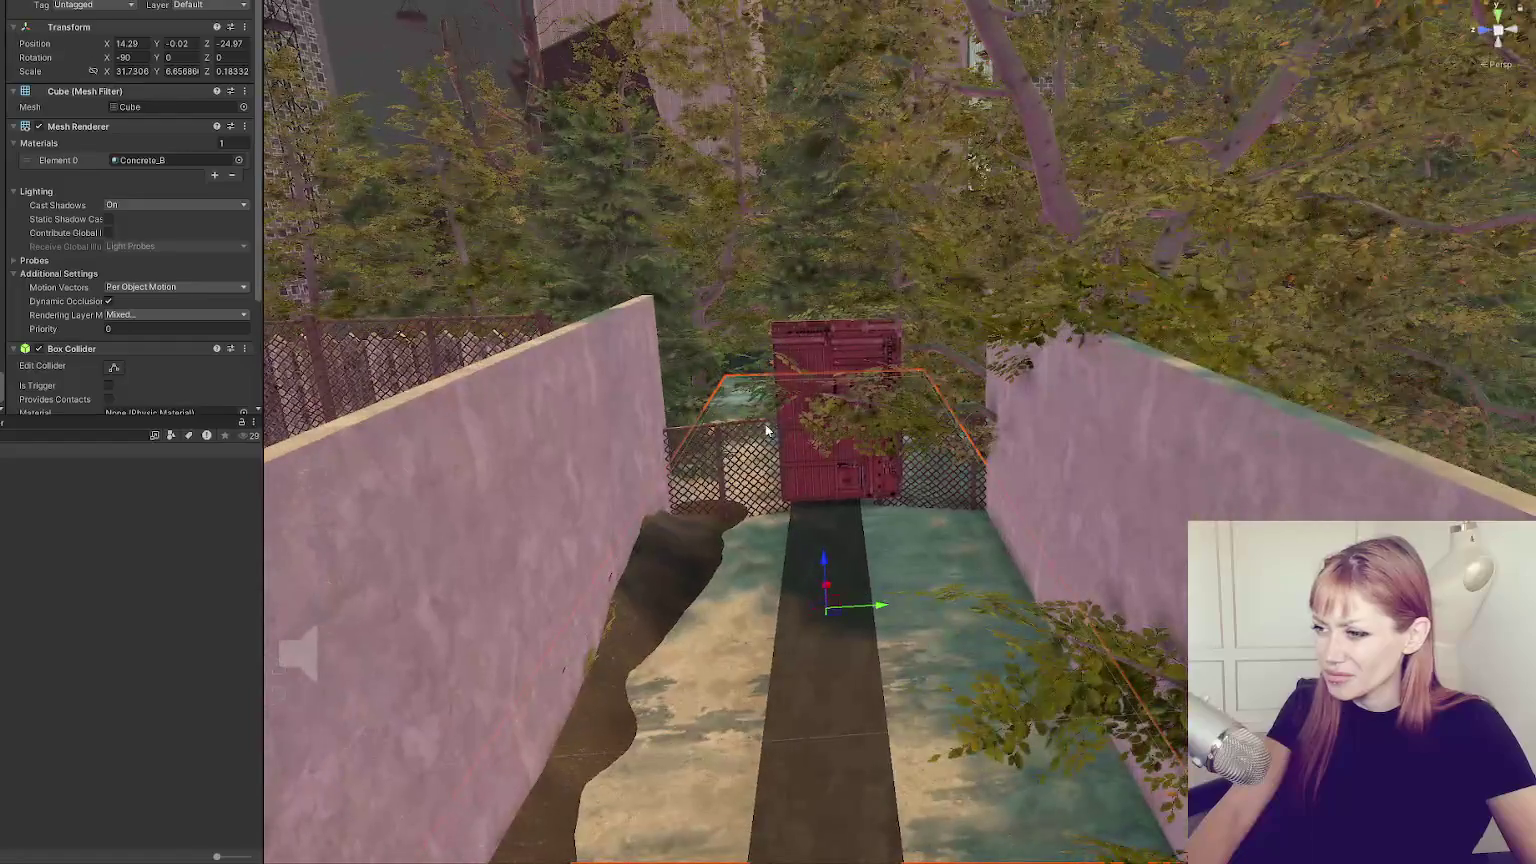
click(773, 463)
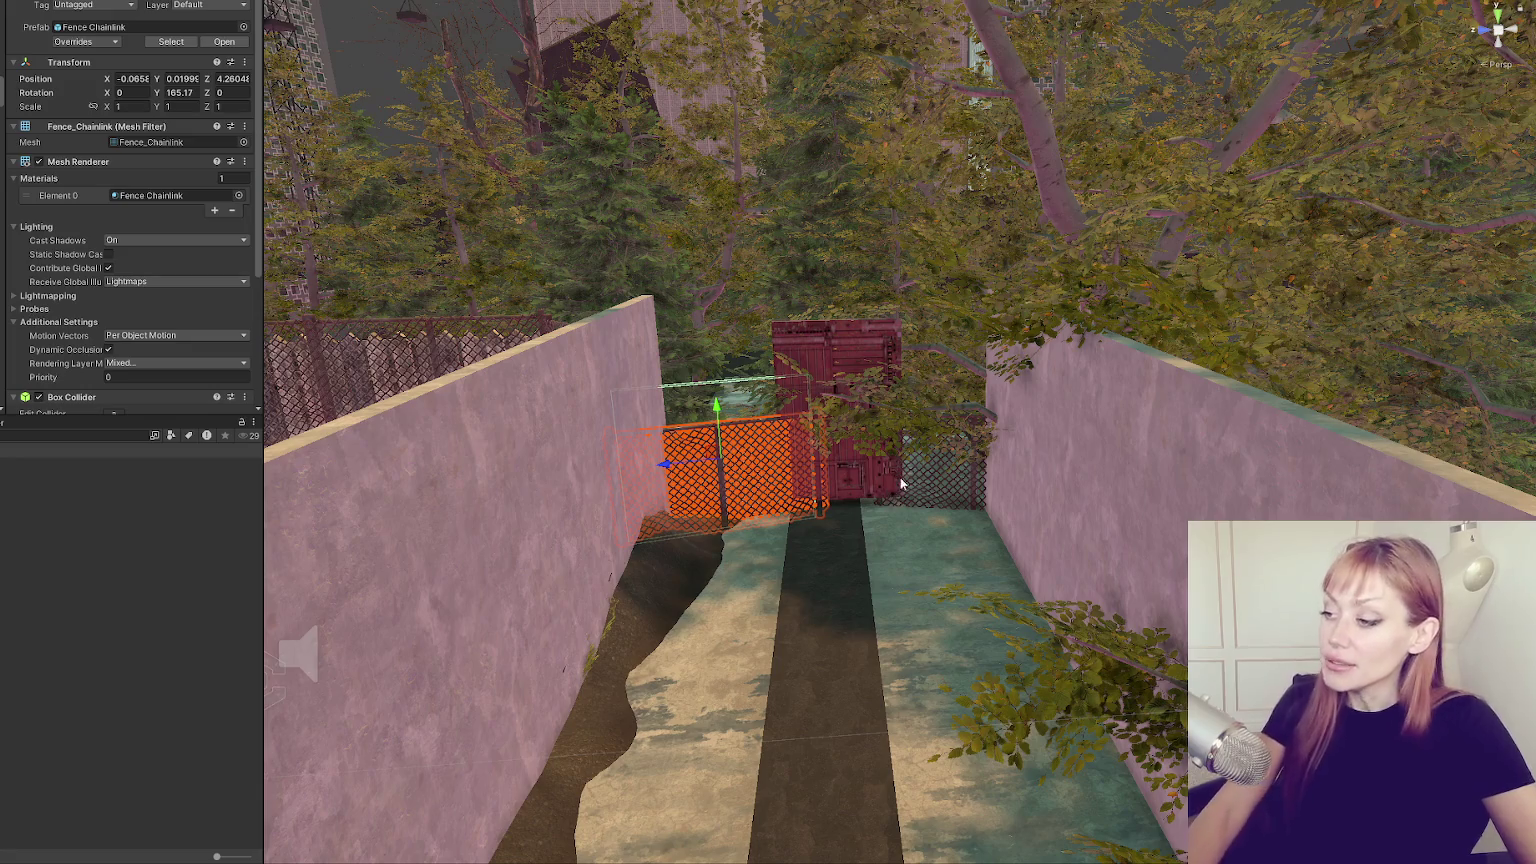
shift+click(970, 500)
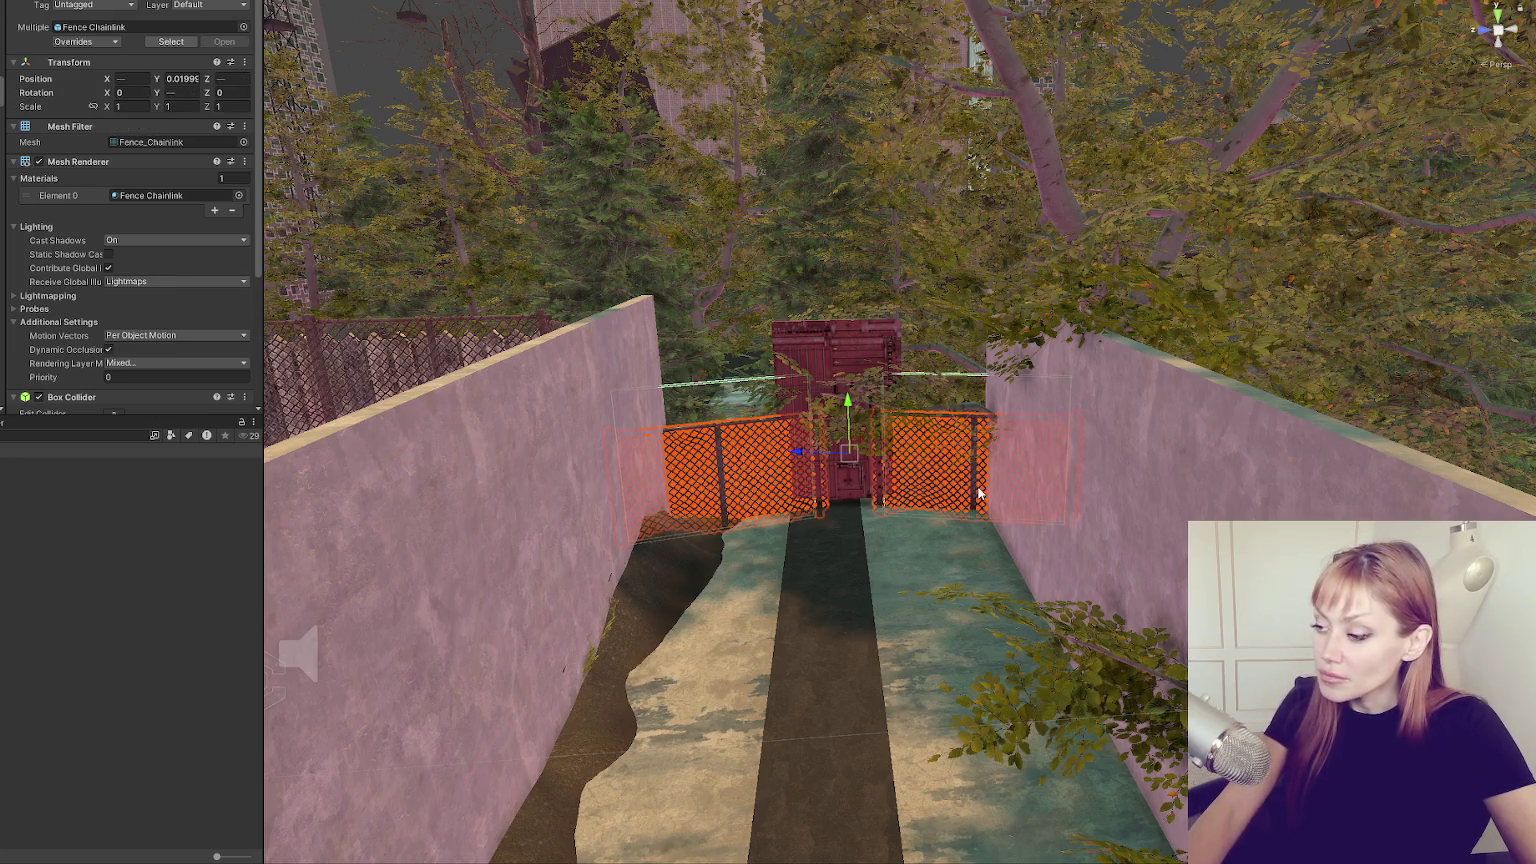
drag(855, 390, 857, 286)
click(852, 292)
click(850, 300)
click(862, 294)
click(850, 286)
key(ctrl+z)
key(ctrl+z)
key(ctrl+z)
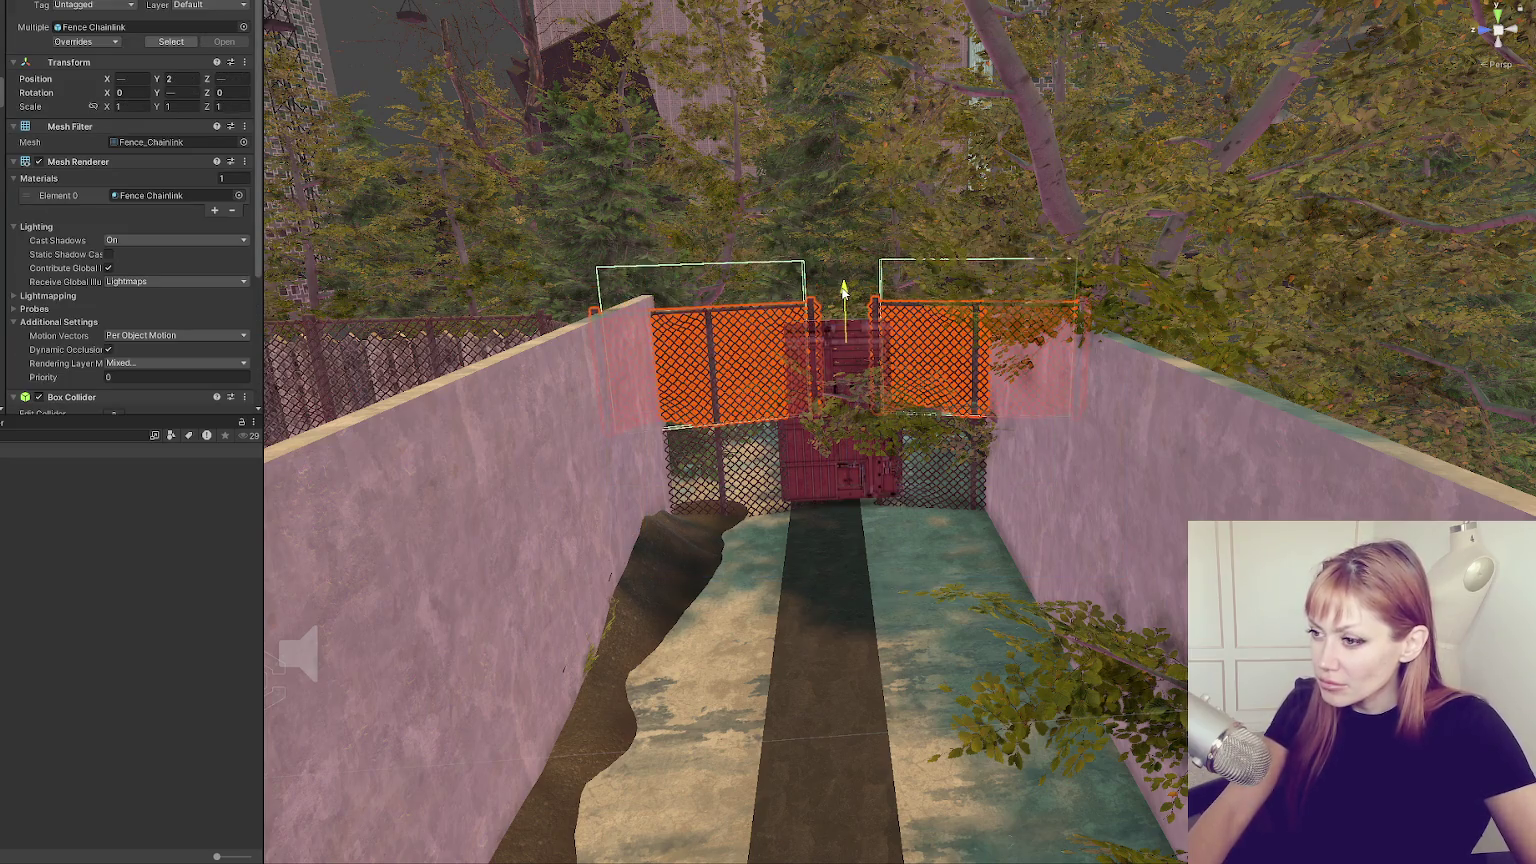
key(ctrl+z)
scroll(860, 491, down, 5)
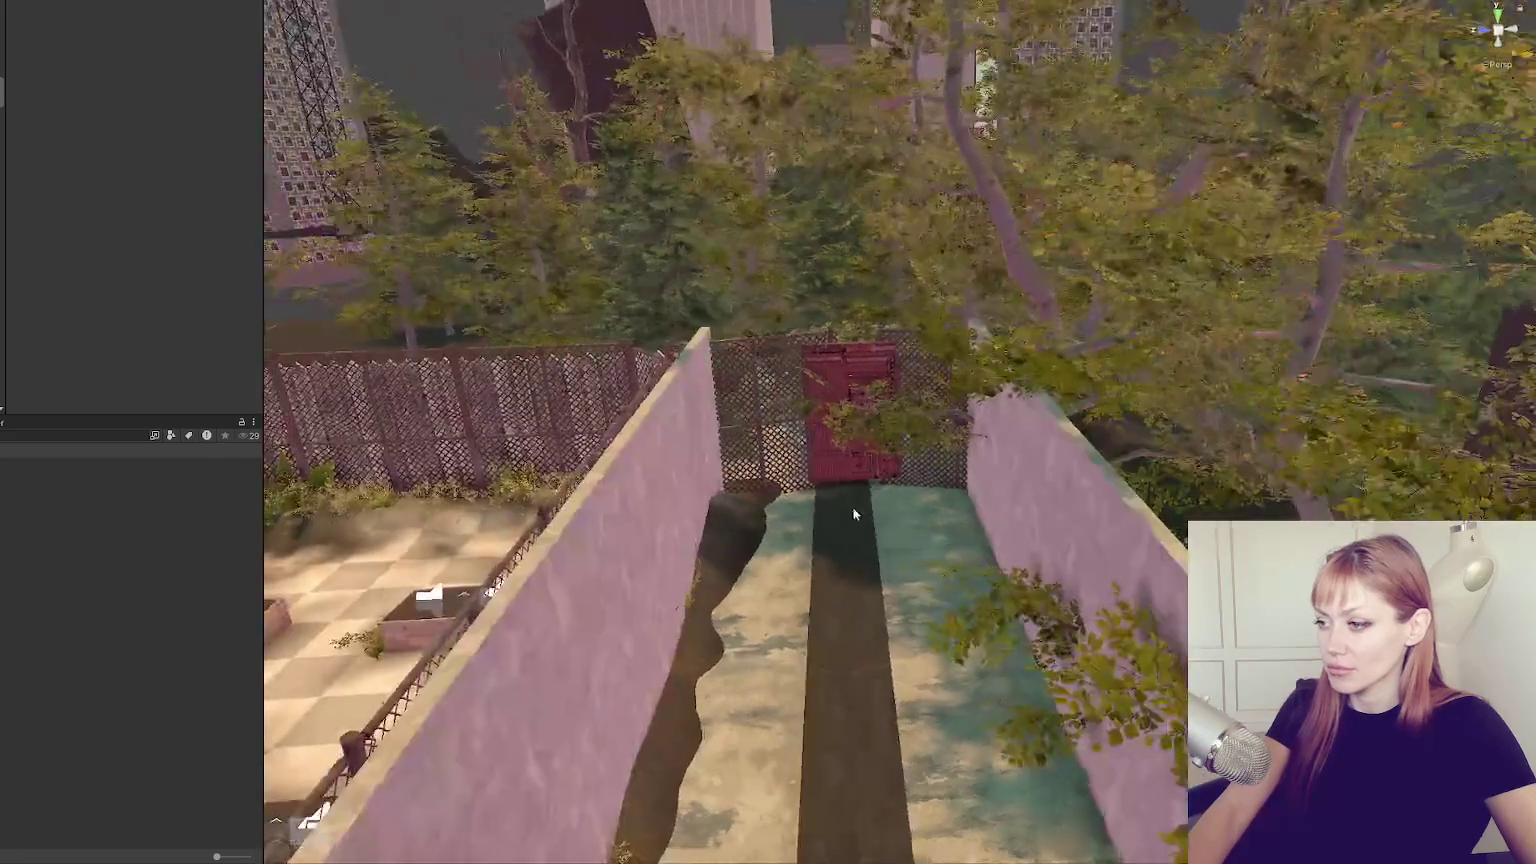
click(860, 366)
click(853, 406)
mouse_move(765, 687)
mouse_down()
mouse_move(358, 597)
mouse_move(579, 619)
mouse_up()
click(357, 598)
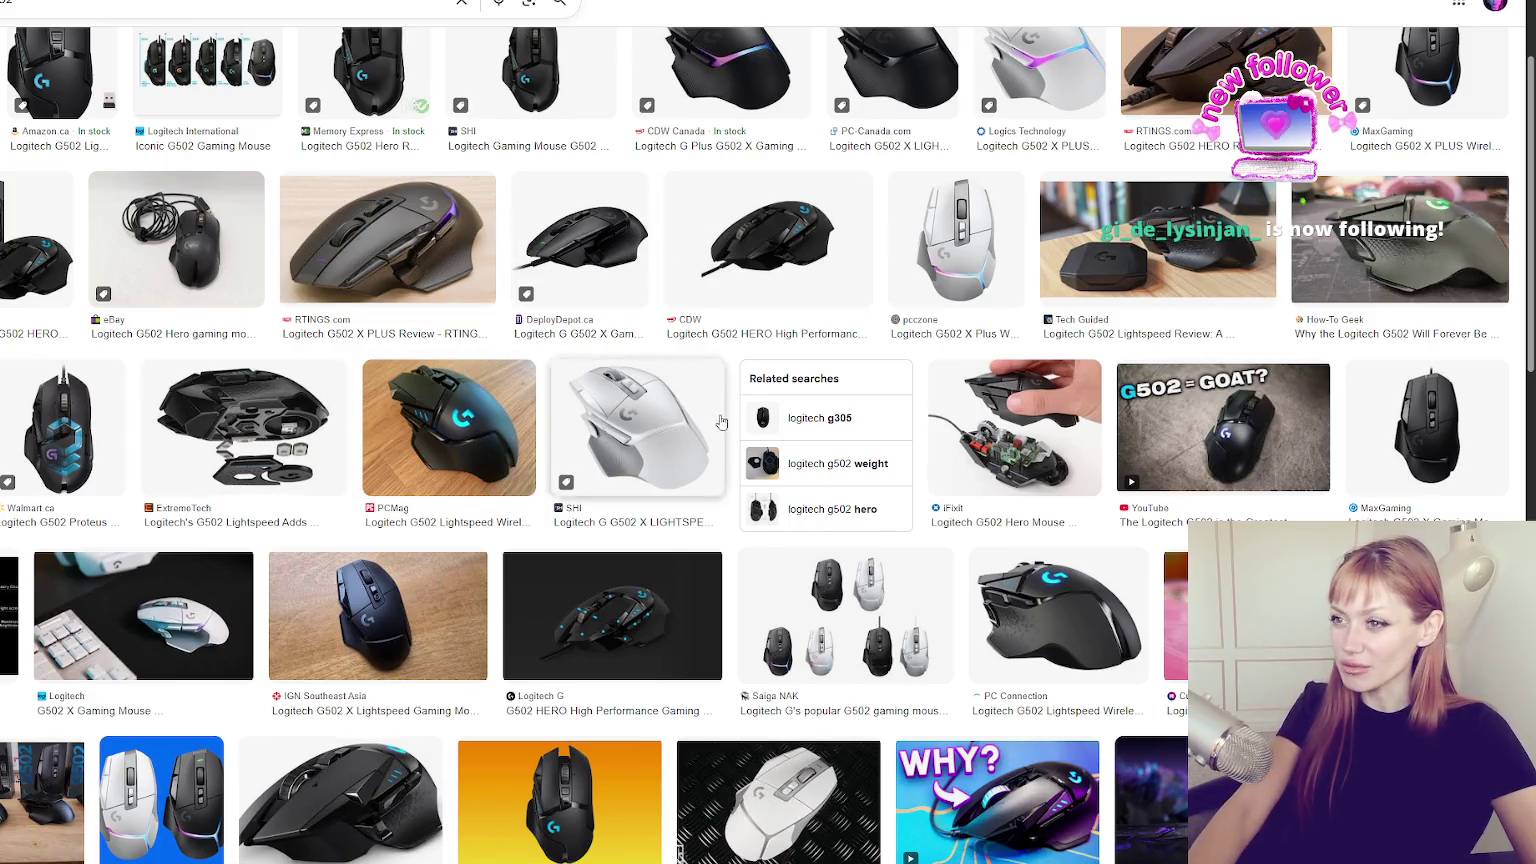
scroll(636, 222, up, 2)
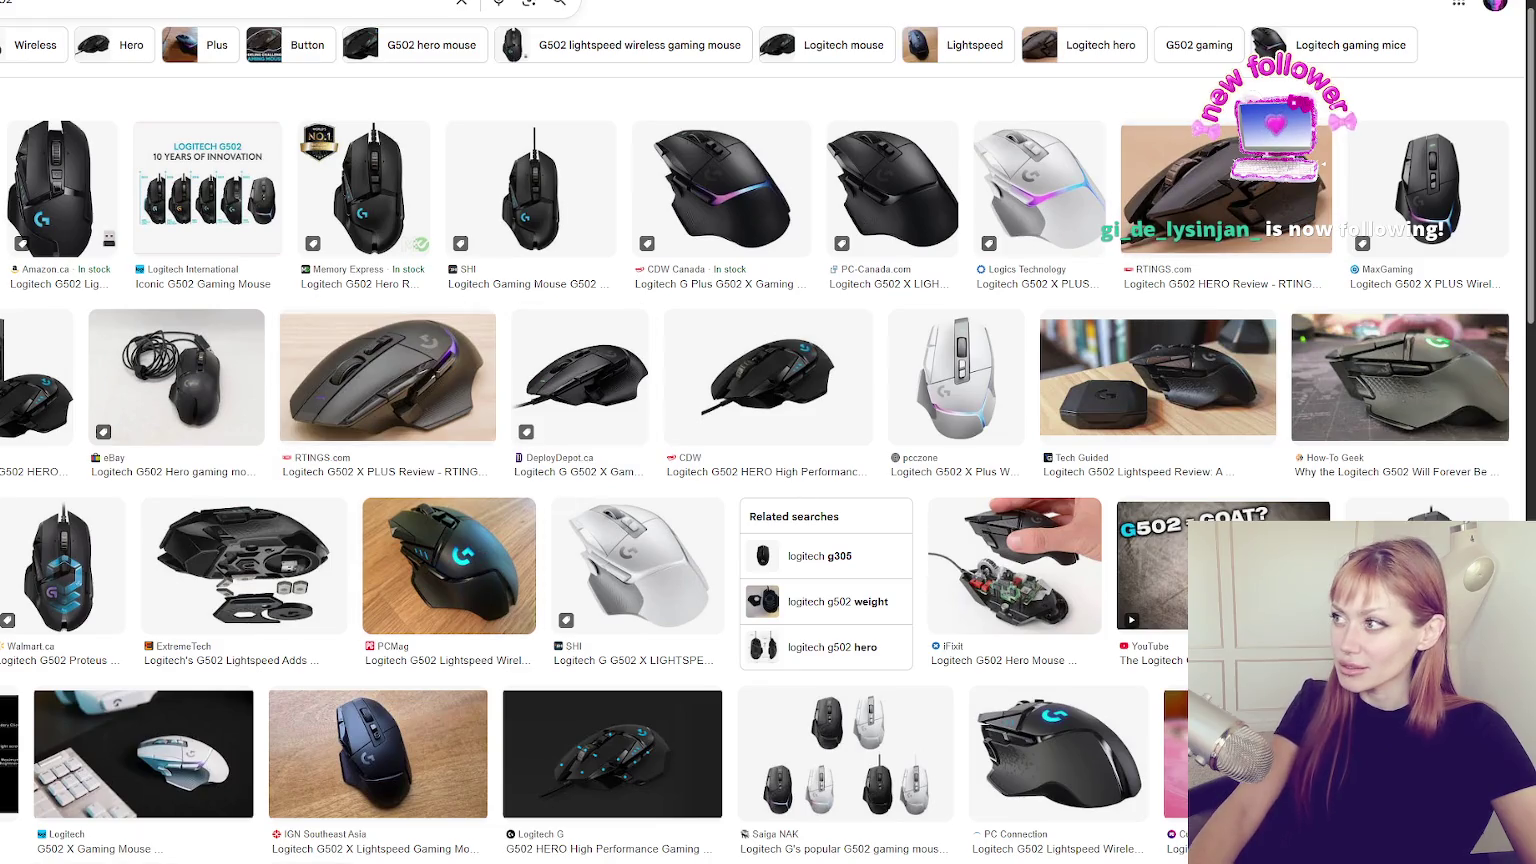
key(alt+Tab)
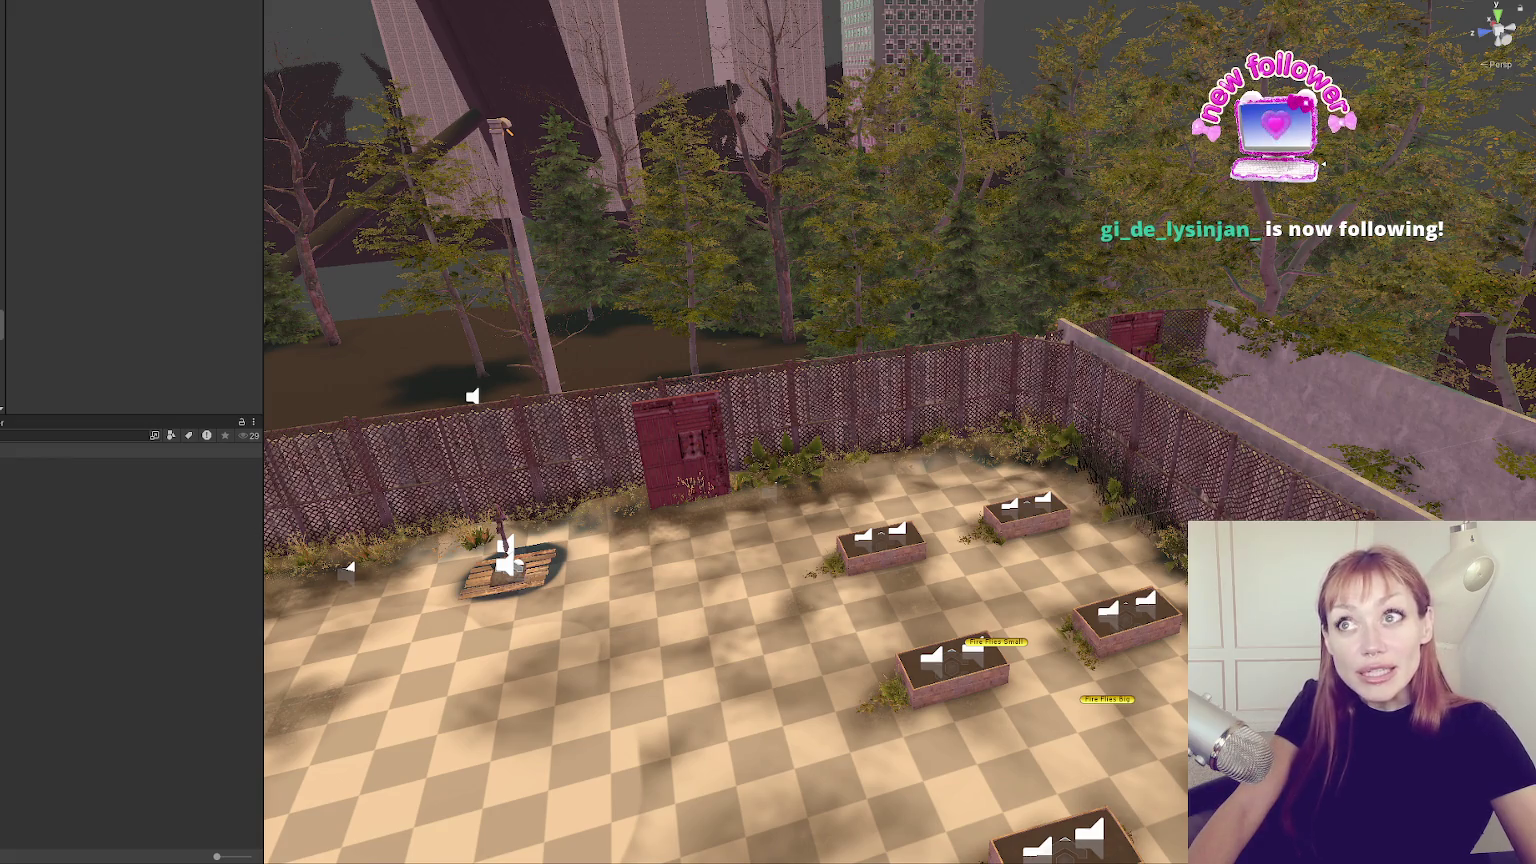
Select the Building Destroyed chunk and frame it in the Scene view.
mouse_move(639, 630)
mouse_down()
mouse_move(600, 570)
mouse_move(649, 558)
mouse_up()
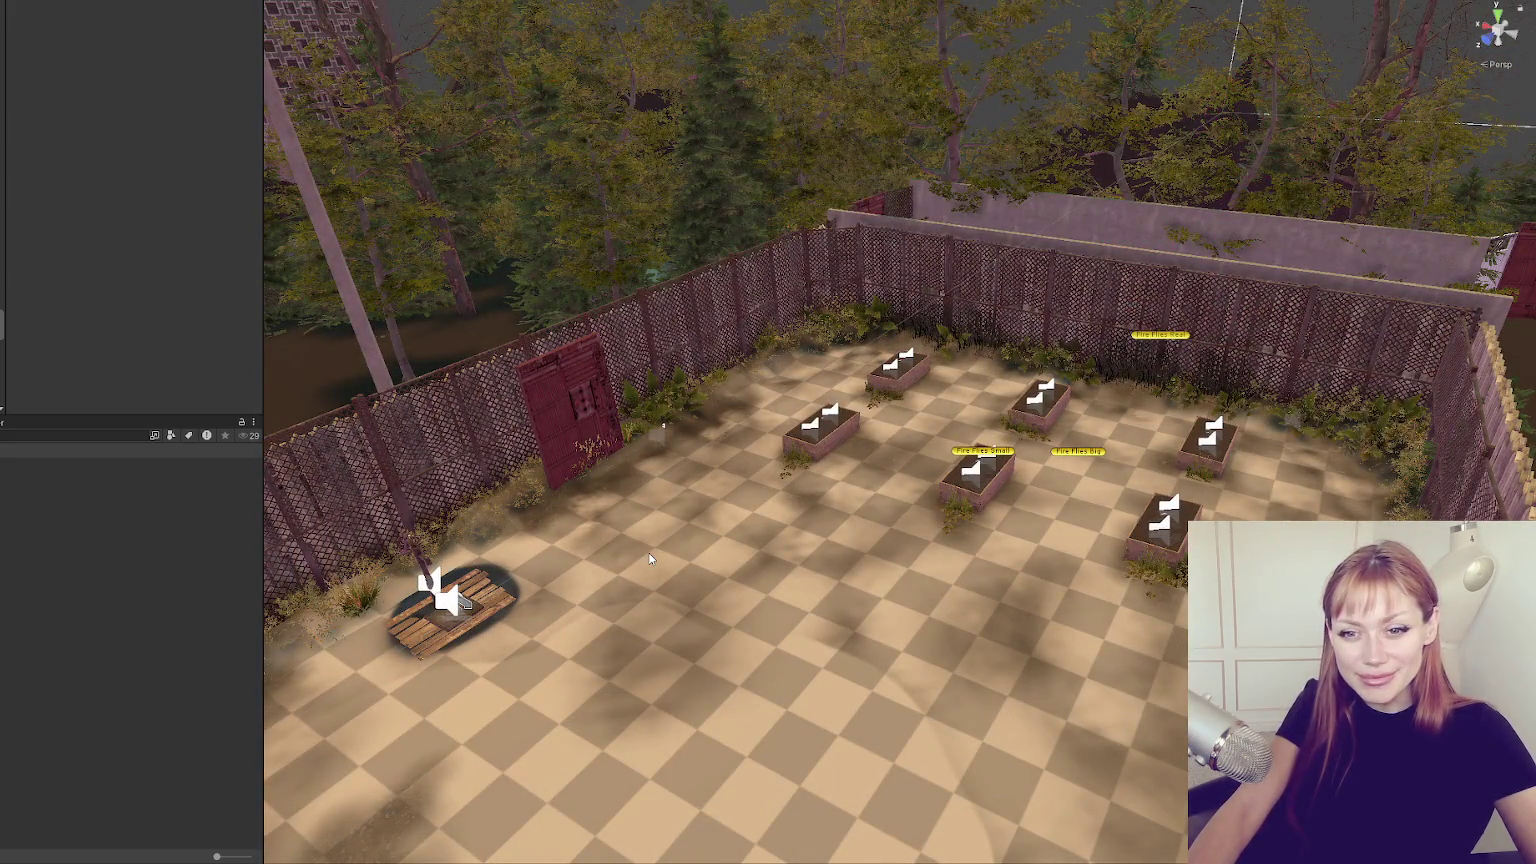
mouse_move(635, 553)
mouse_down()
mouse_move(498, 603)
mouse_move(240, 600)
mouse_move(599, 560)
mouse_move(414, 541)
mouse_move(459, 676)
mouse_move(543, 581)
mouse_move(705, 597)
mouse_move(650, 300)
mouse_up()
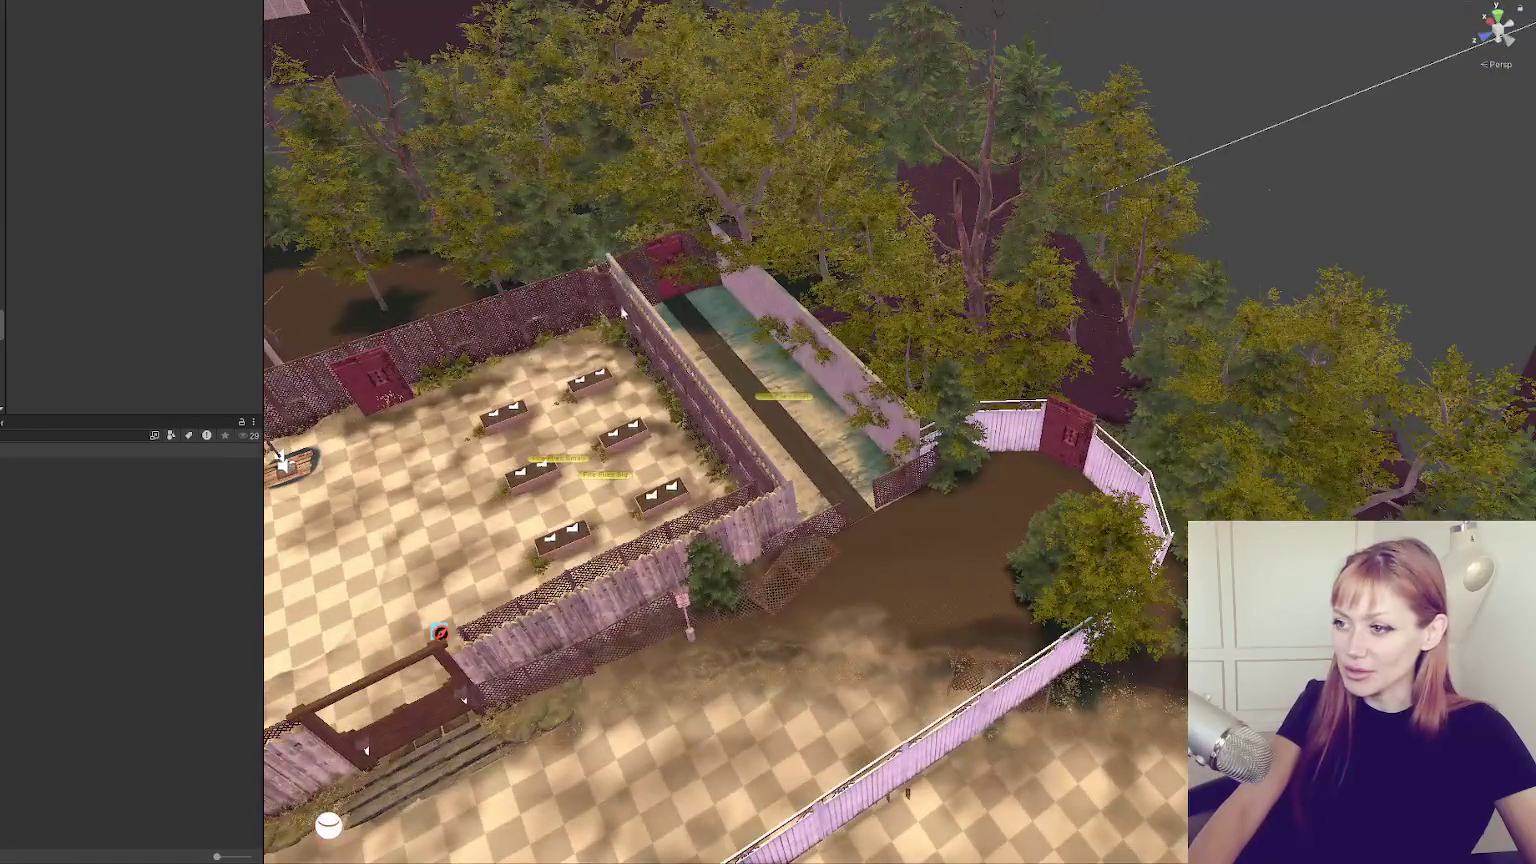
click(650, 240)
key(f)
drag(875, 586, 363, 313)
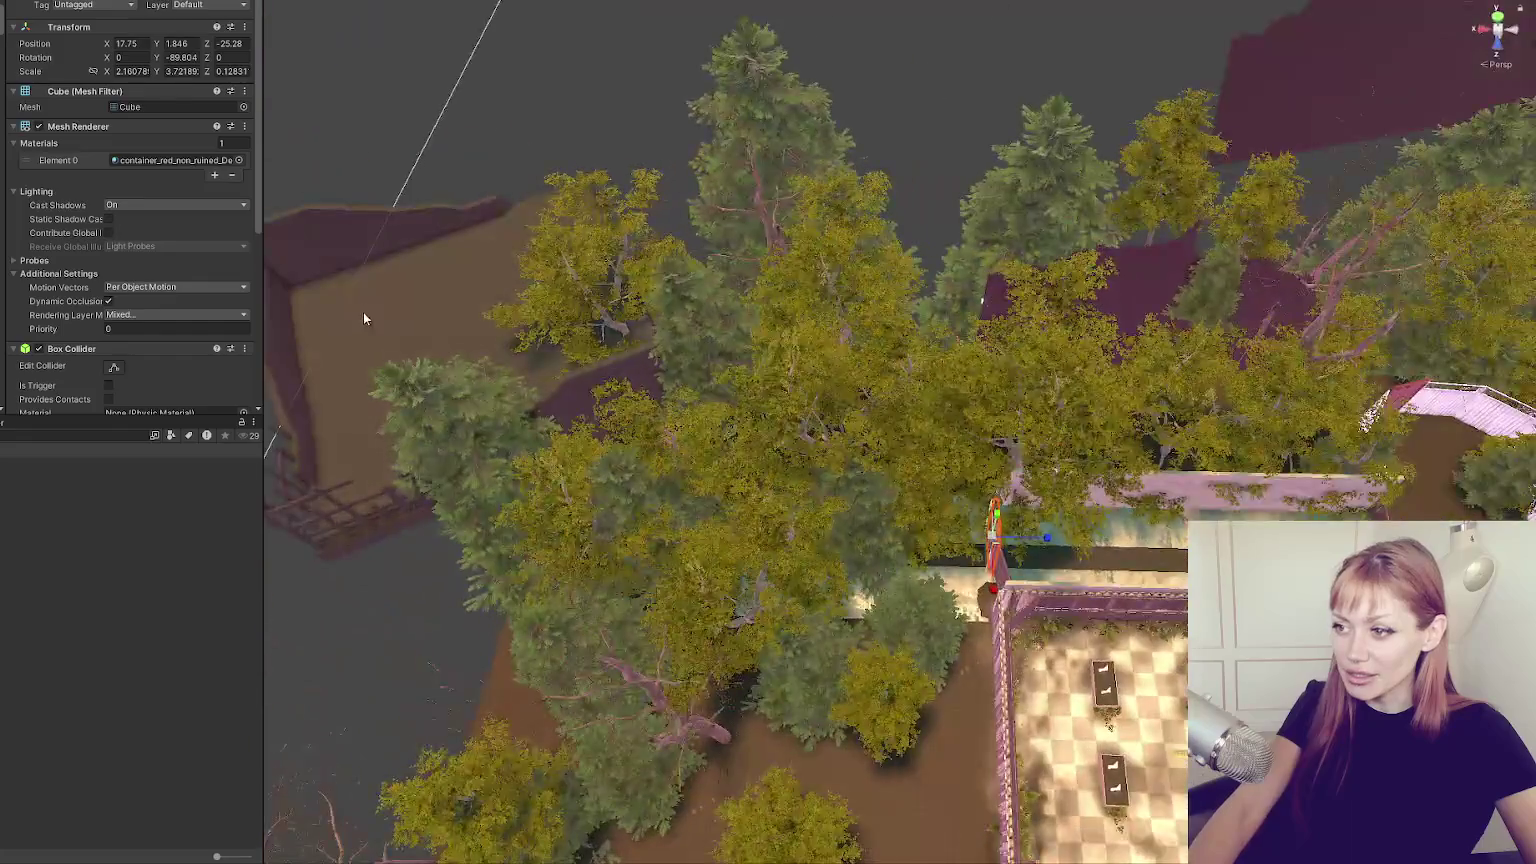
click(363, 312)
key(f)
Drag the Building Destroyed chunk beside the trees to about X 62.14, Z 8.93.
mouse_move(524, 309)
mouse_down()
mouse_move(540, 681)
mouse_move(593, 606)
mouse_move(651, 611)
mouse_move(322, 770)
mouse_up()
scroll(360, 700, up, 2)
scroll(410, 621, down, 2)
click(365, 732)
click(362, 741)
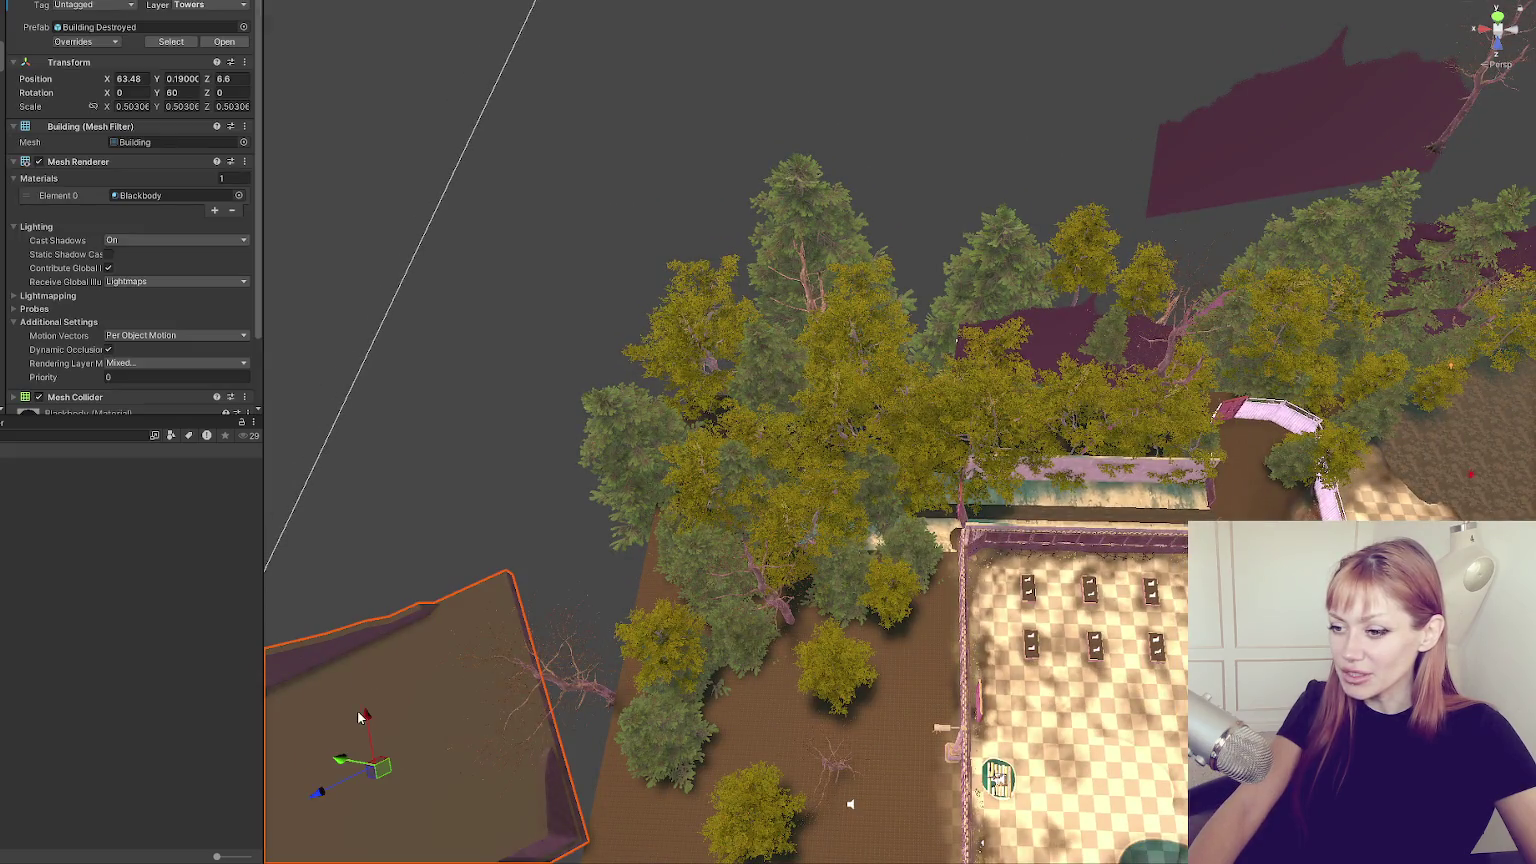
drag(363, 740, 372, 768)
scroll(598, 535, up, 3)
scroll(598, 530, up, 2)
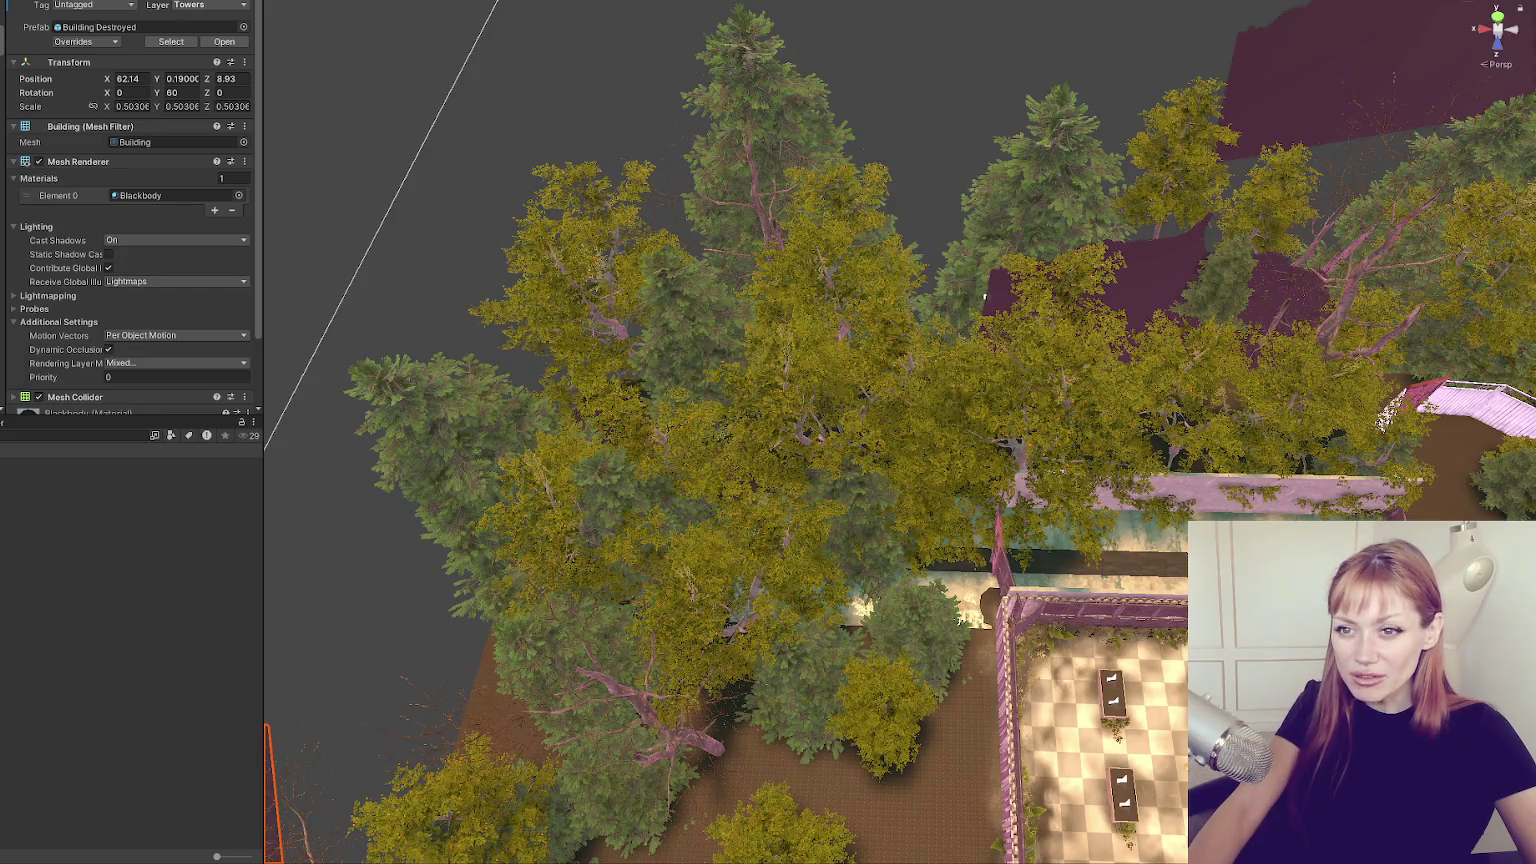
click(984, 298)
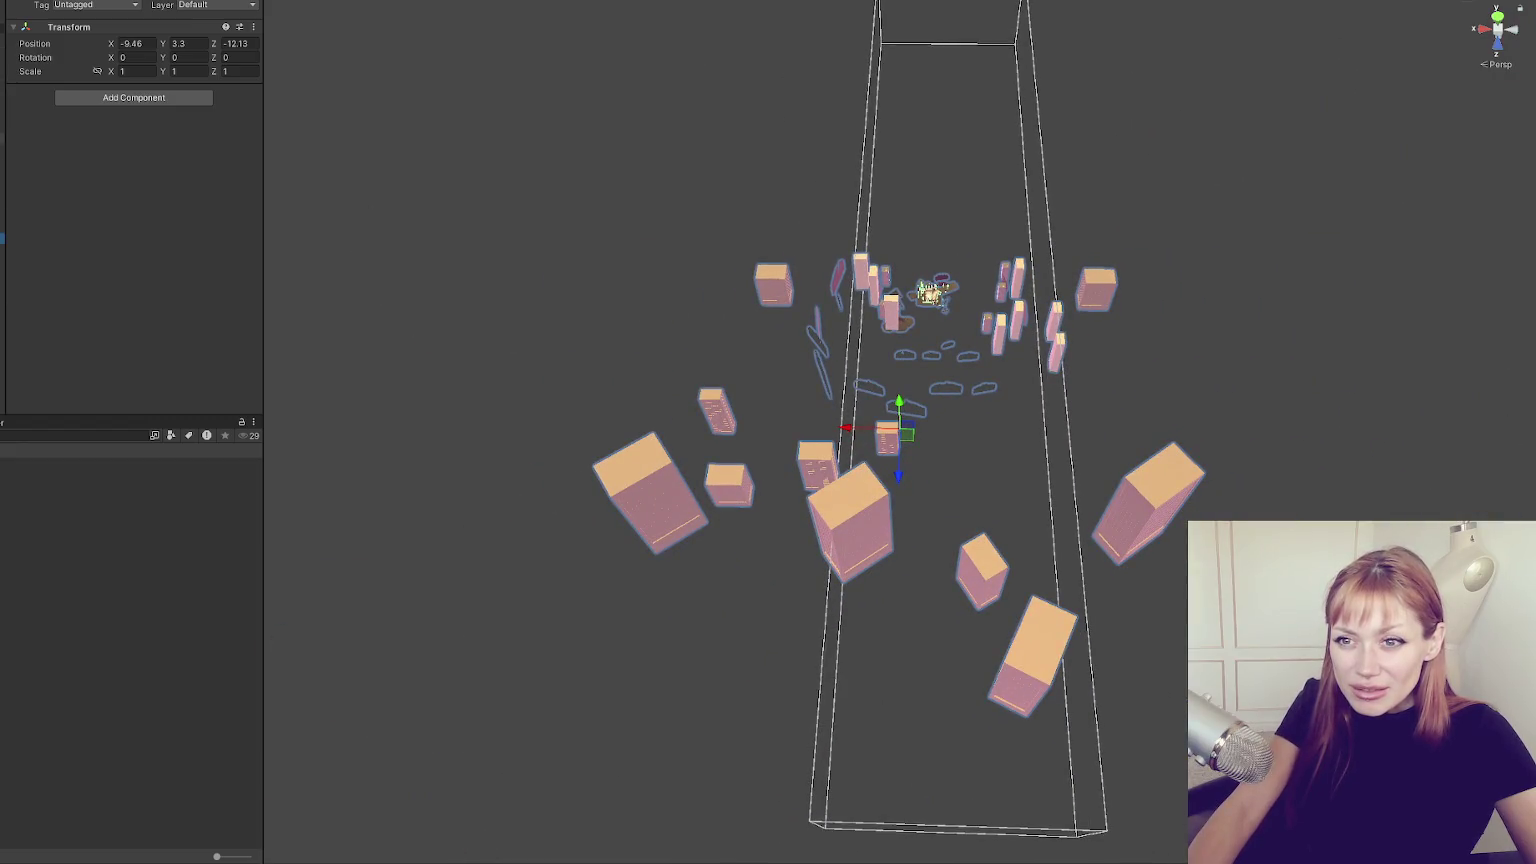
scroll(1017, 441, up, 5)
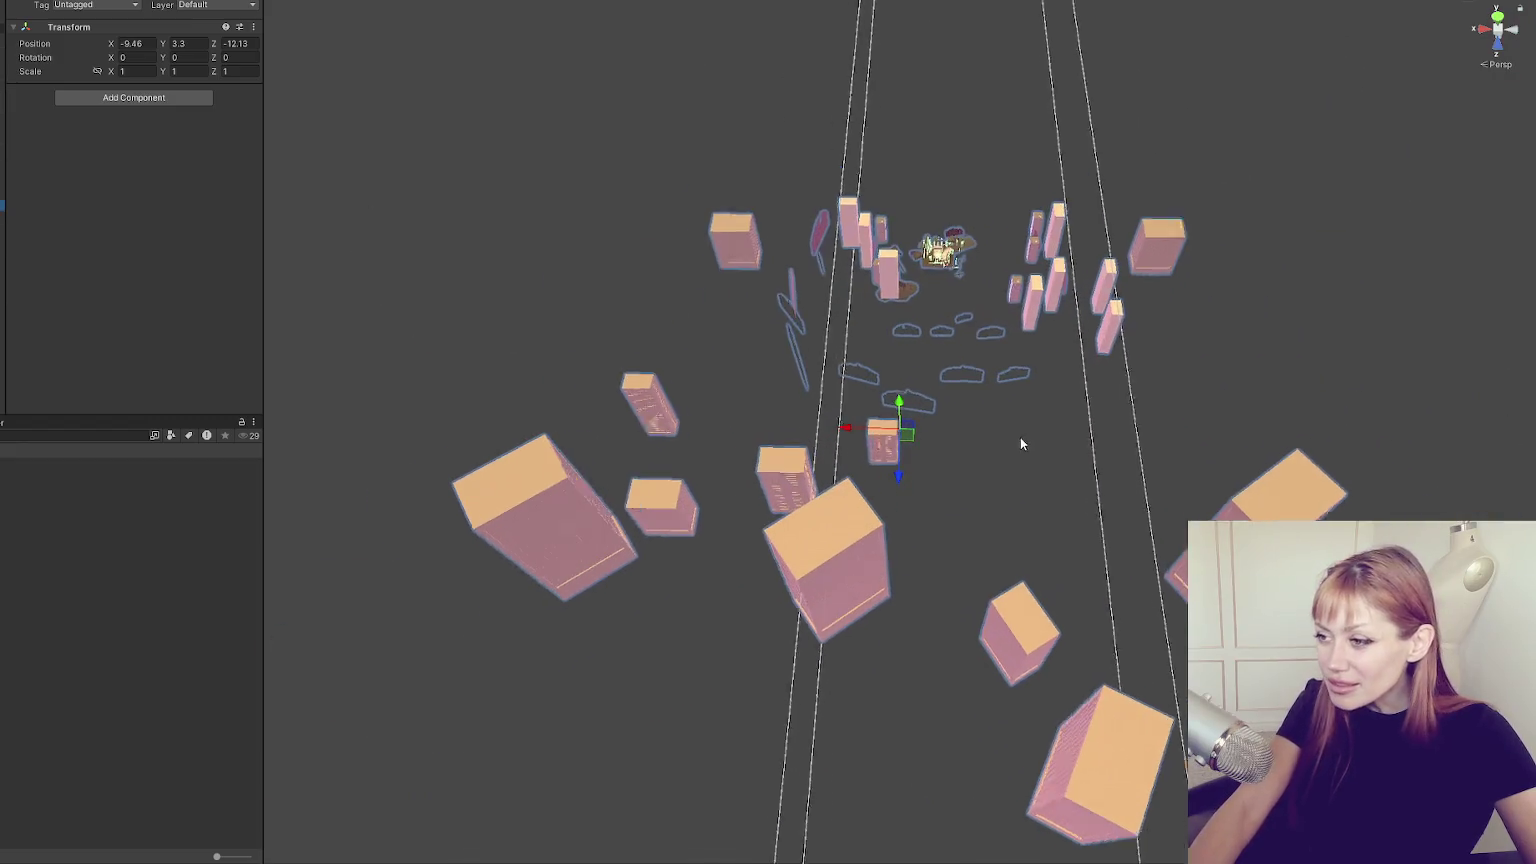
click(946, 190)
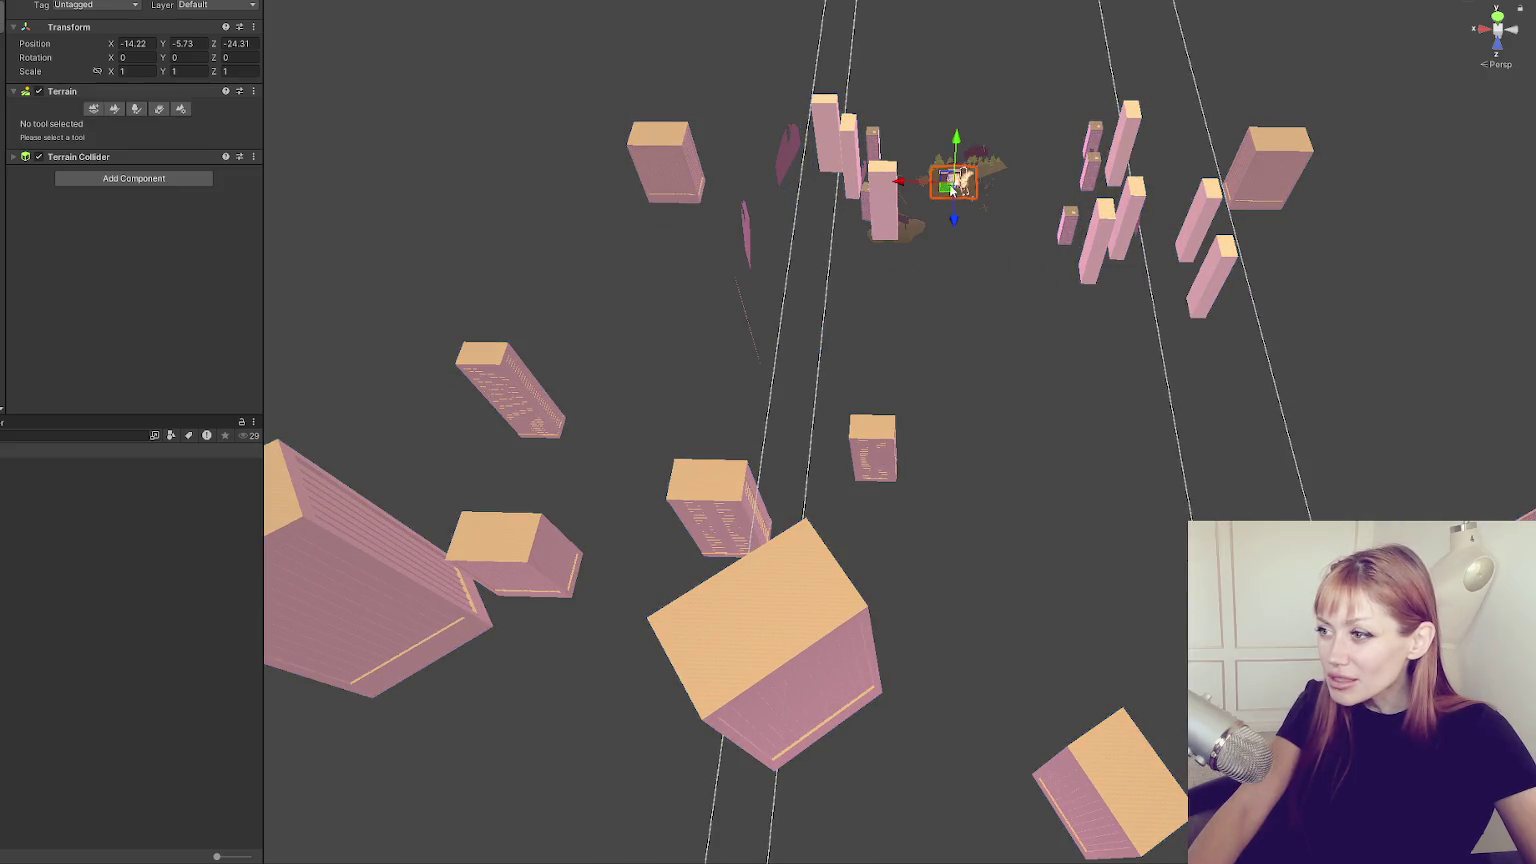
key(f)
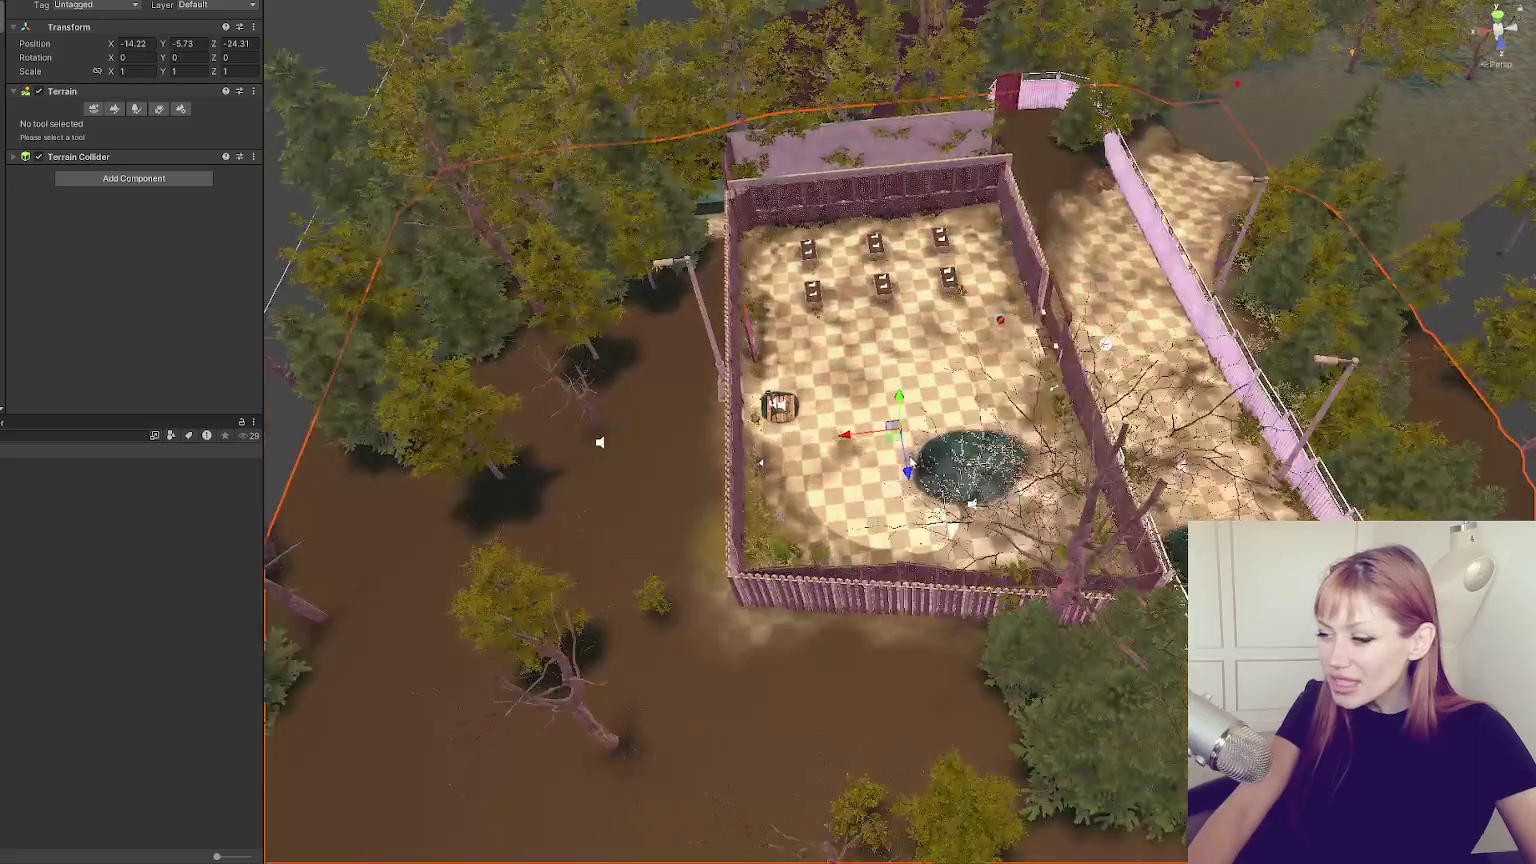
scroll(828, 135, up, 6)
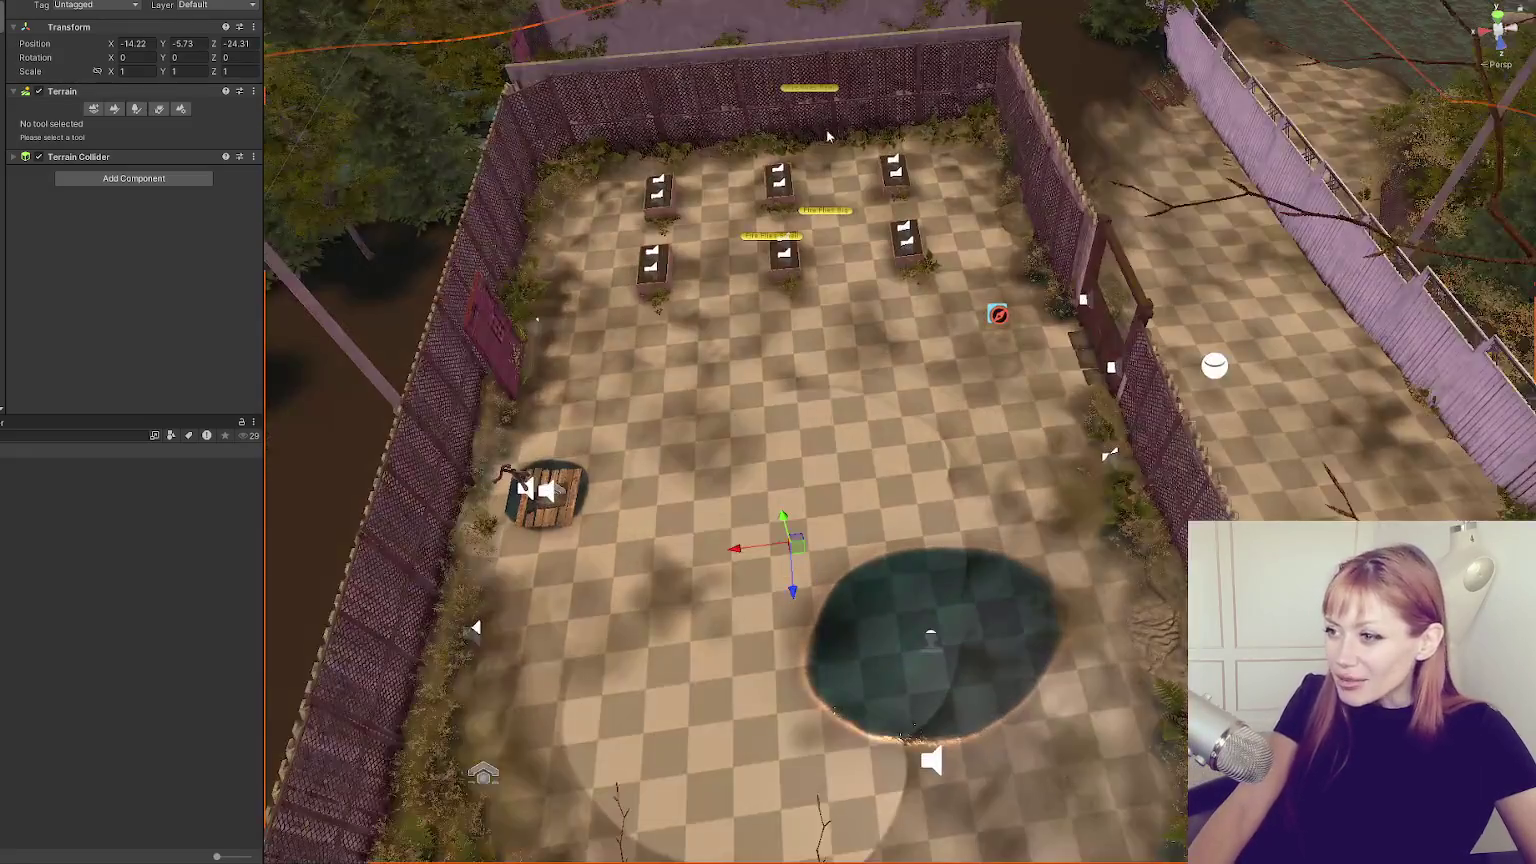
drag(828, 135, 838, 236)
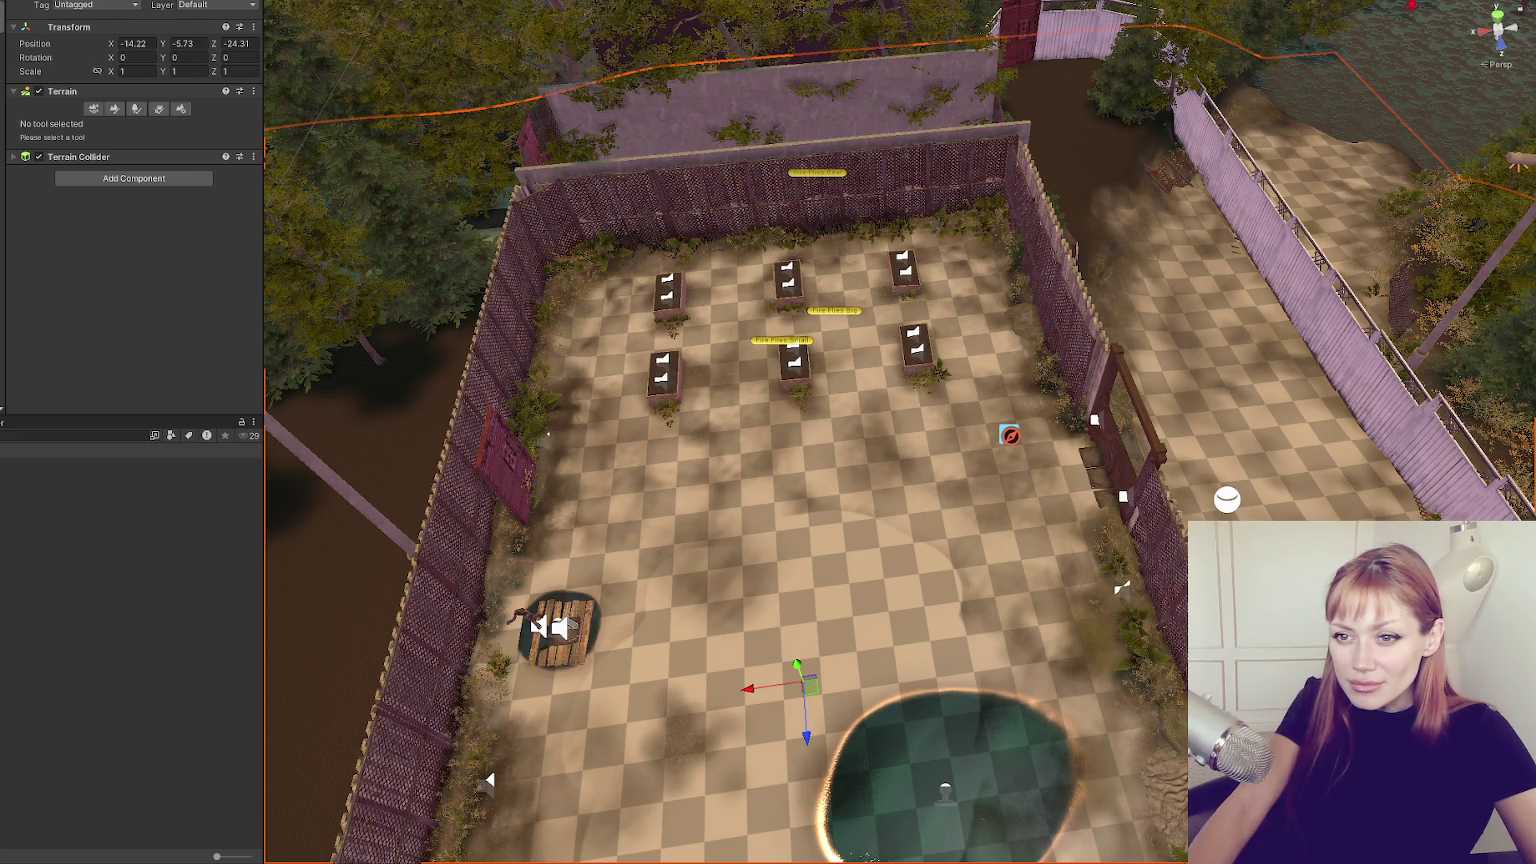
key(f)
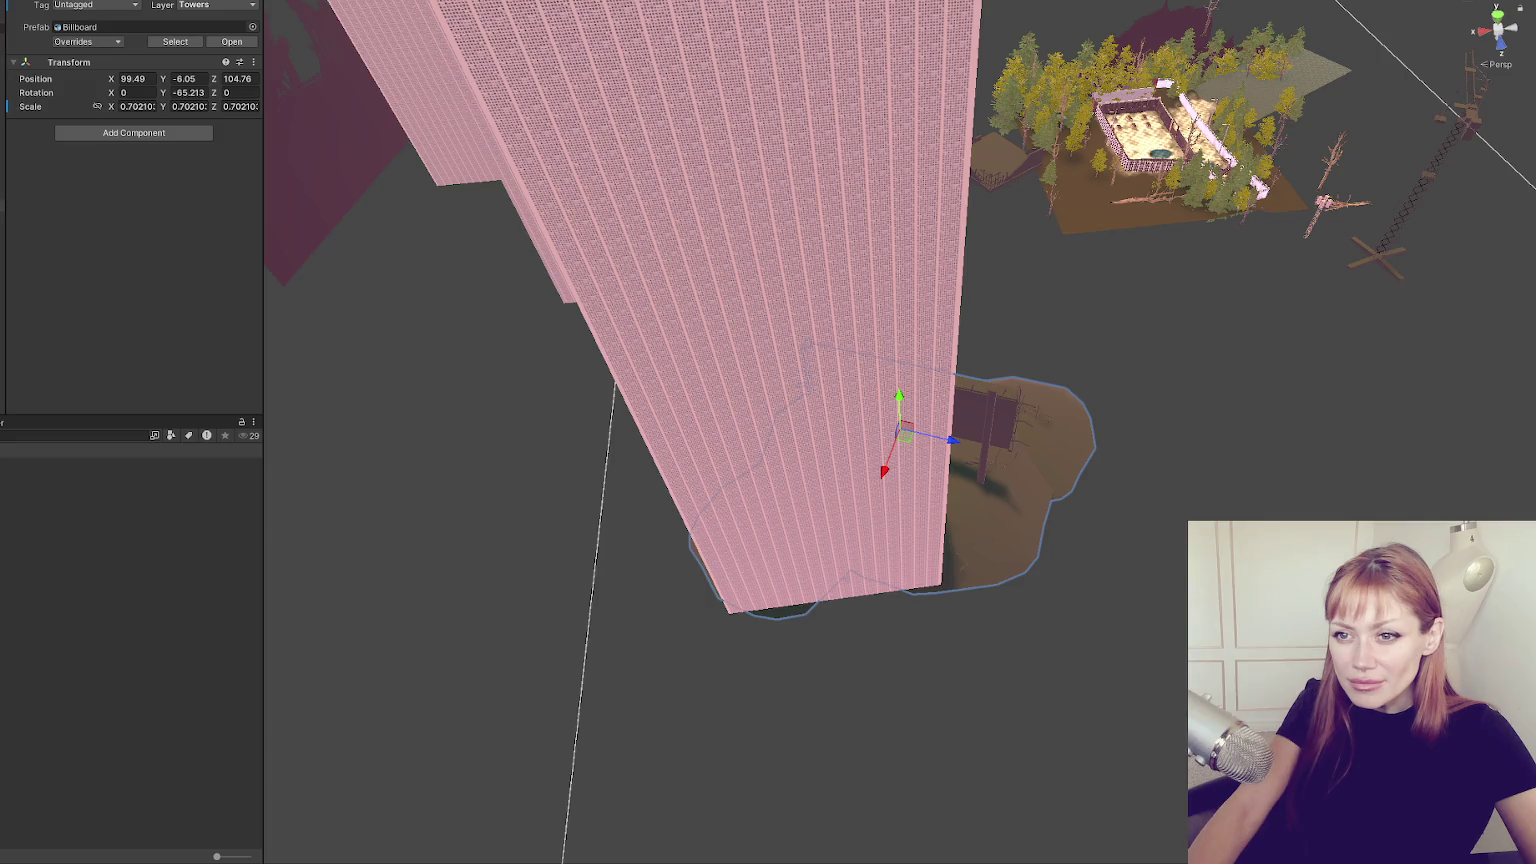
key(f)
mouse_move(1200, 360)
mouse_down()
mouse_move(1070, 401)
mouse_move(1121, 254)
mouse_move(999, 261)
mouse_up()
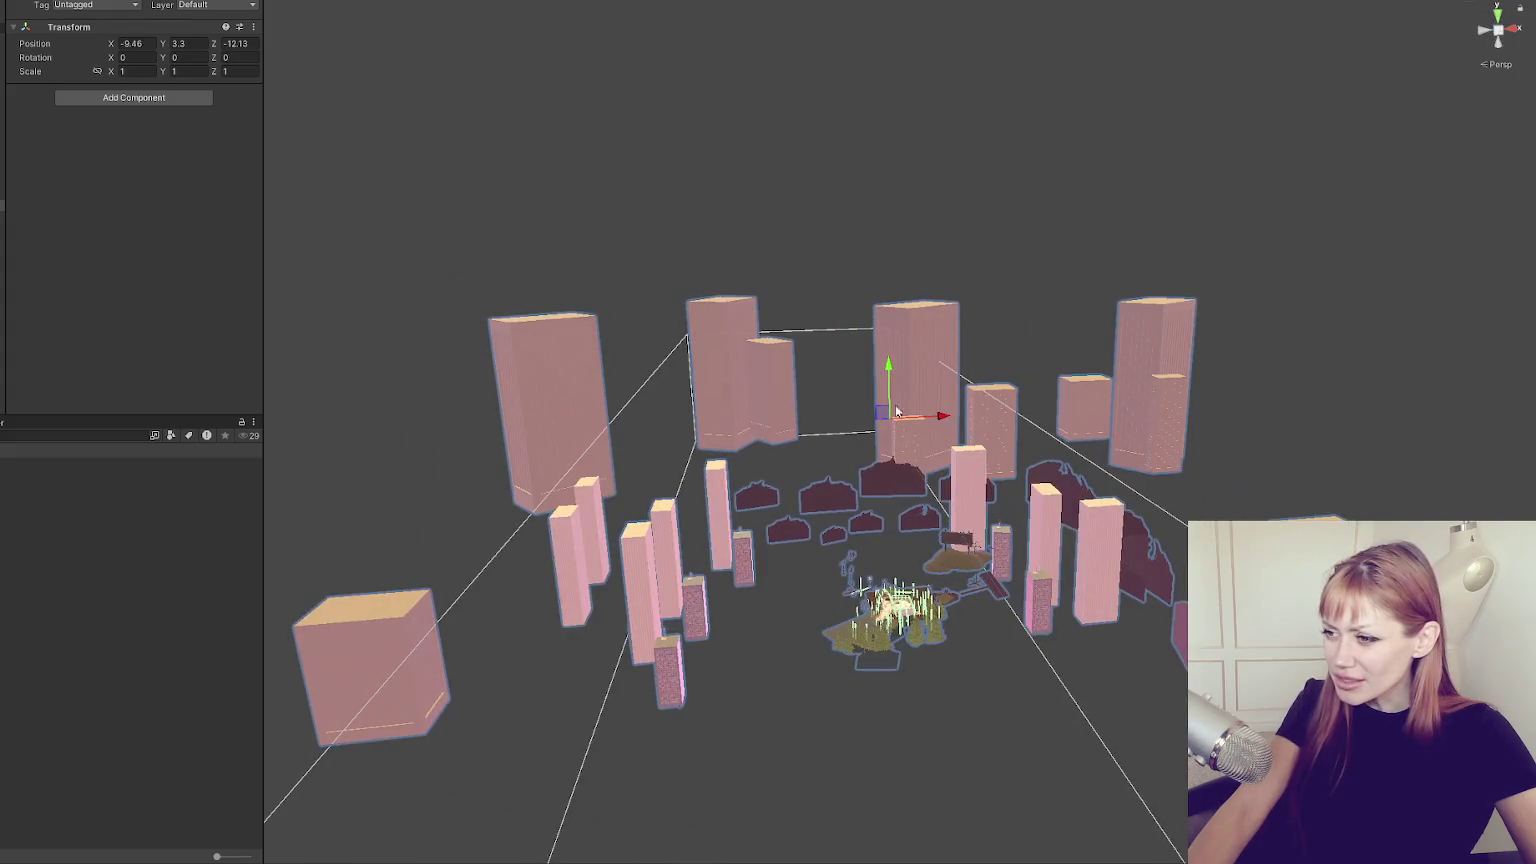
click(842, 494)
mouse_move(843, 493)
mouse_down()
mouse_move(453, 614)
mouse_move(686, 559)
mouse_up()
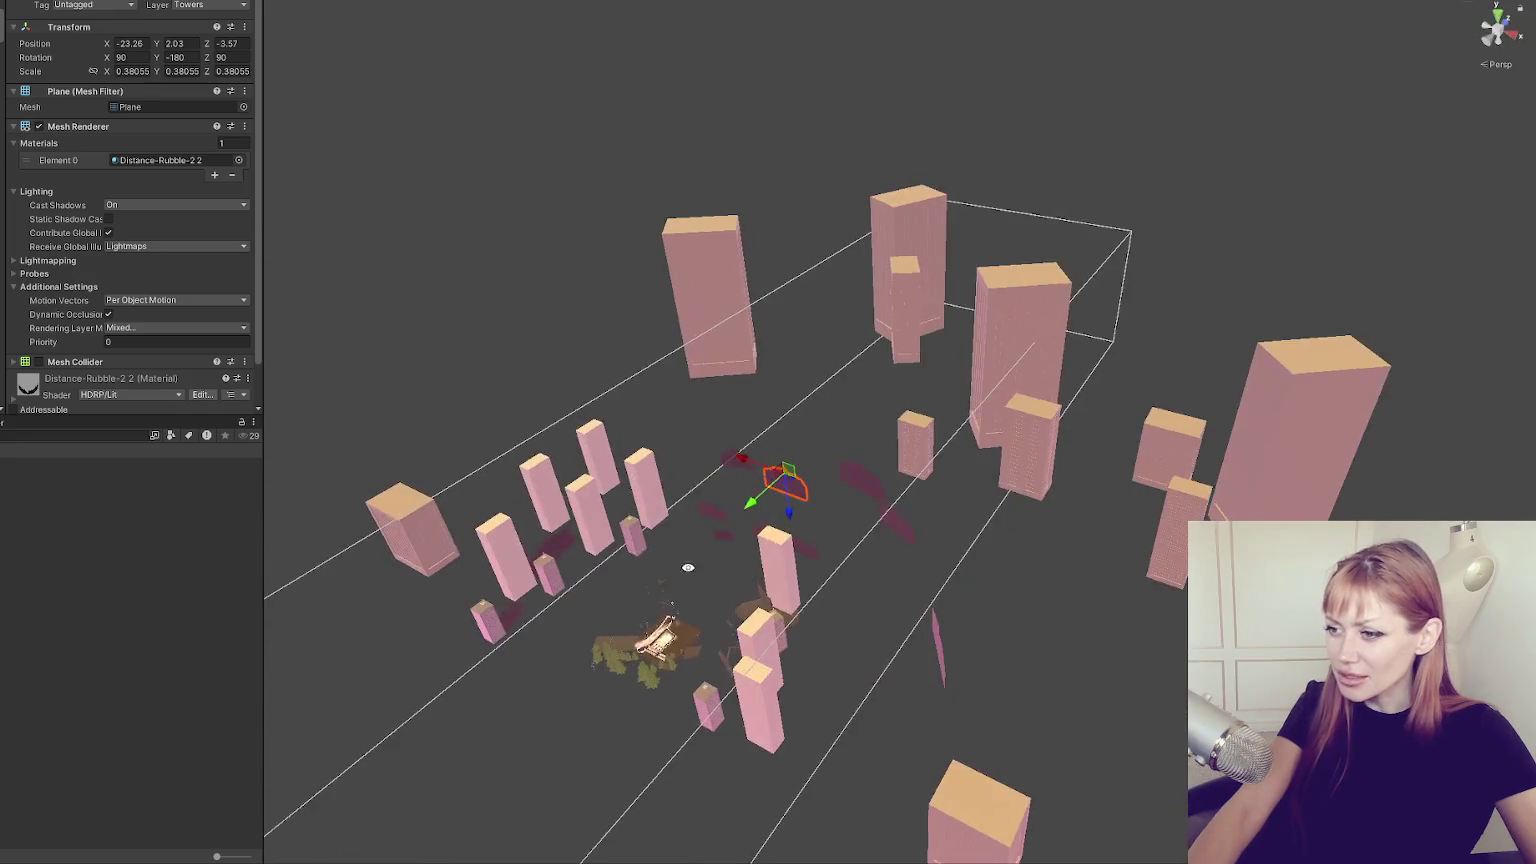
scroll(539, 490, up, 3)
click(531, 760)
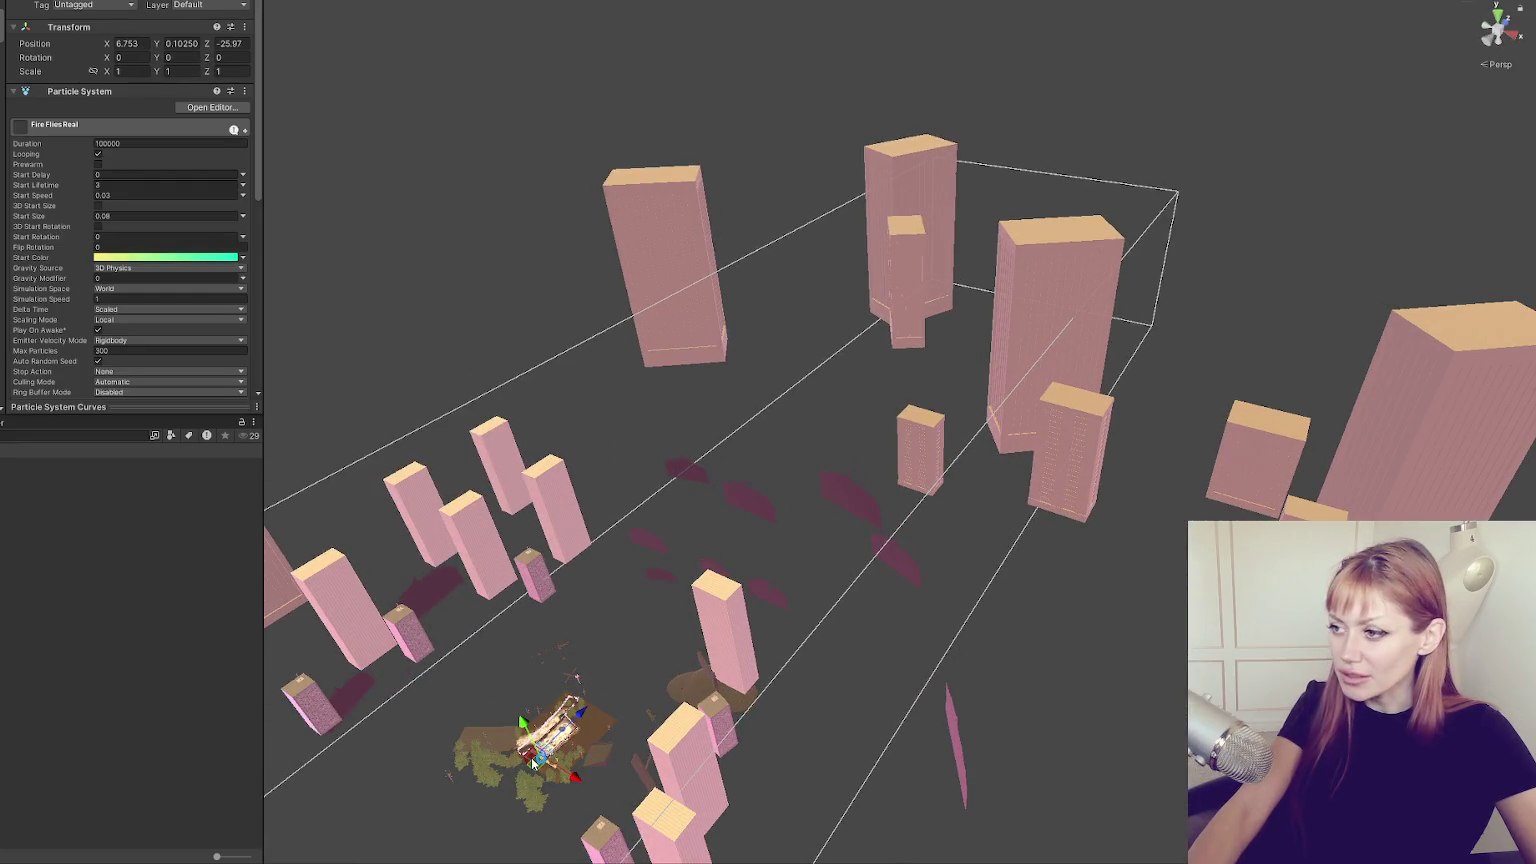
scroll(585, 815, down, 3)
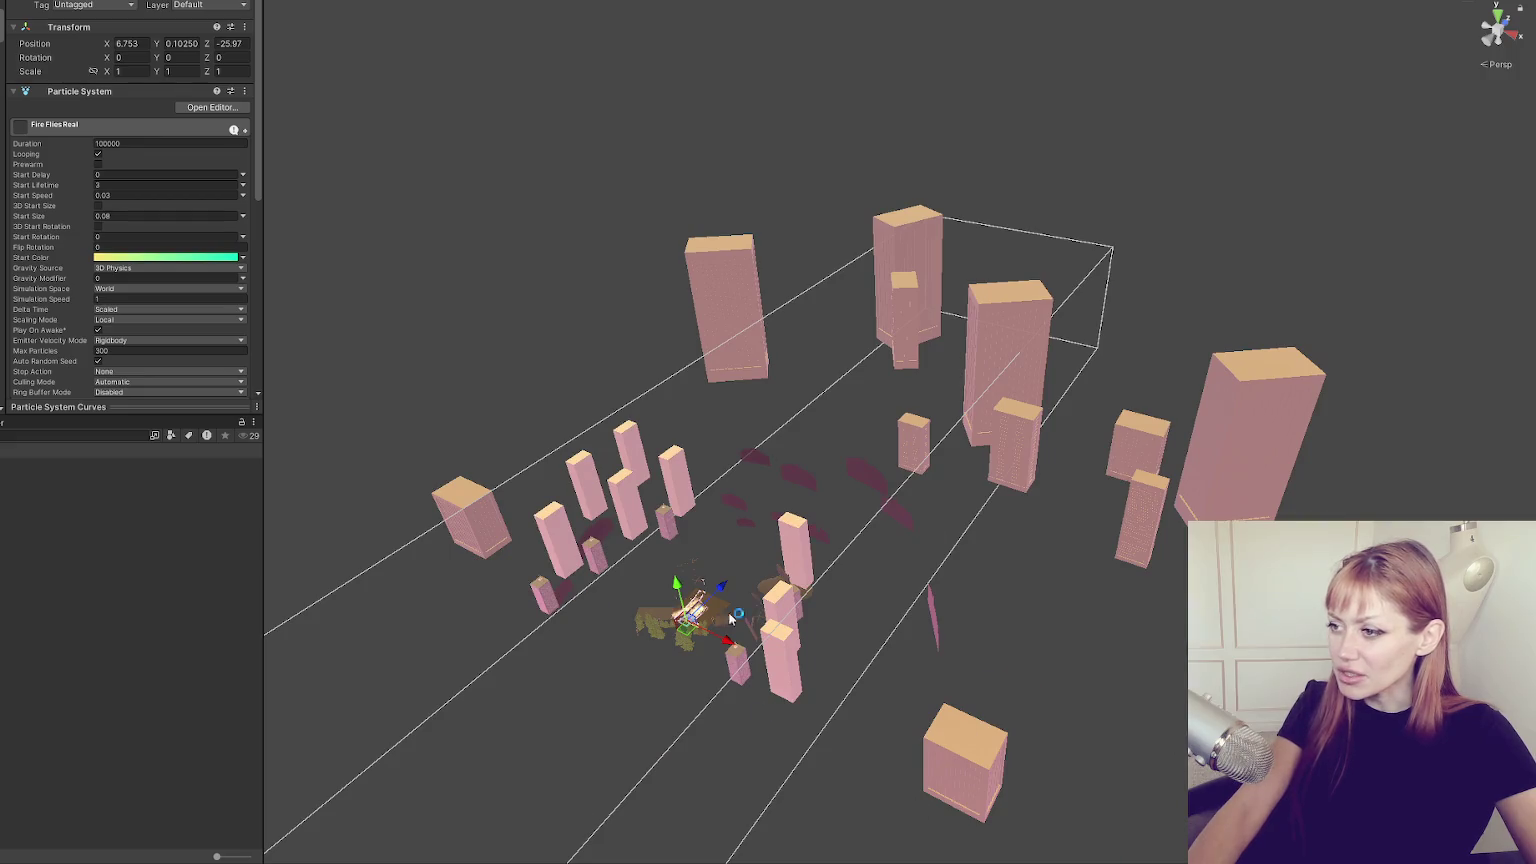
drag(680, 746, 909, 519)
click(908, 519)
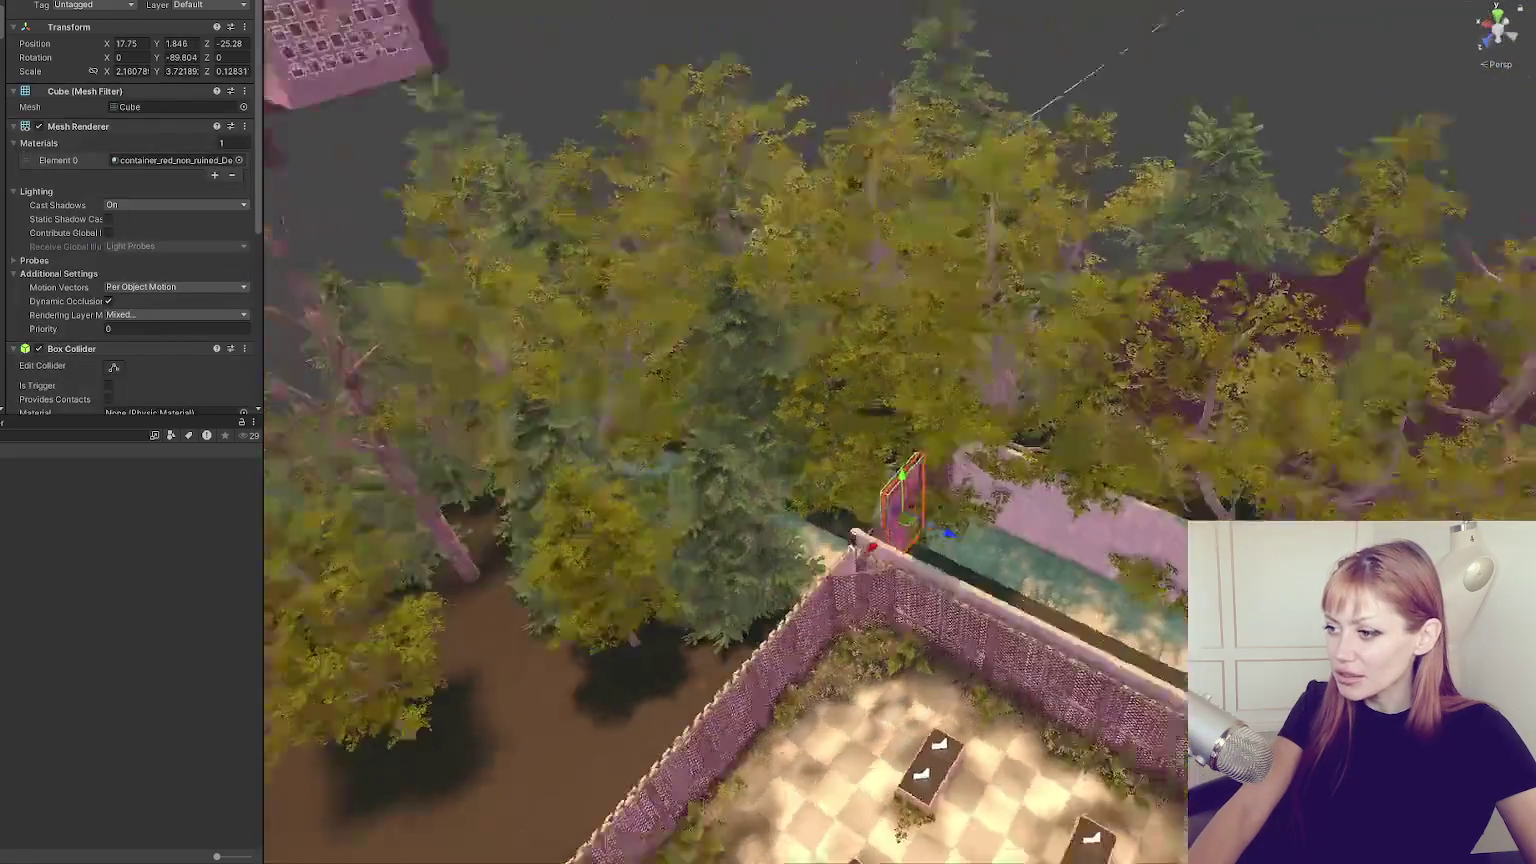
Drag a large tree prefab into the scene beside the concrete walkway by the courtyard.
key(f)
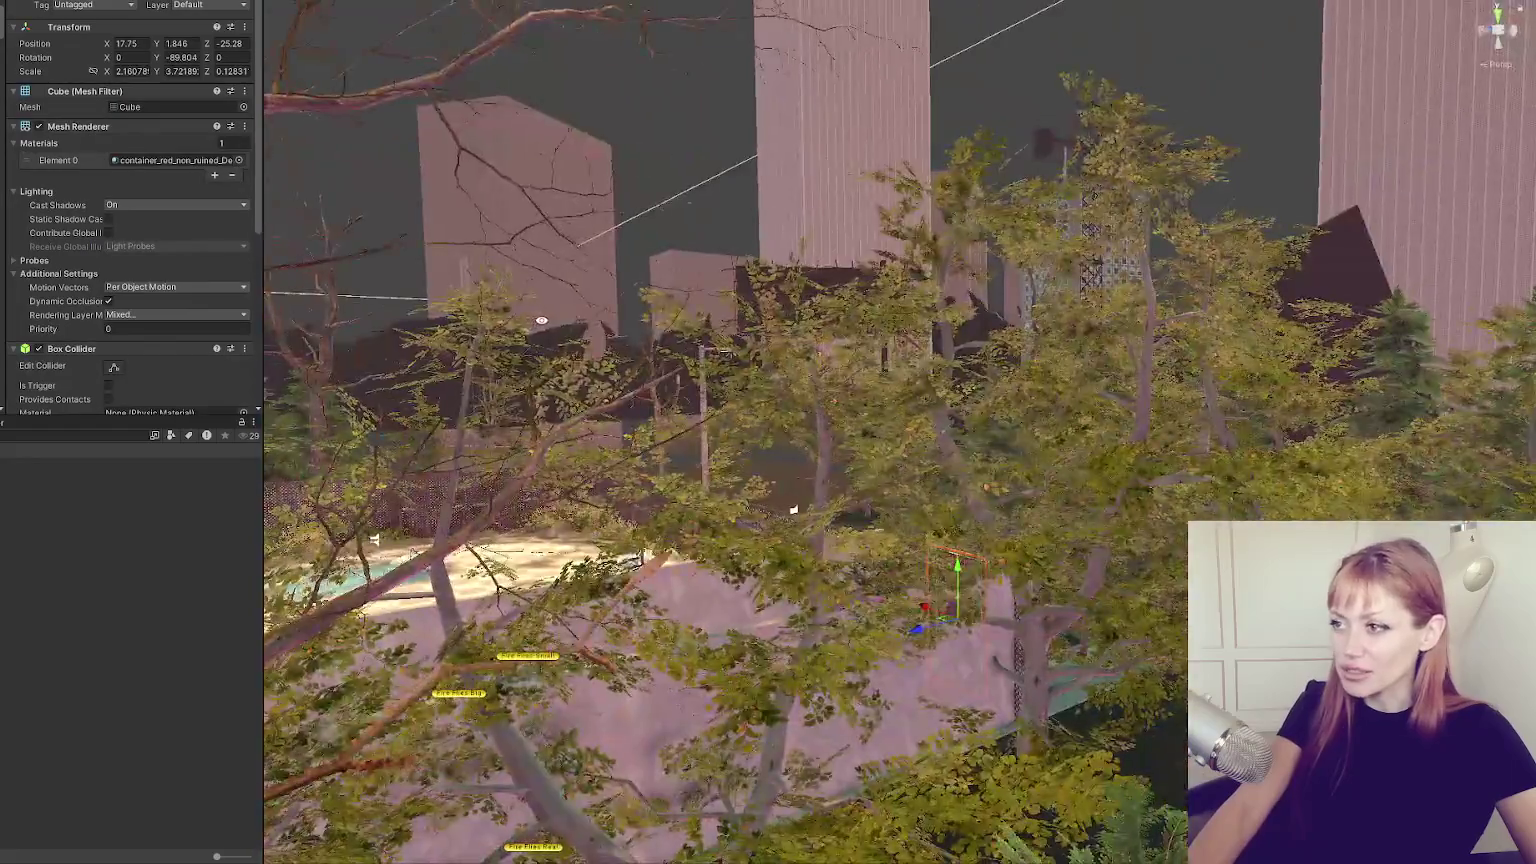
drag(794, 509, 1071, 228)
mouse_move(759, 316)
mouse_down()
mouse_move(802, 230)
mouse_move(1194, 350)
mouse_move(1024, 498)
mouse_move(1061, 518)
mouse_up()
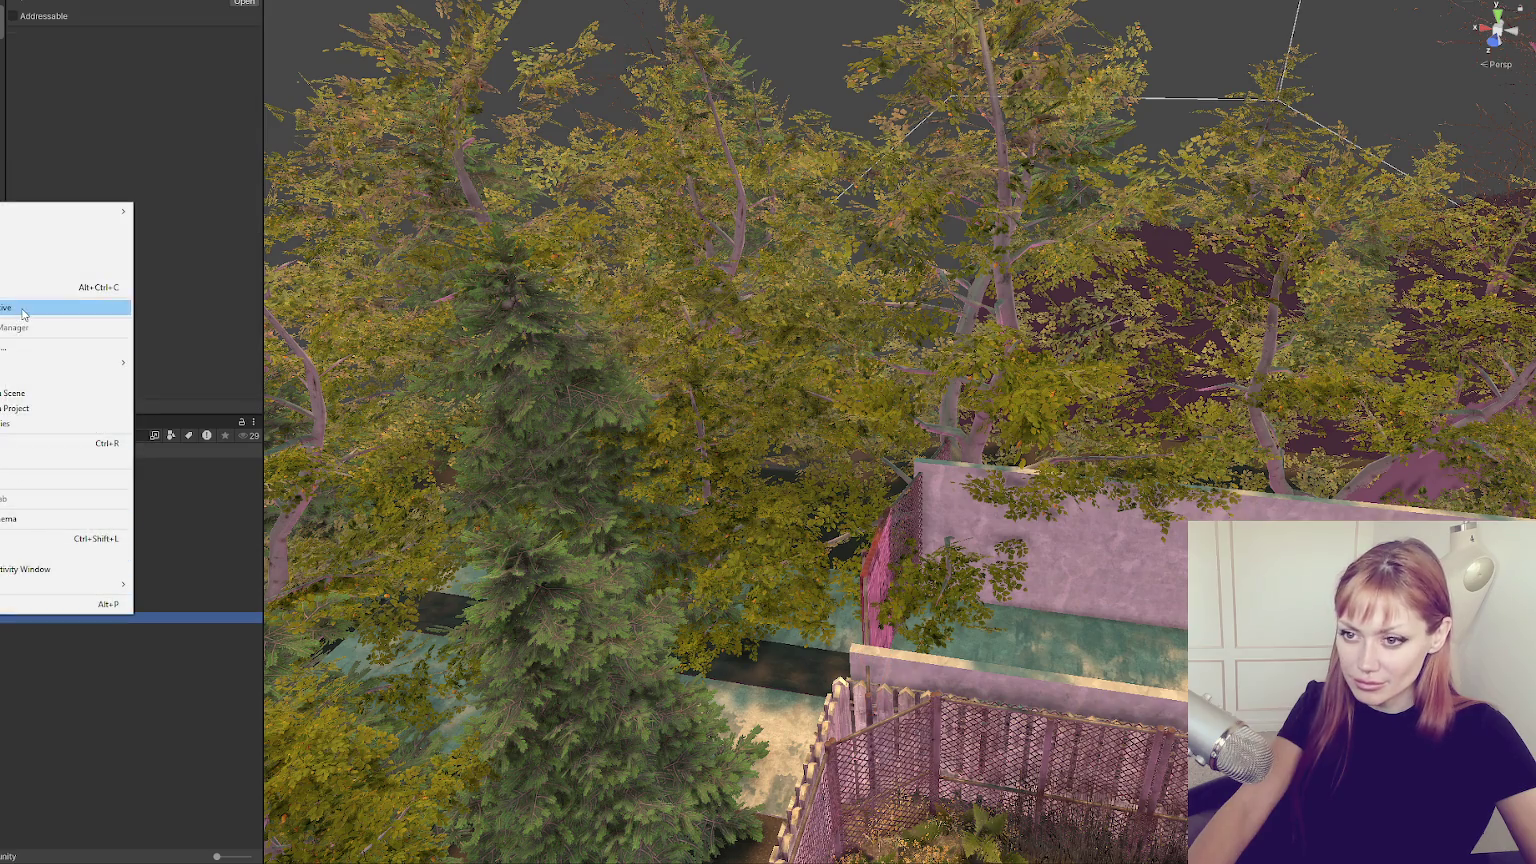
drag(70, 400, 765, 510)
scroll(749, 512, down, 10)
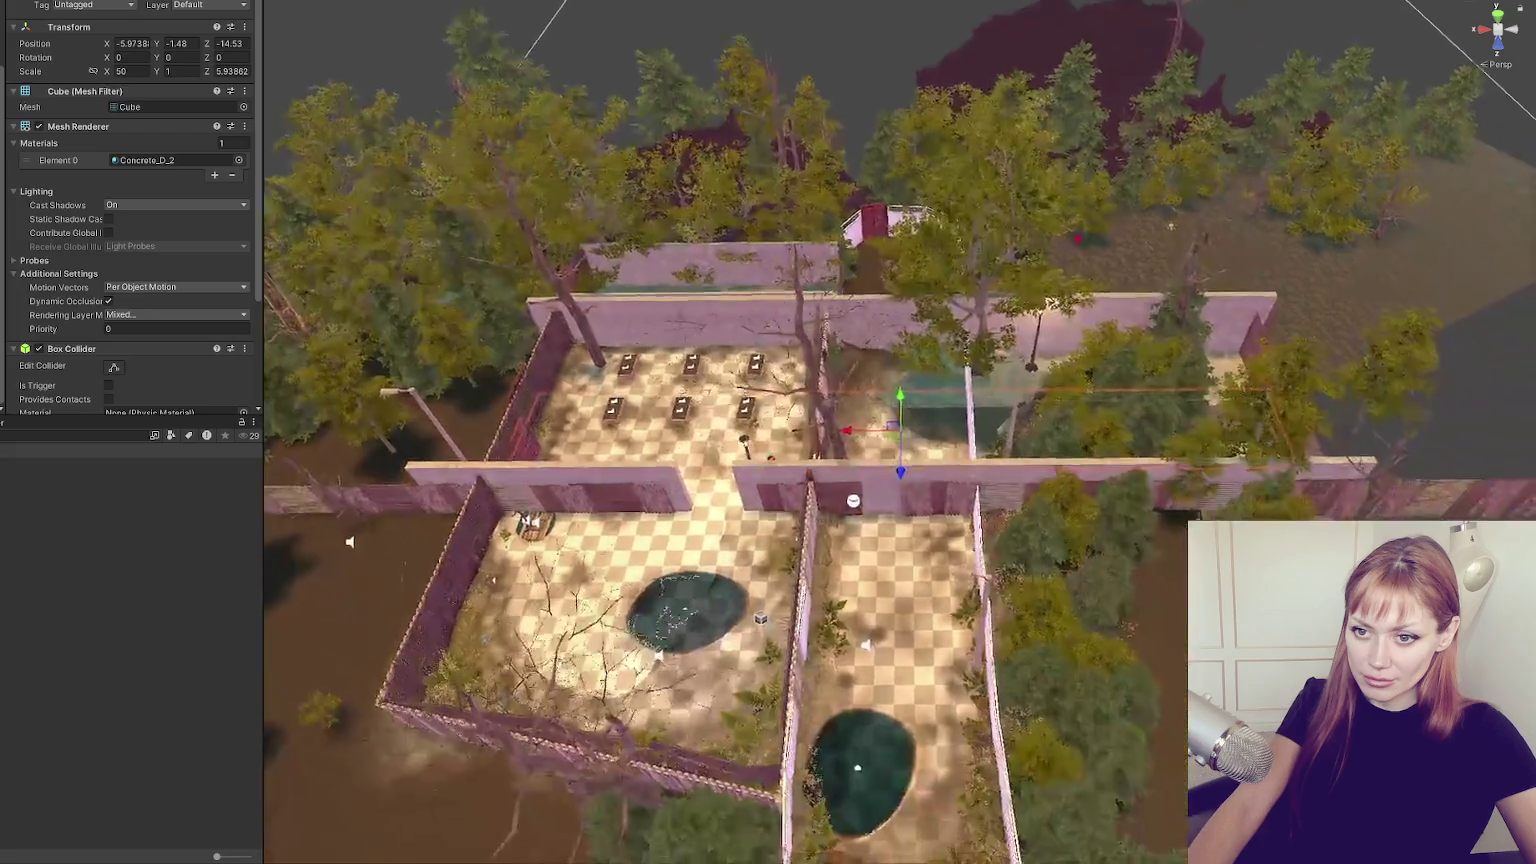
Group the selected trees under a new parent object and set its X position to 0.
right_click(40, 471)
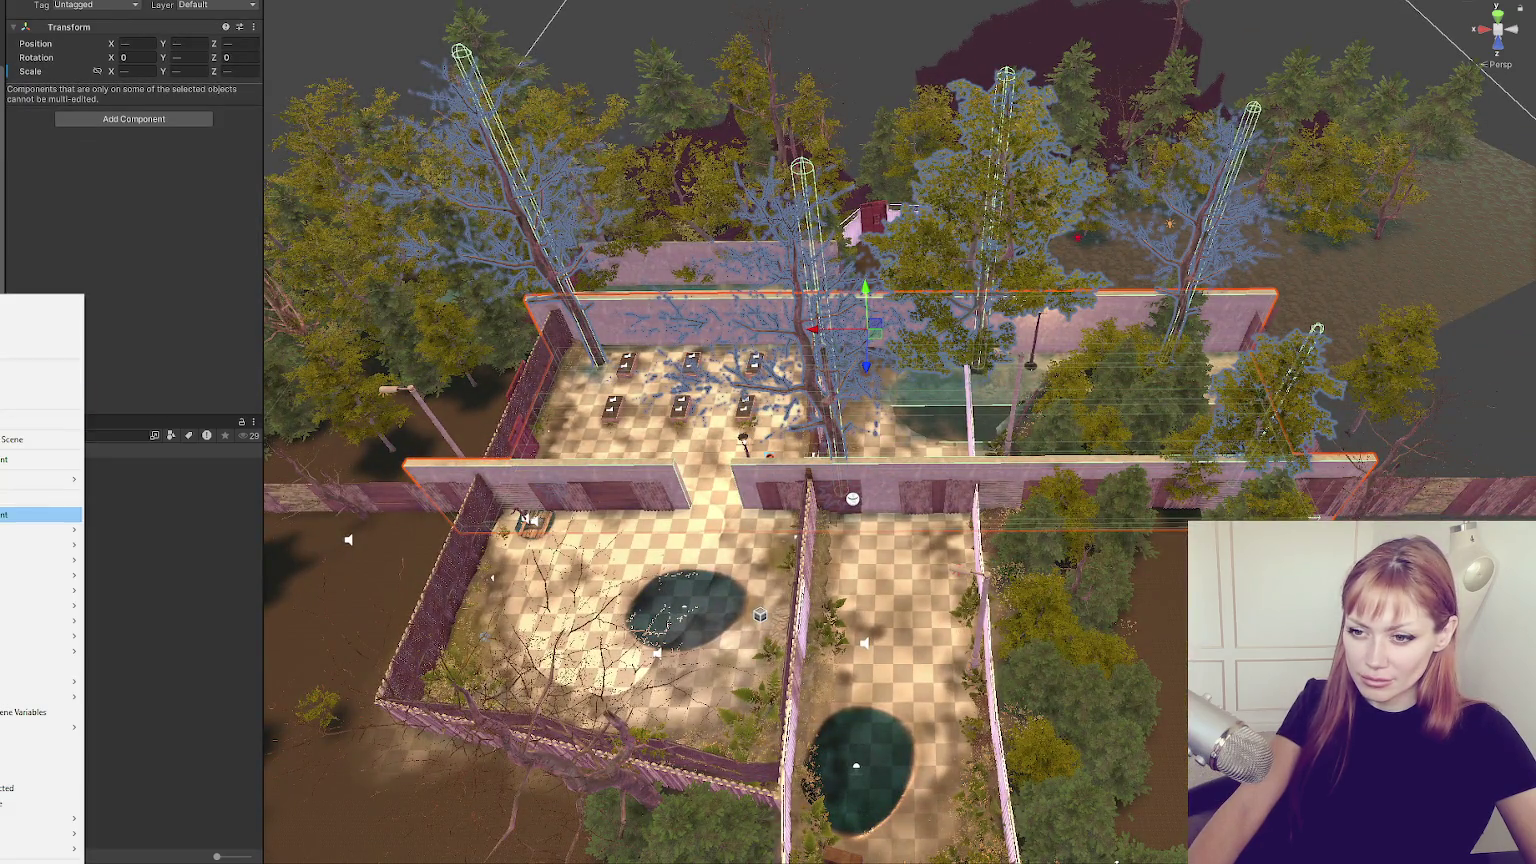
click(40, 513)
double_click(132, 43)
text(0)
key(Return)
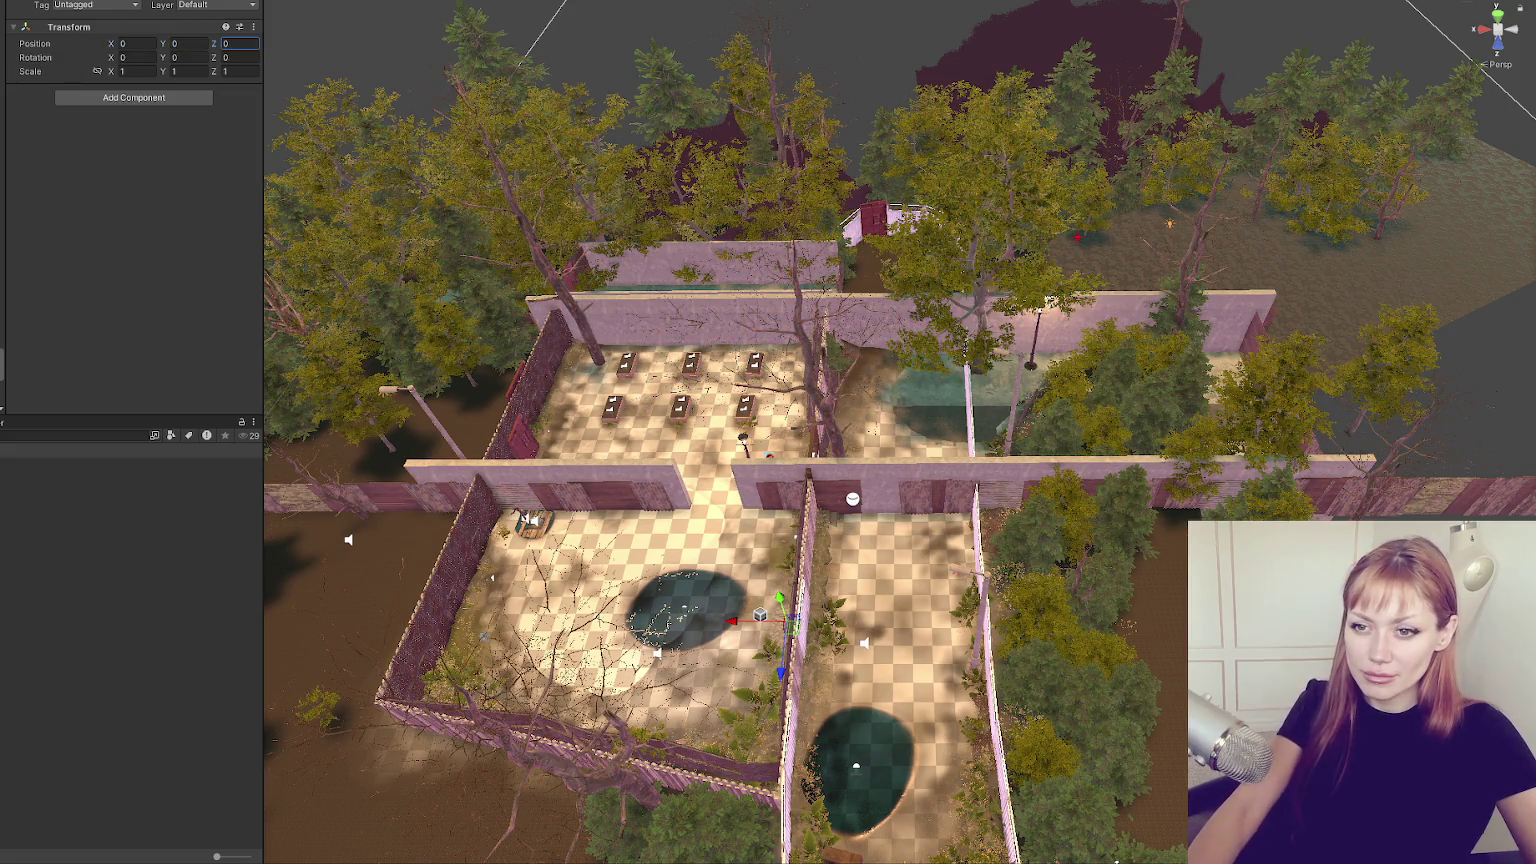
Frame the wall, the WastelandChunk1 chunk and the parent group to inspect them.
key(f)
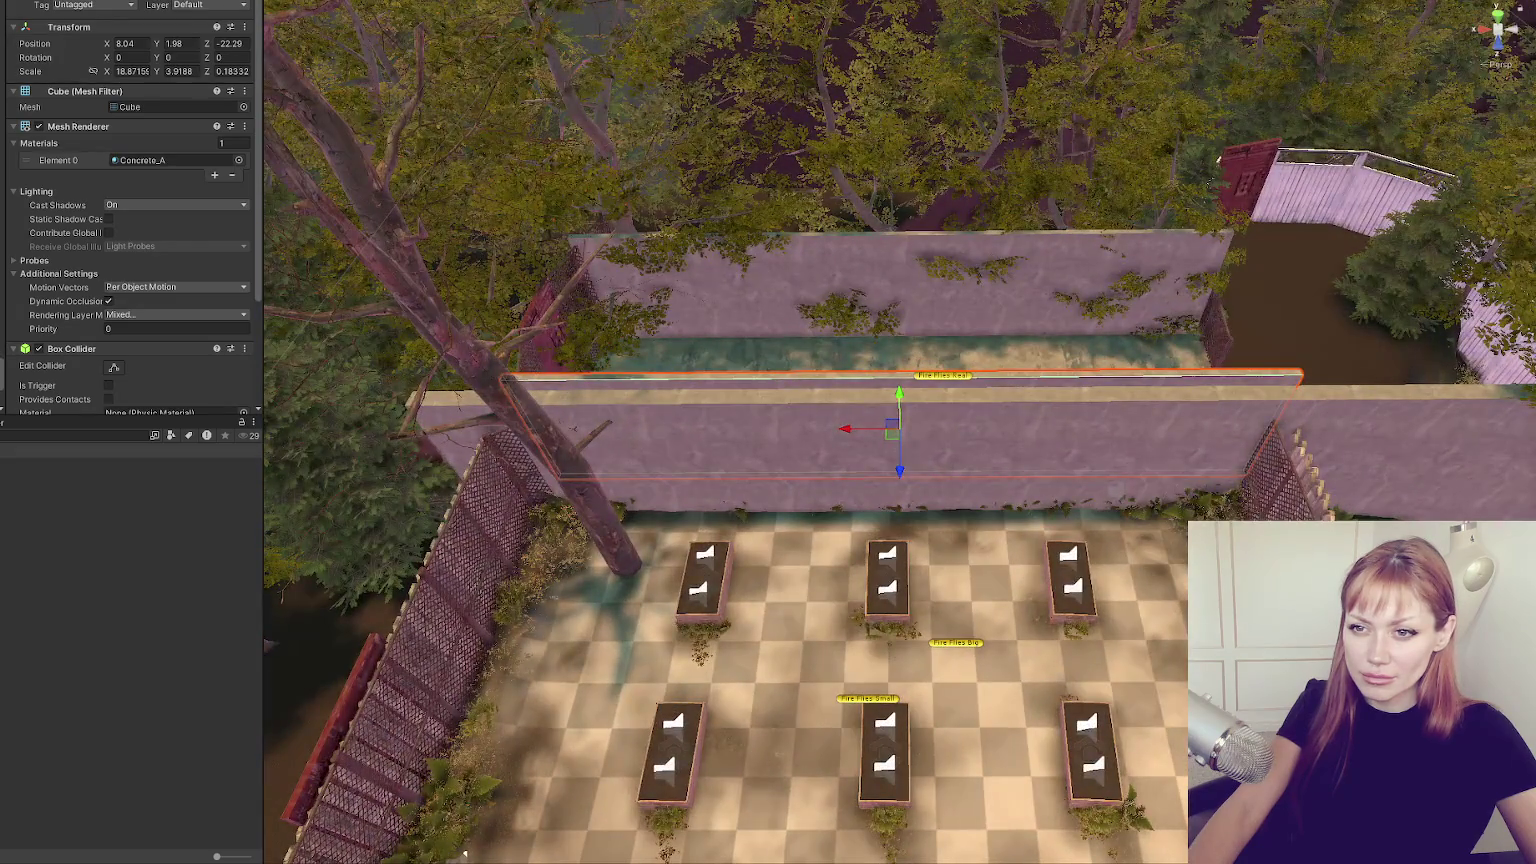
key(f)
key(Down)
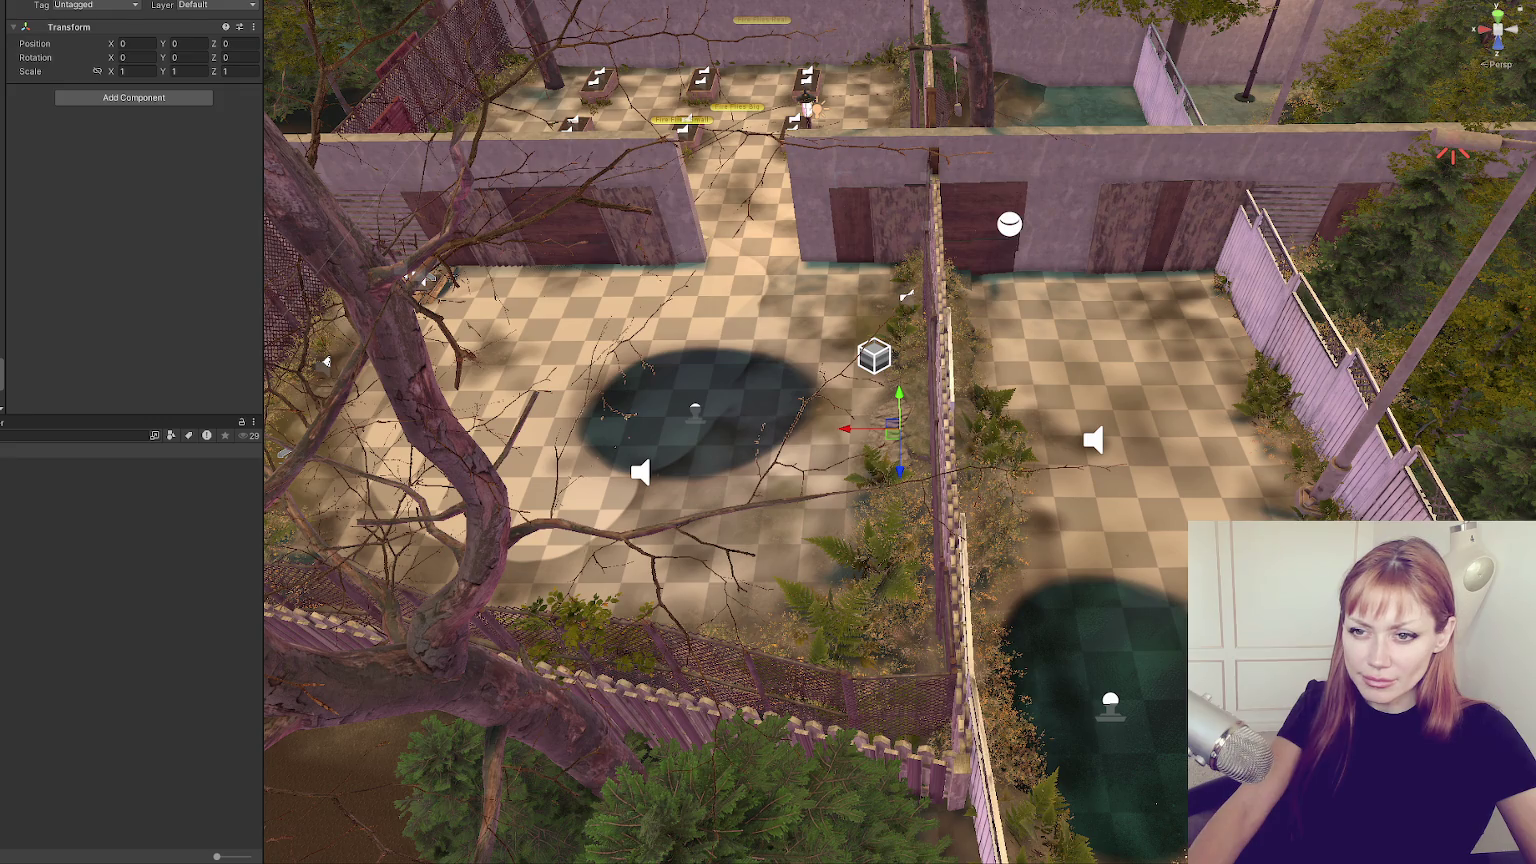
key(Down)
key(f)
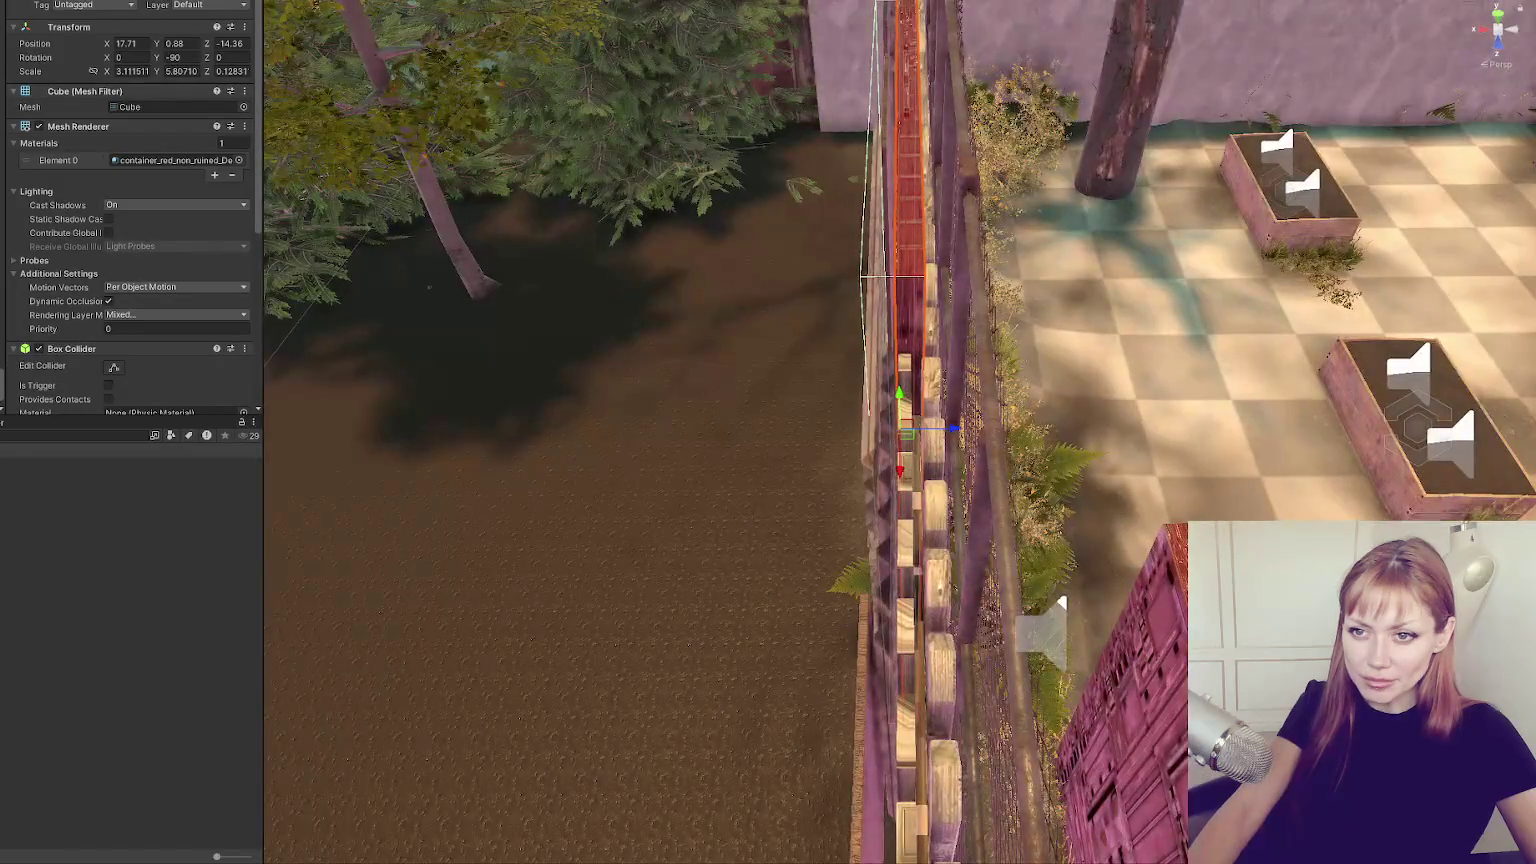
scroll(418, 360, down, 10)
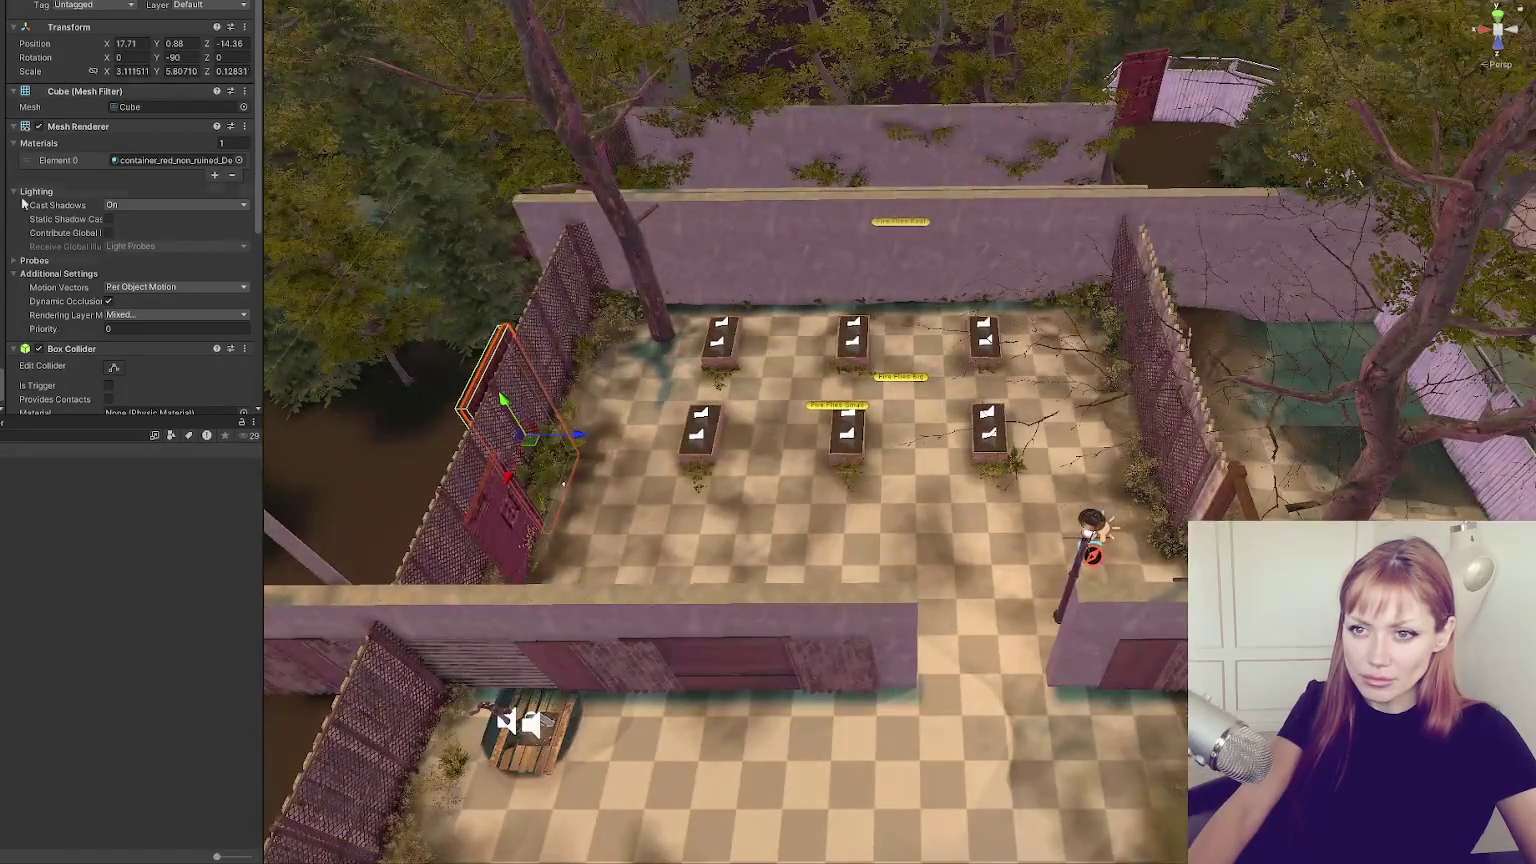
key(Up)
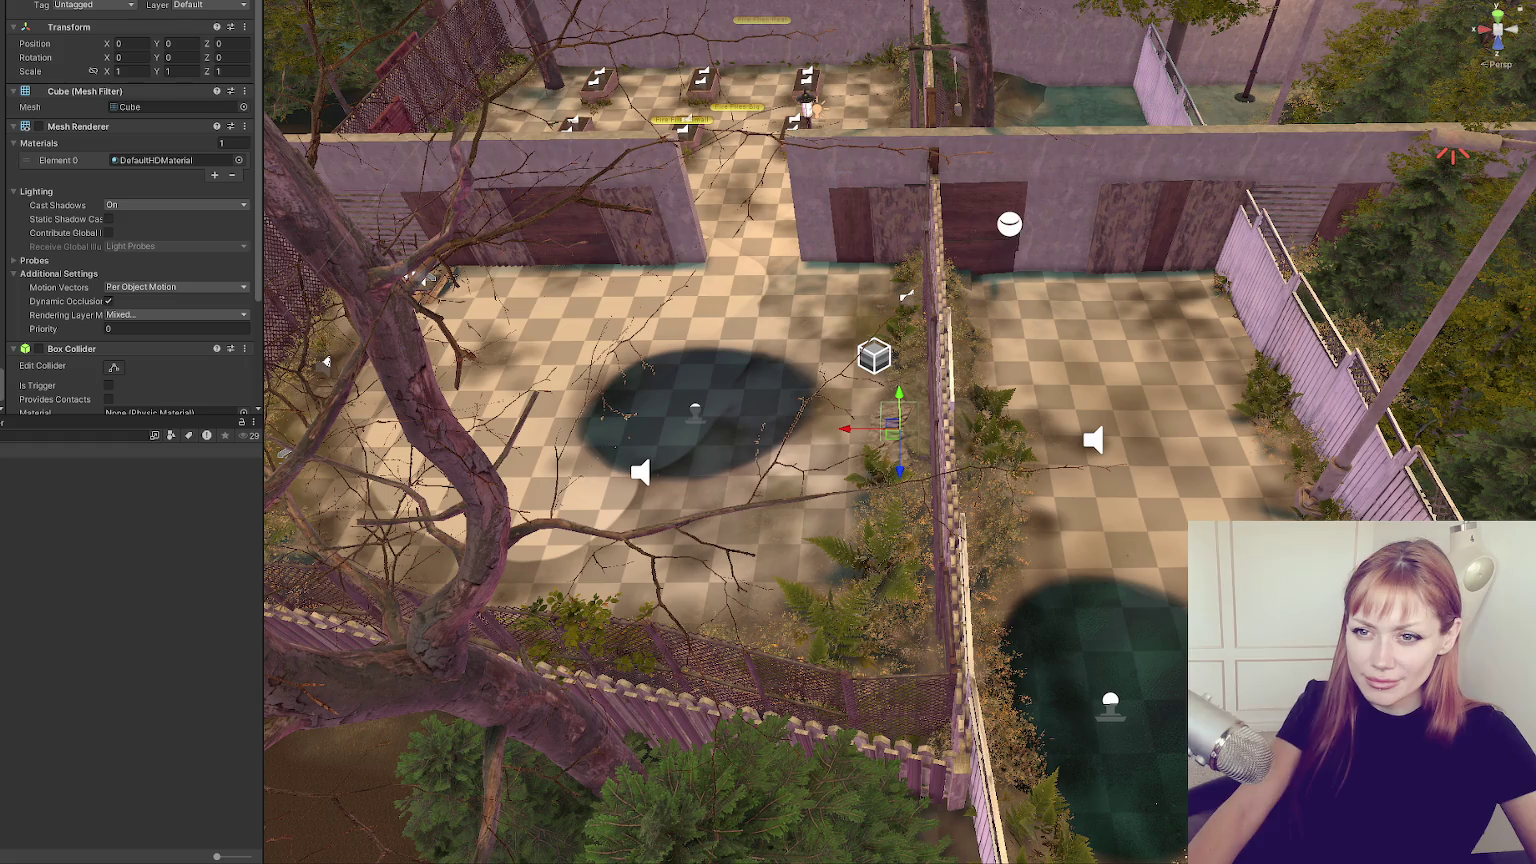
Select the tree group and slide it sideways along X.
click(1101, 154)
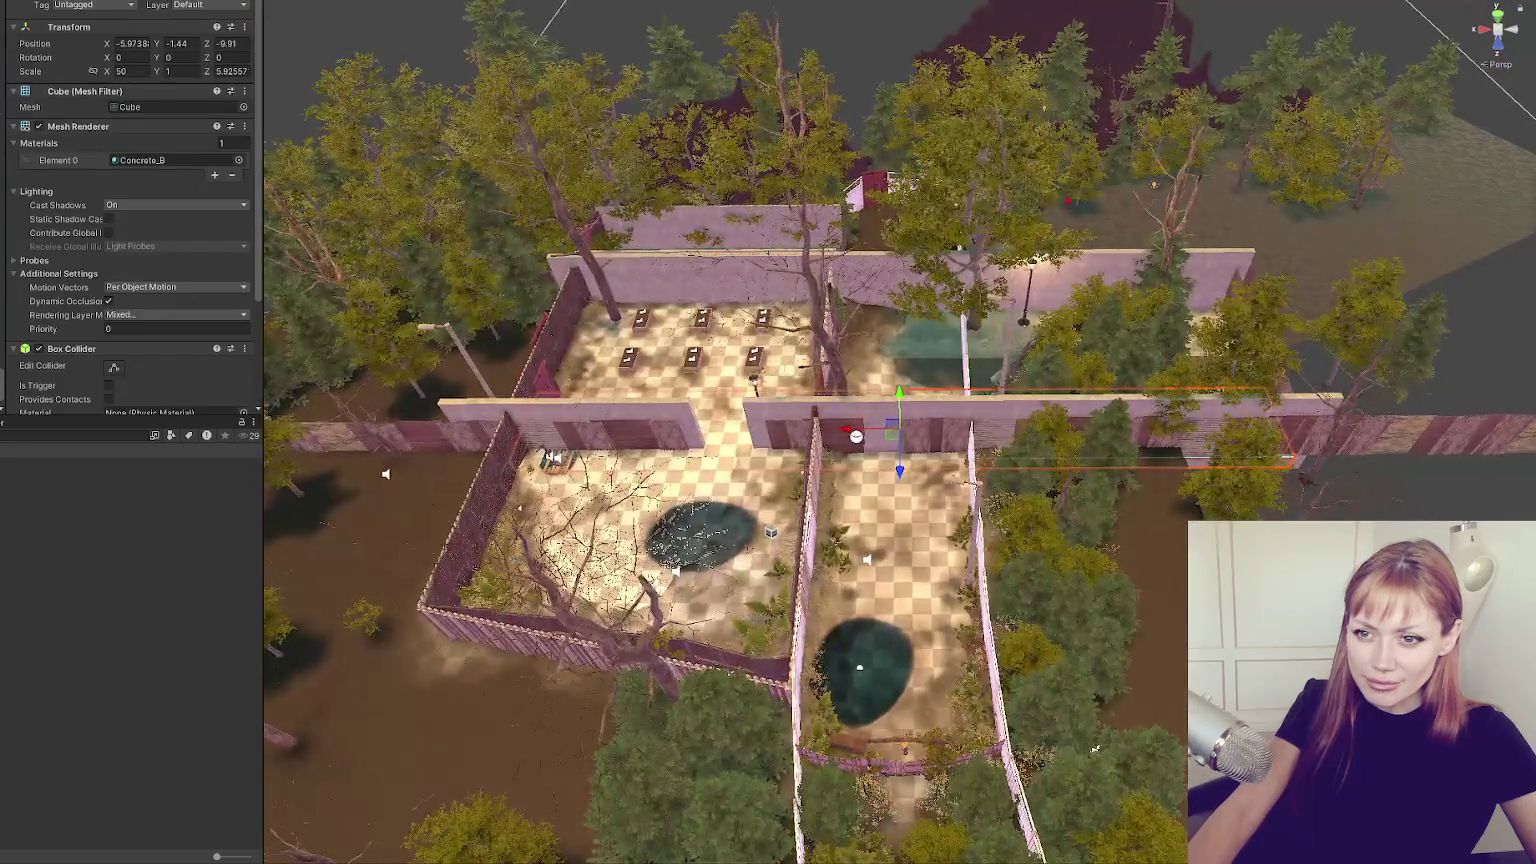
drag(441, 9, 1345, 420)
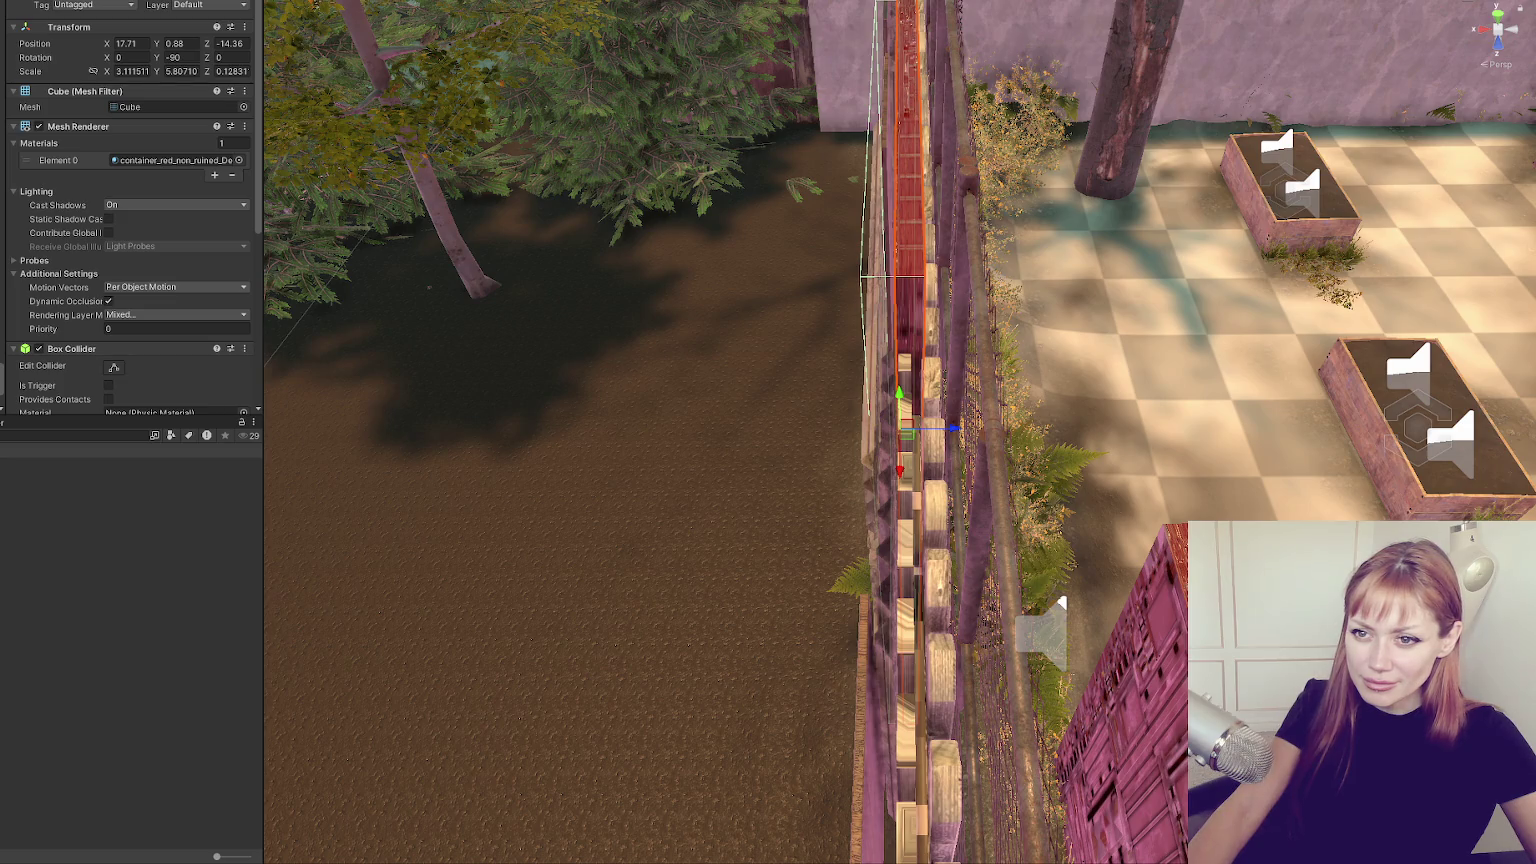
click(861, 501)
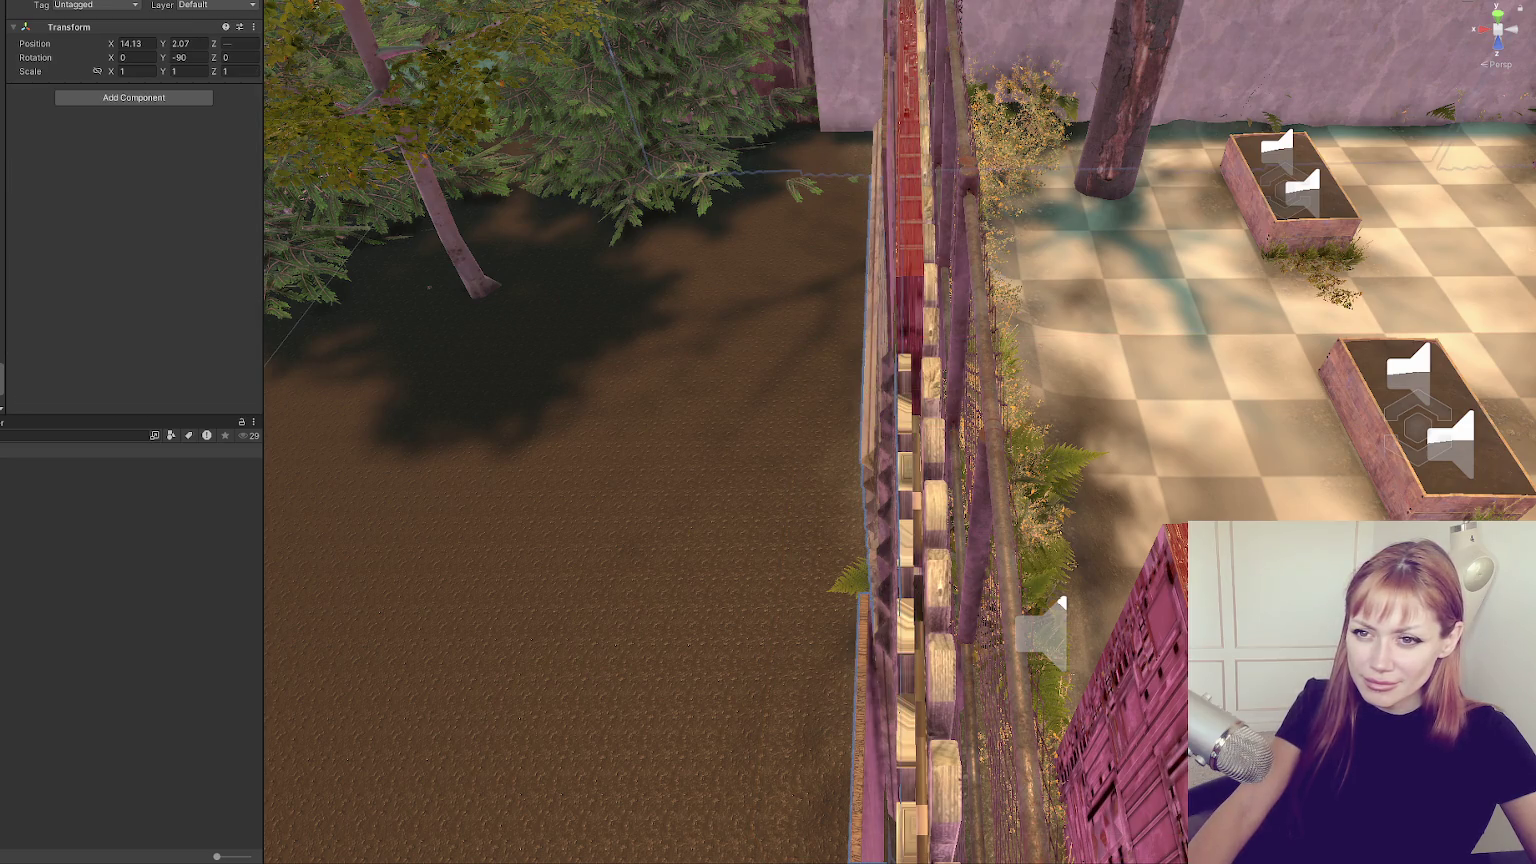
click(841, 420)
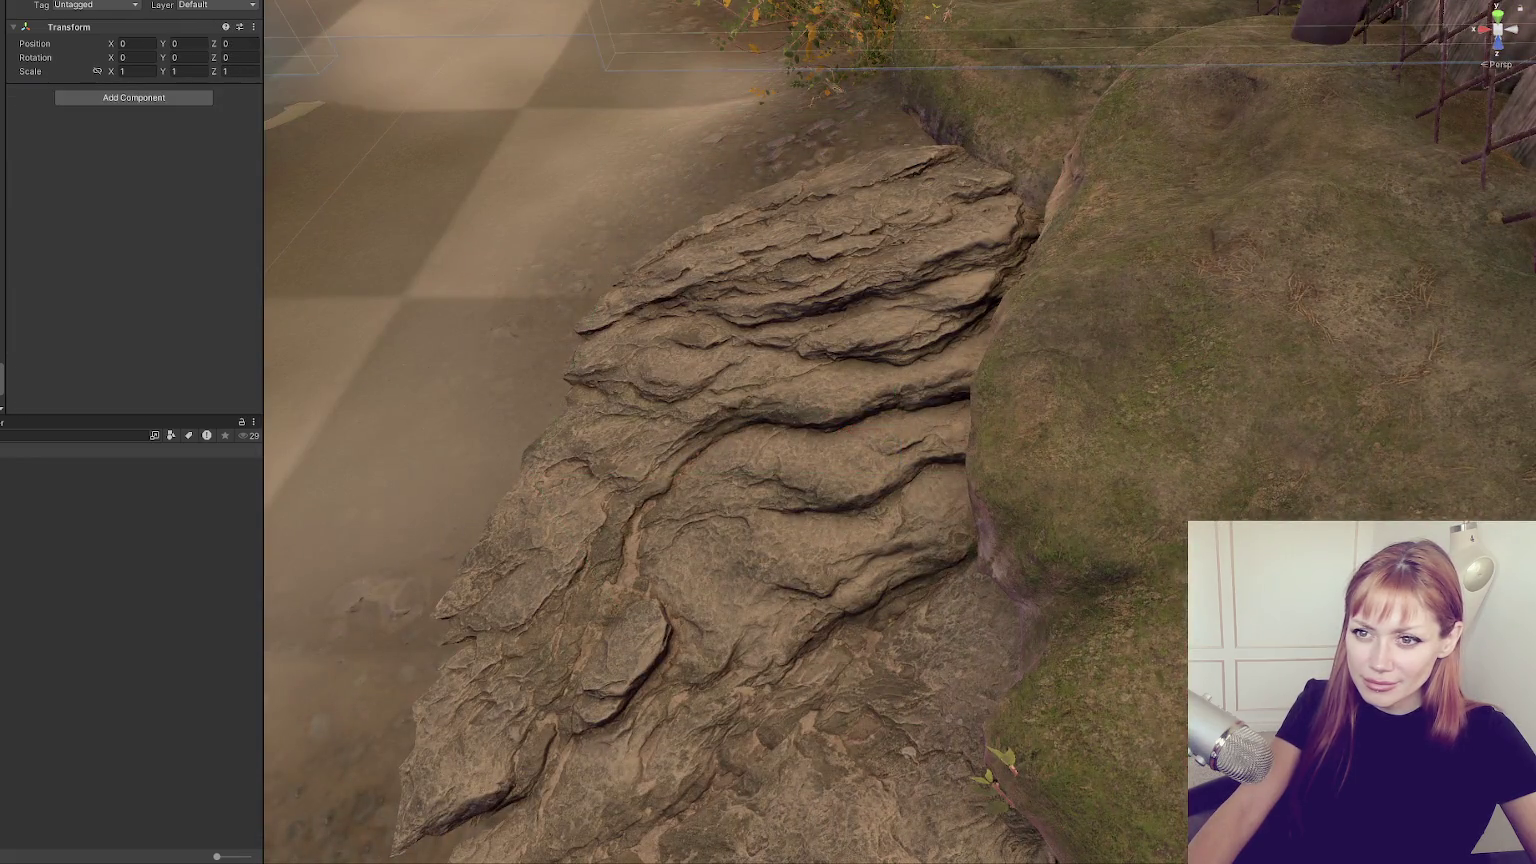
scroll(892, 444, down, 10)
scroll(891, 444, up, 3)
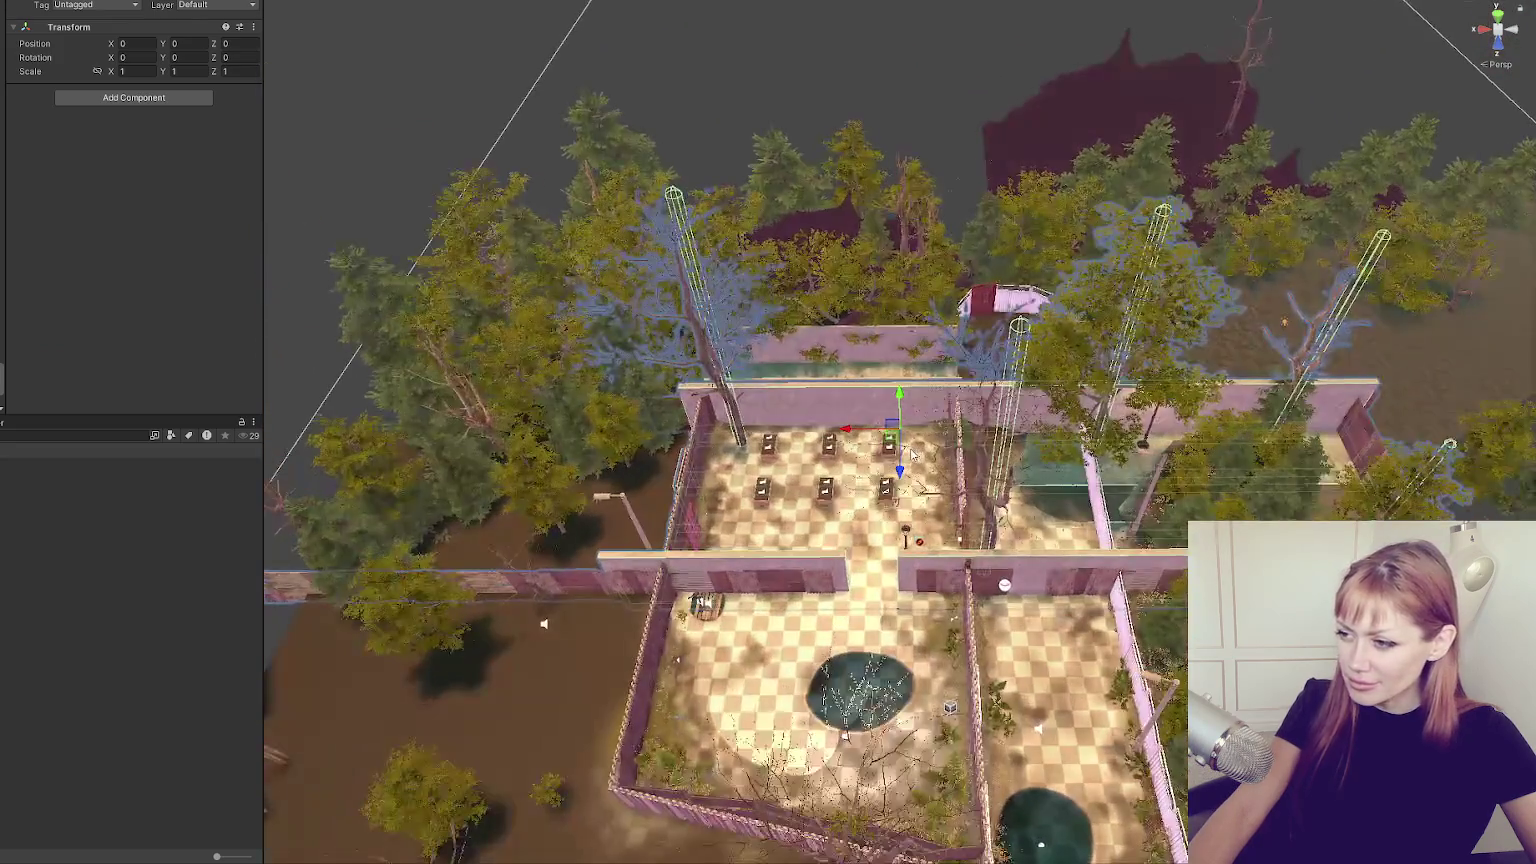
mouse_move(866, 436)
mouse_down()
mouse_move(550, 481)
mouse_move(917, 418)
mouse_up()
Shift two trees further left and back, away from the walled courtyards.
key(w)
ctrl+click(621, 417)
drag(458, 439, 363, 446)
click(364, 445)
key(ctrl+z)
drag(470, 420, 506, 298)
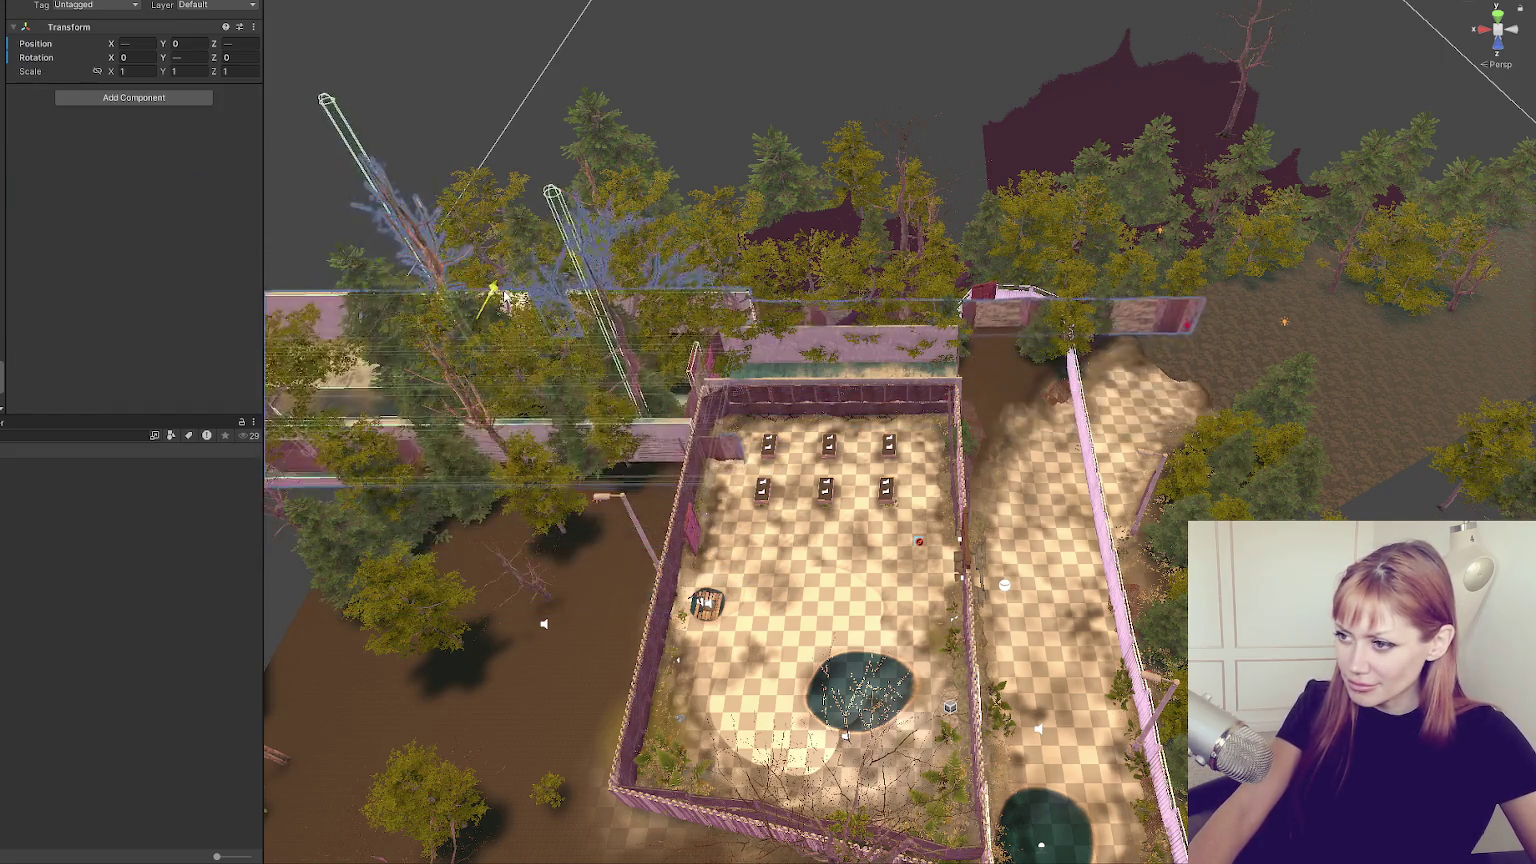
click(505, 298)
key(f)
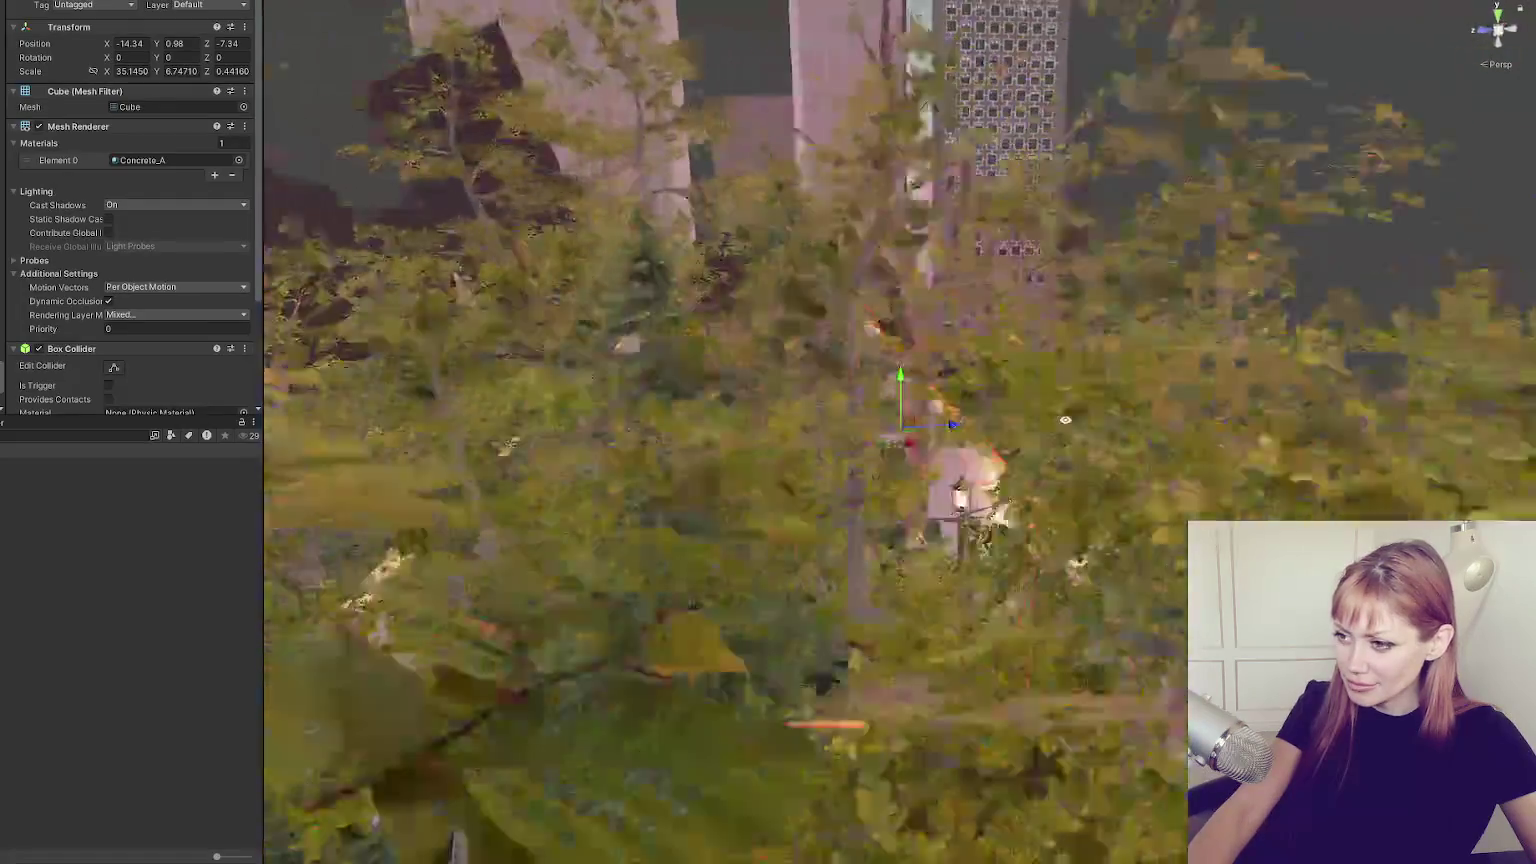
mouse_move(1065, 421)
mouse_down()
mouse_move(168, 626)
mouse_move(754, 551)
mouse_move(583, 411)
mouse_move(317, 469)
mouse_move(288, 598)
mouse_move(377, 789)
mouse_up()
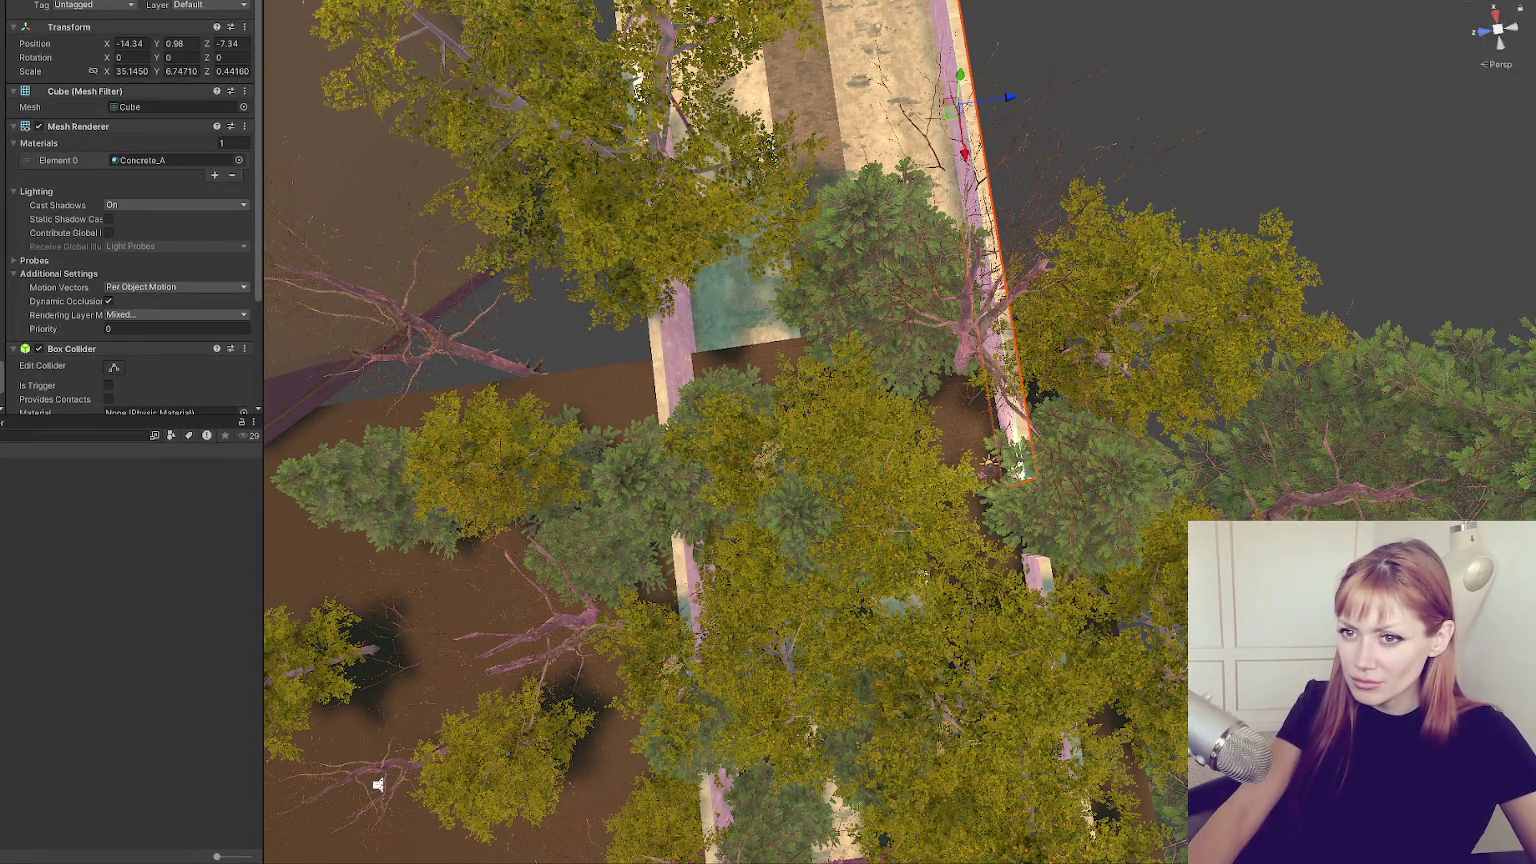
Move the beech tree off the walkway and push the centre tree and small fir away.
key(f)
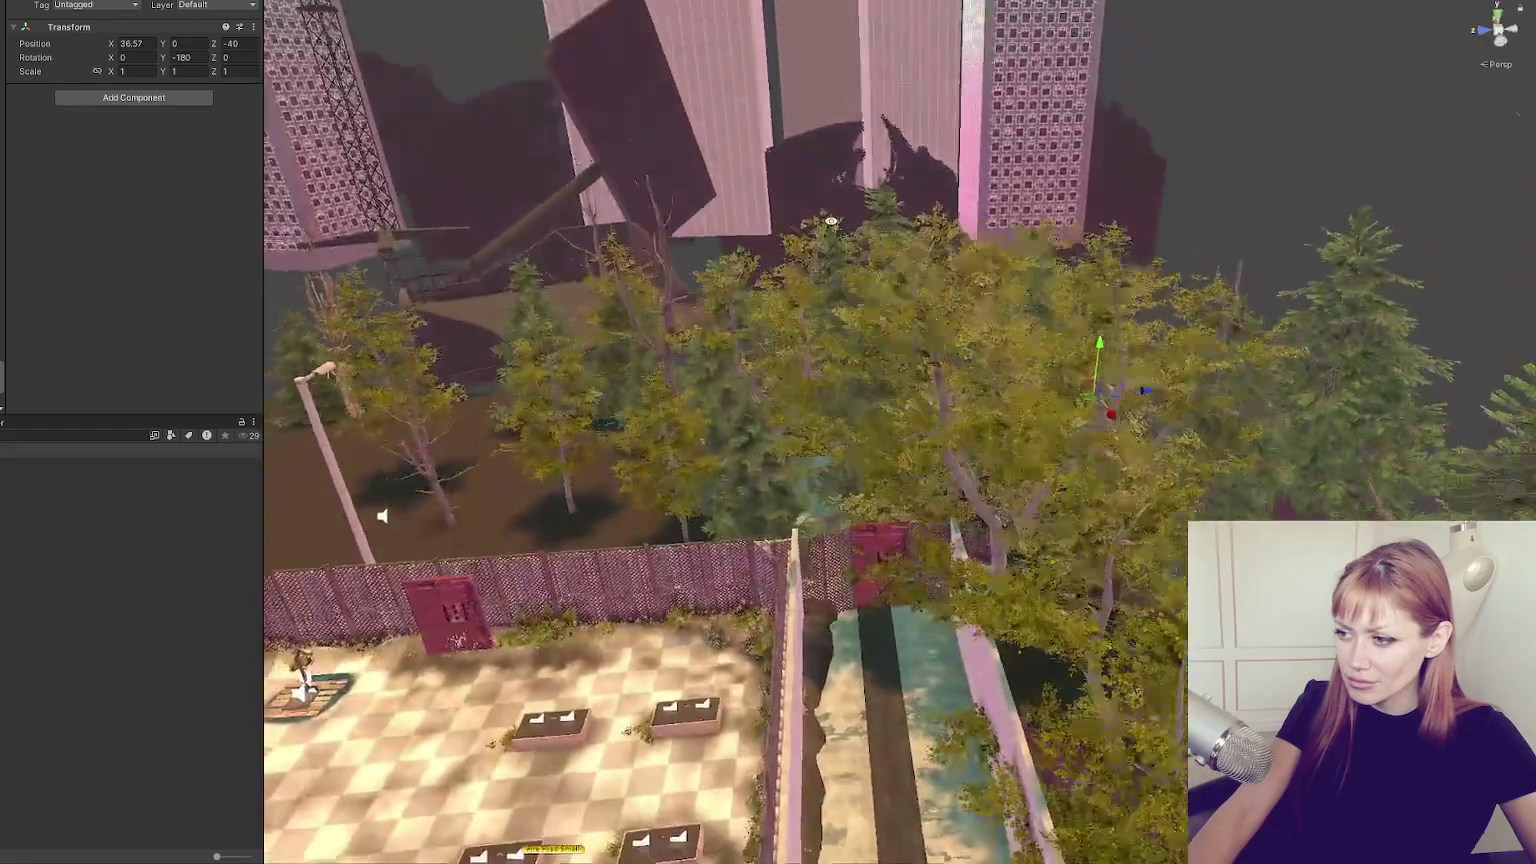
drag(831, 221, 834, 270)
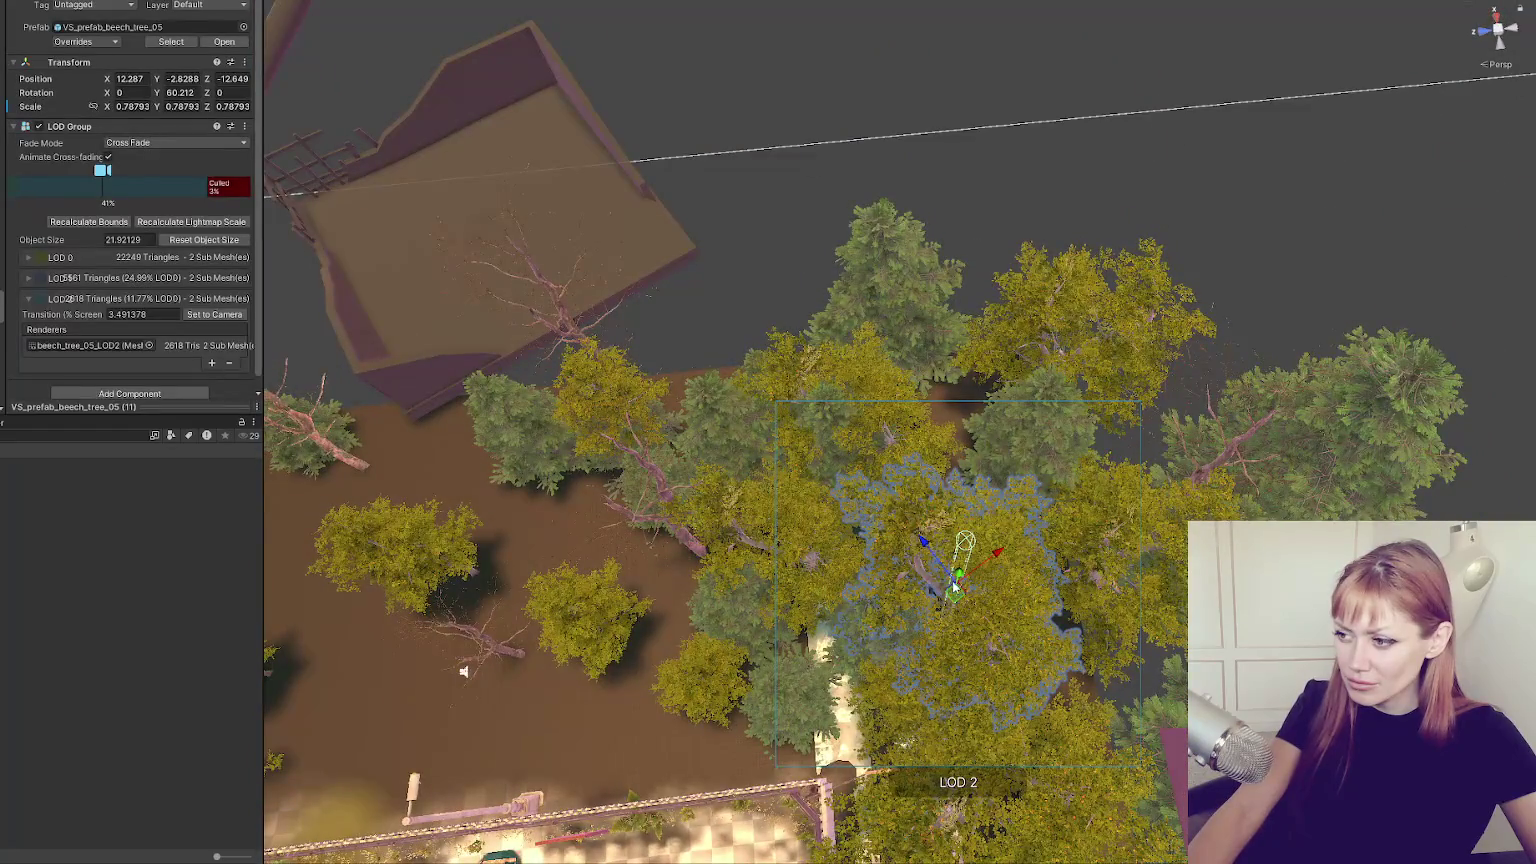
drag(994, 552, 1250, 429)
click(805, 405)
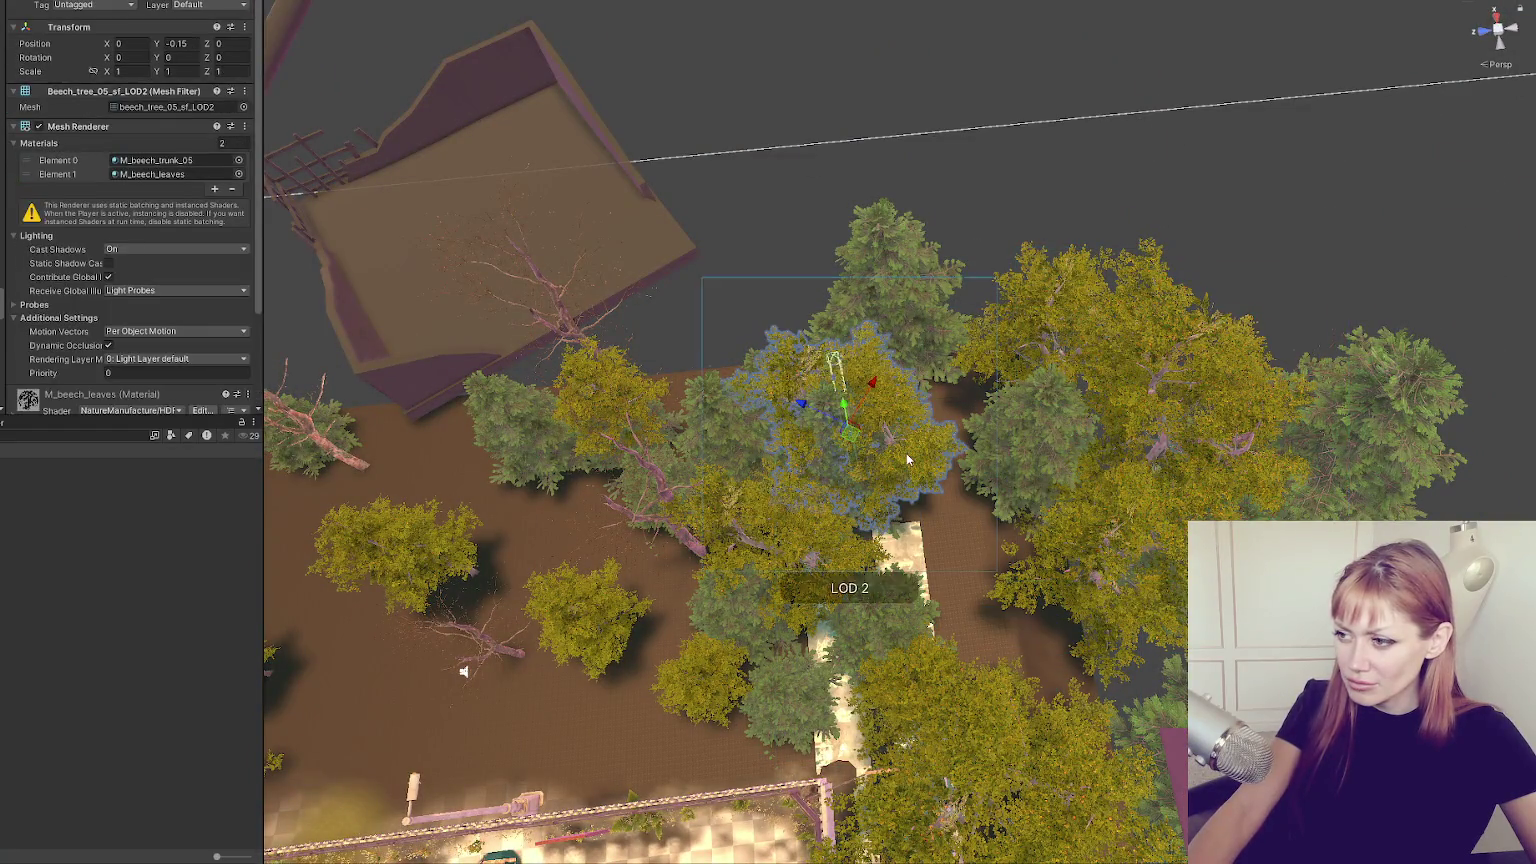
drag(805, 405, 400, 190)
mouse_move(797, 500)
mouse_down()
mouse_move(862, 439)
mouse_move(905, 270)
mouse_up()
Pick out the small fir and the beech tree among the overlapping objects by the walkway.
click(720, 428)
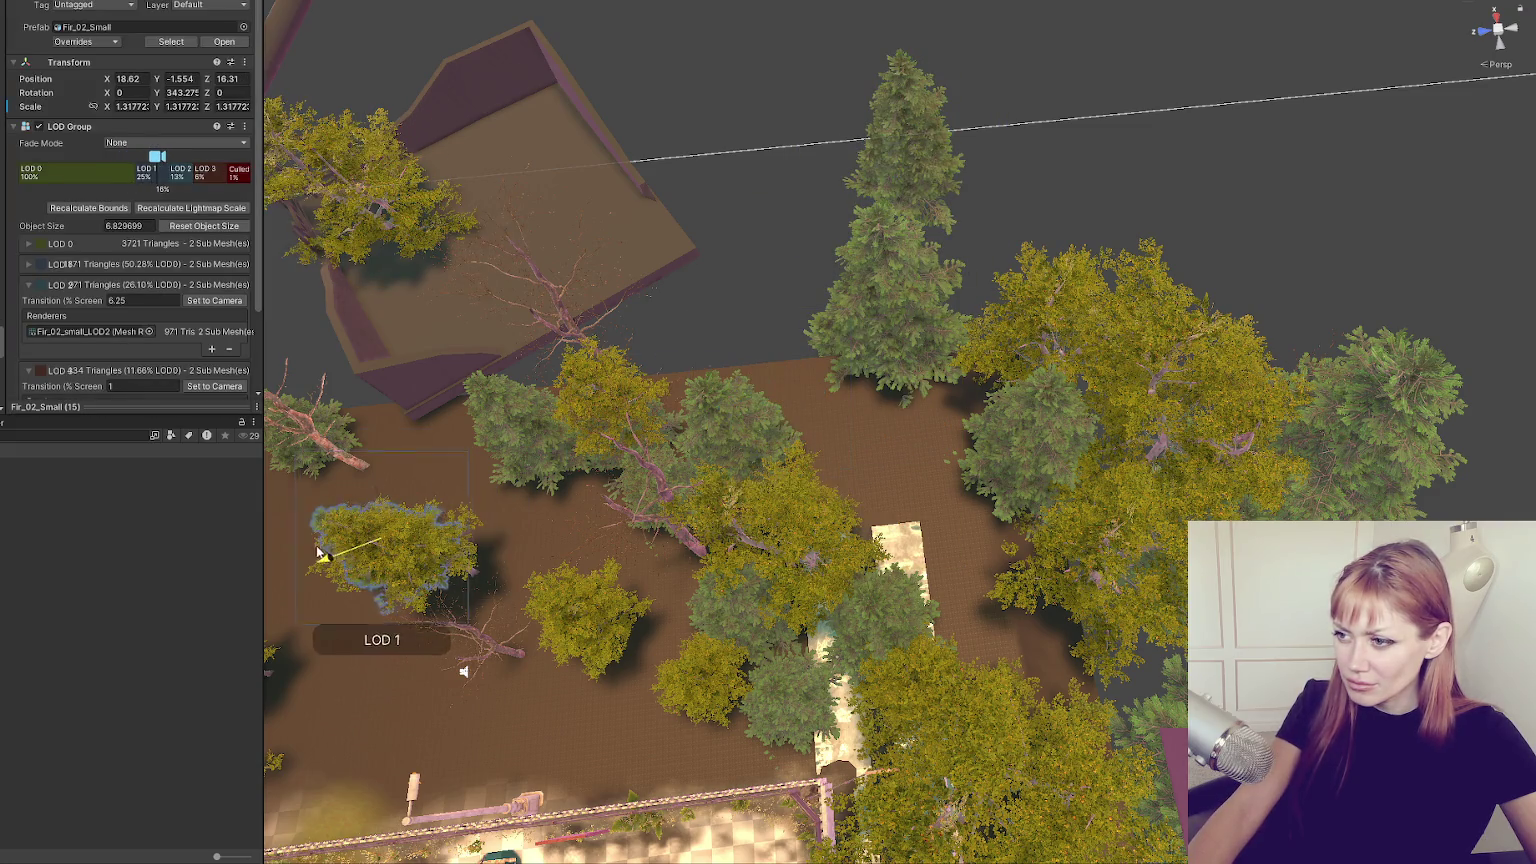
double_click(177, 586)
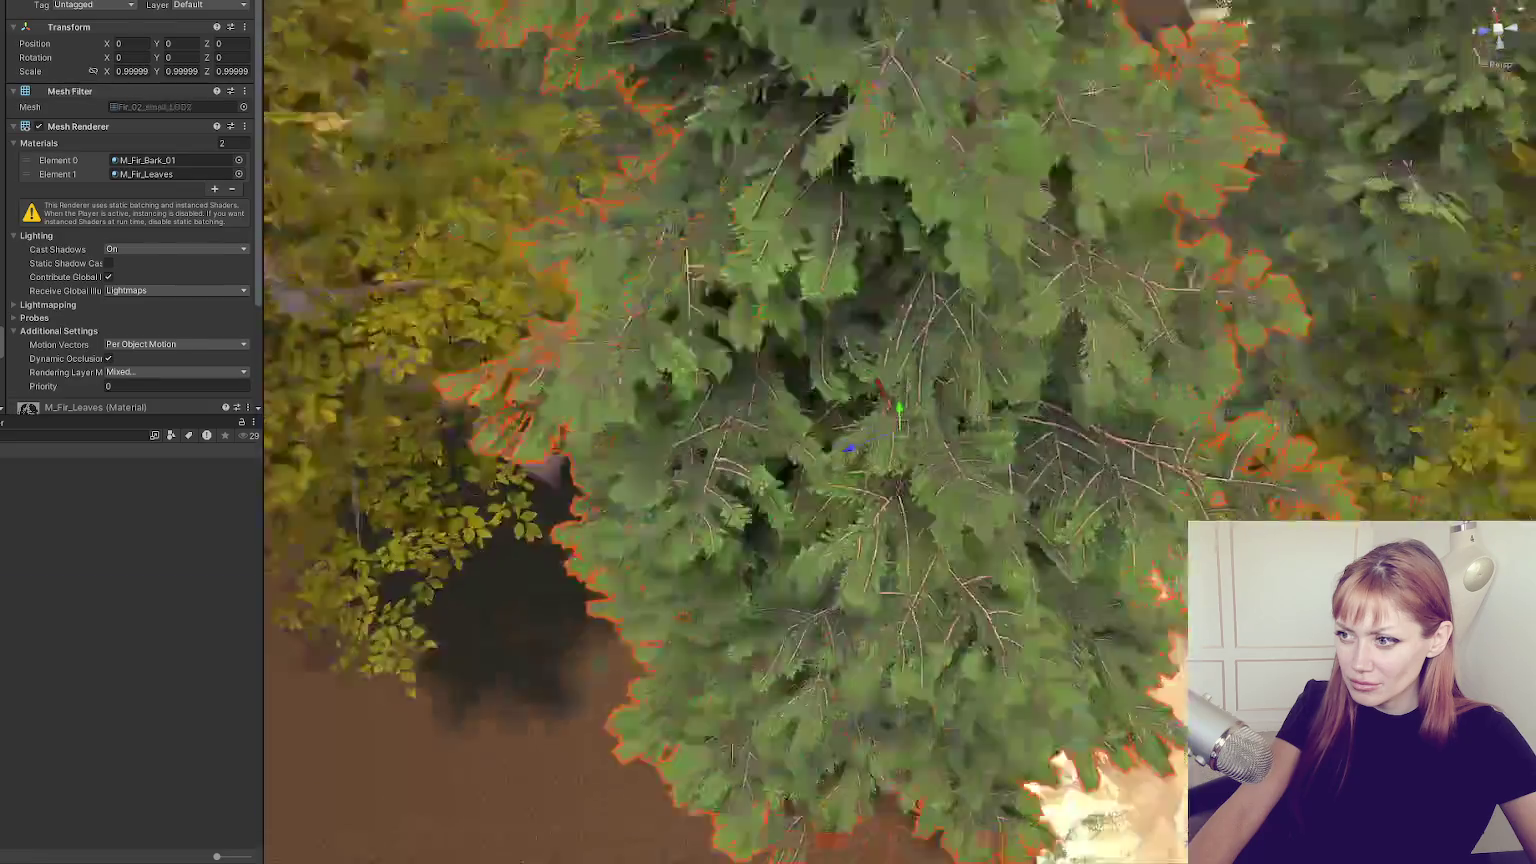
scroll(806, 147, down, 3)
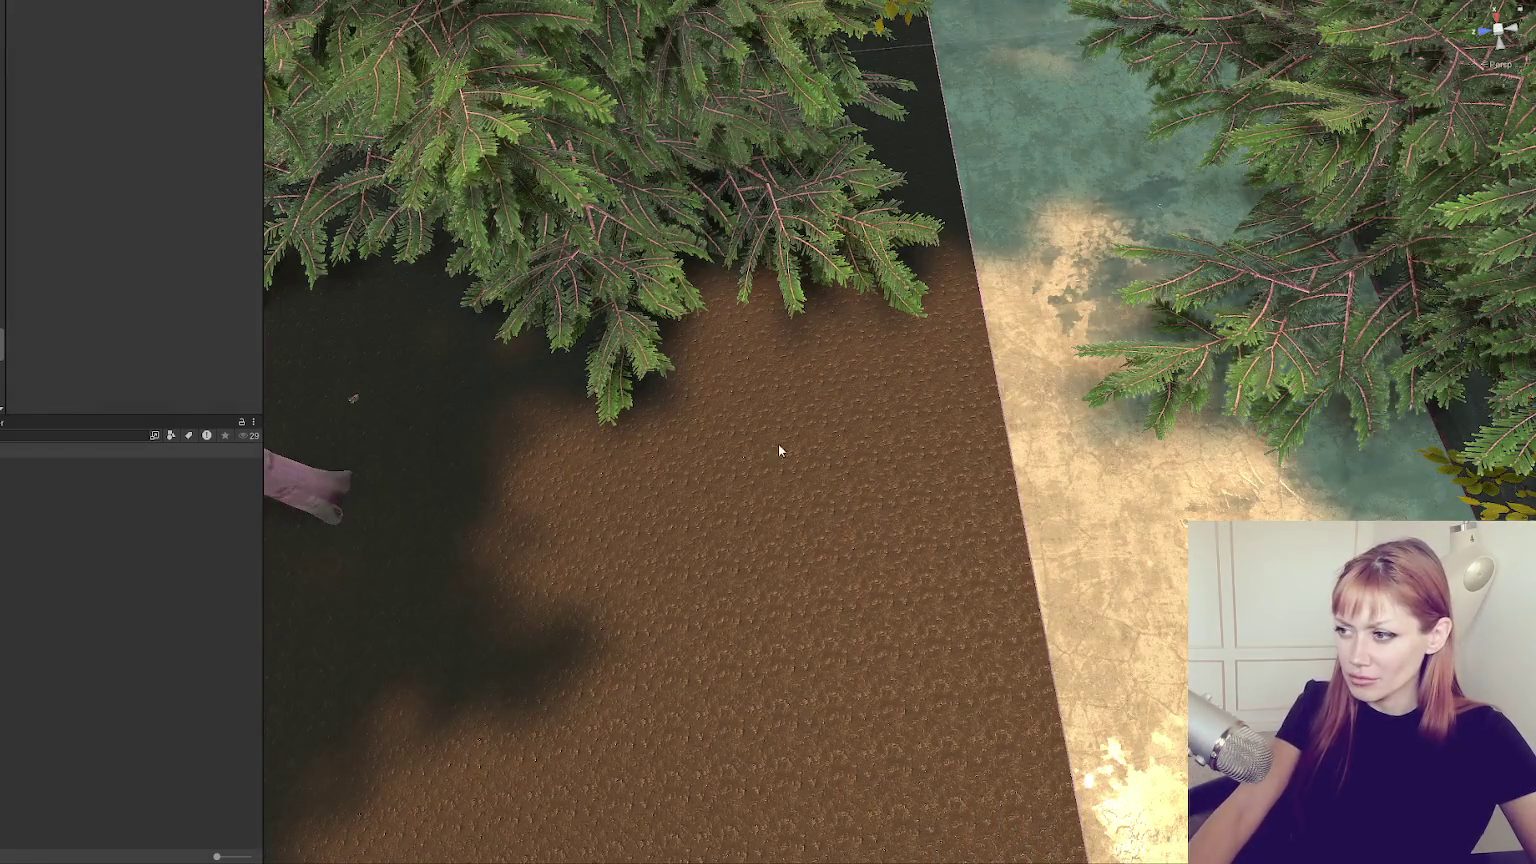
scroll(780, 446, down, 10)
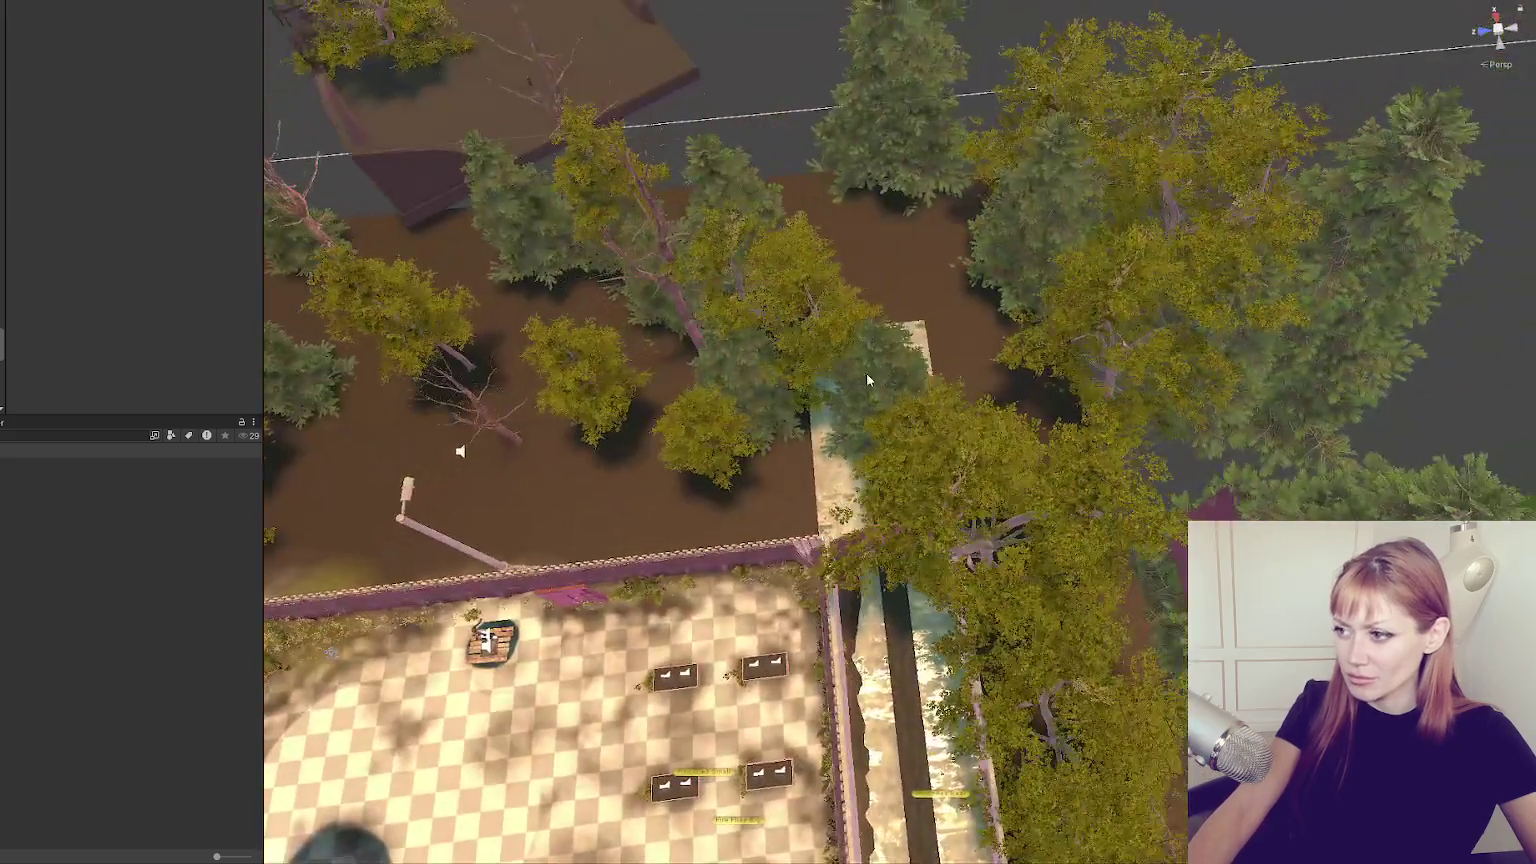
click(867, 380)
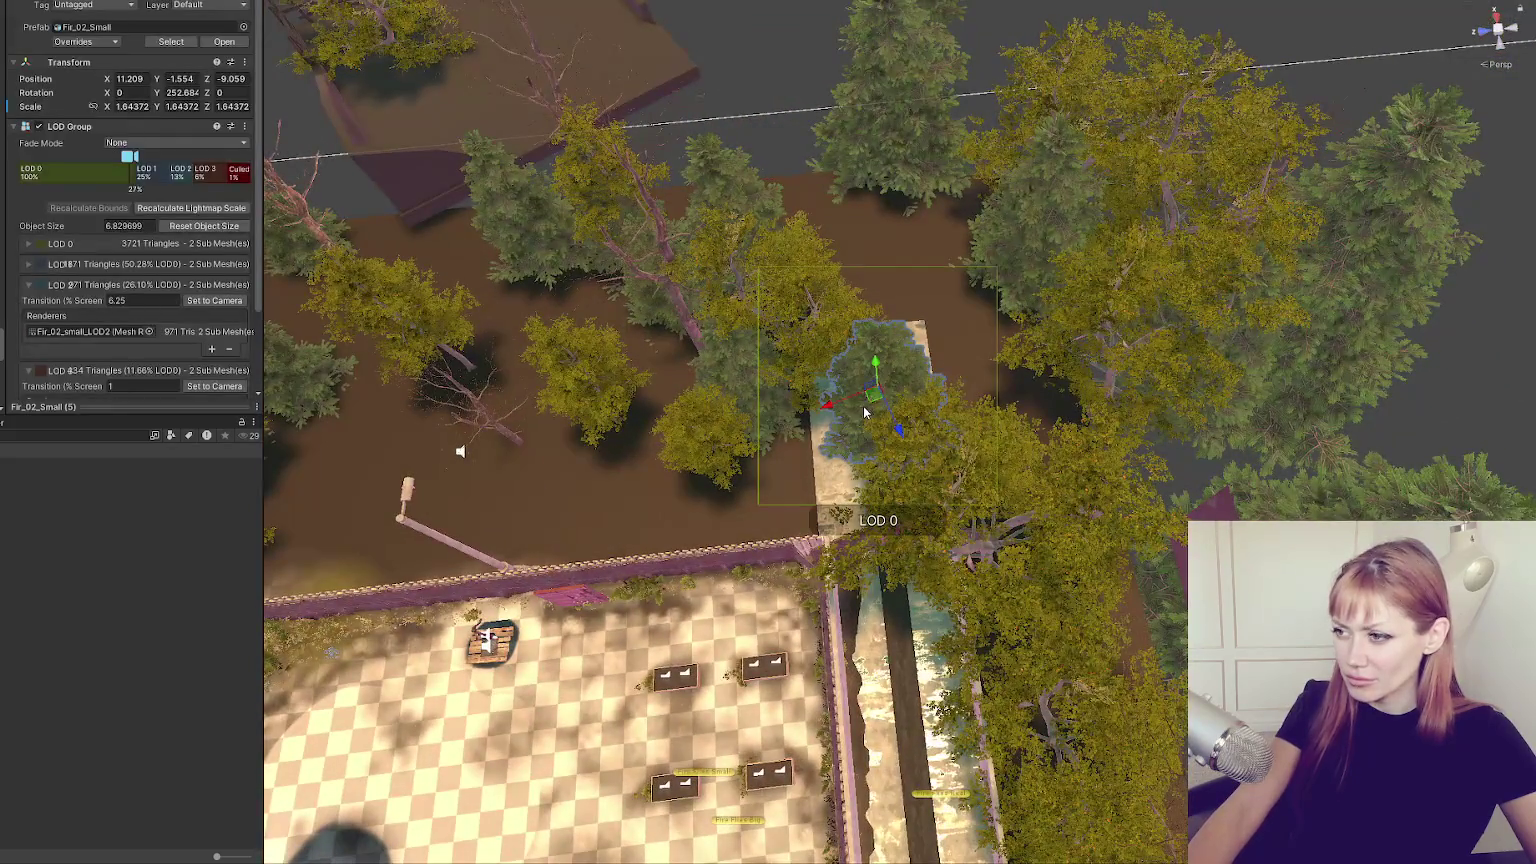
click(860, 390)
click(855, 360)
click(850, 337)
click(850, 337)
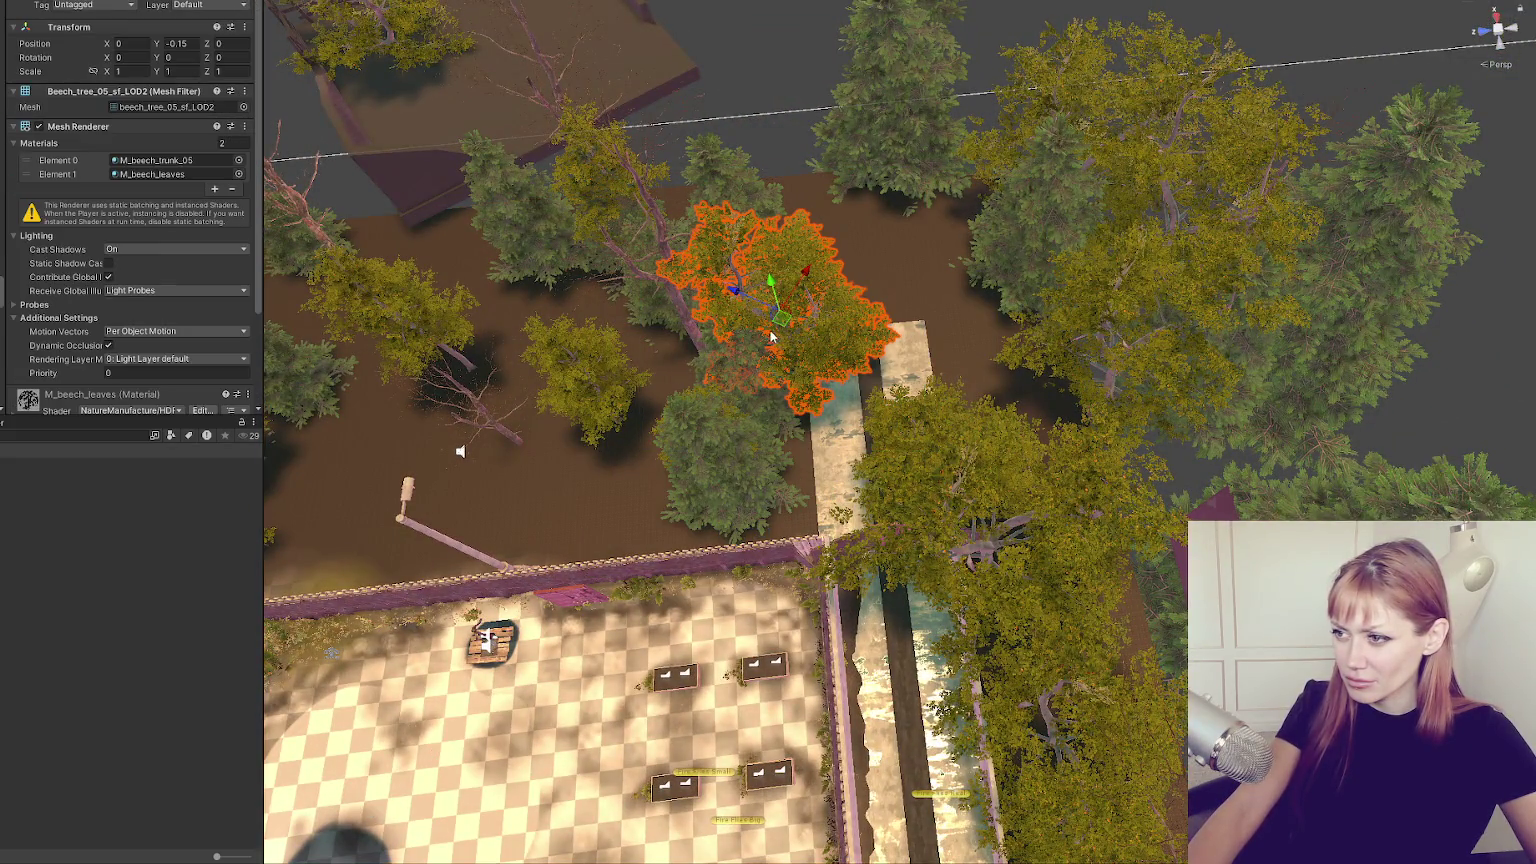
click(869, 409)
key(f)
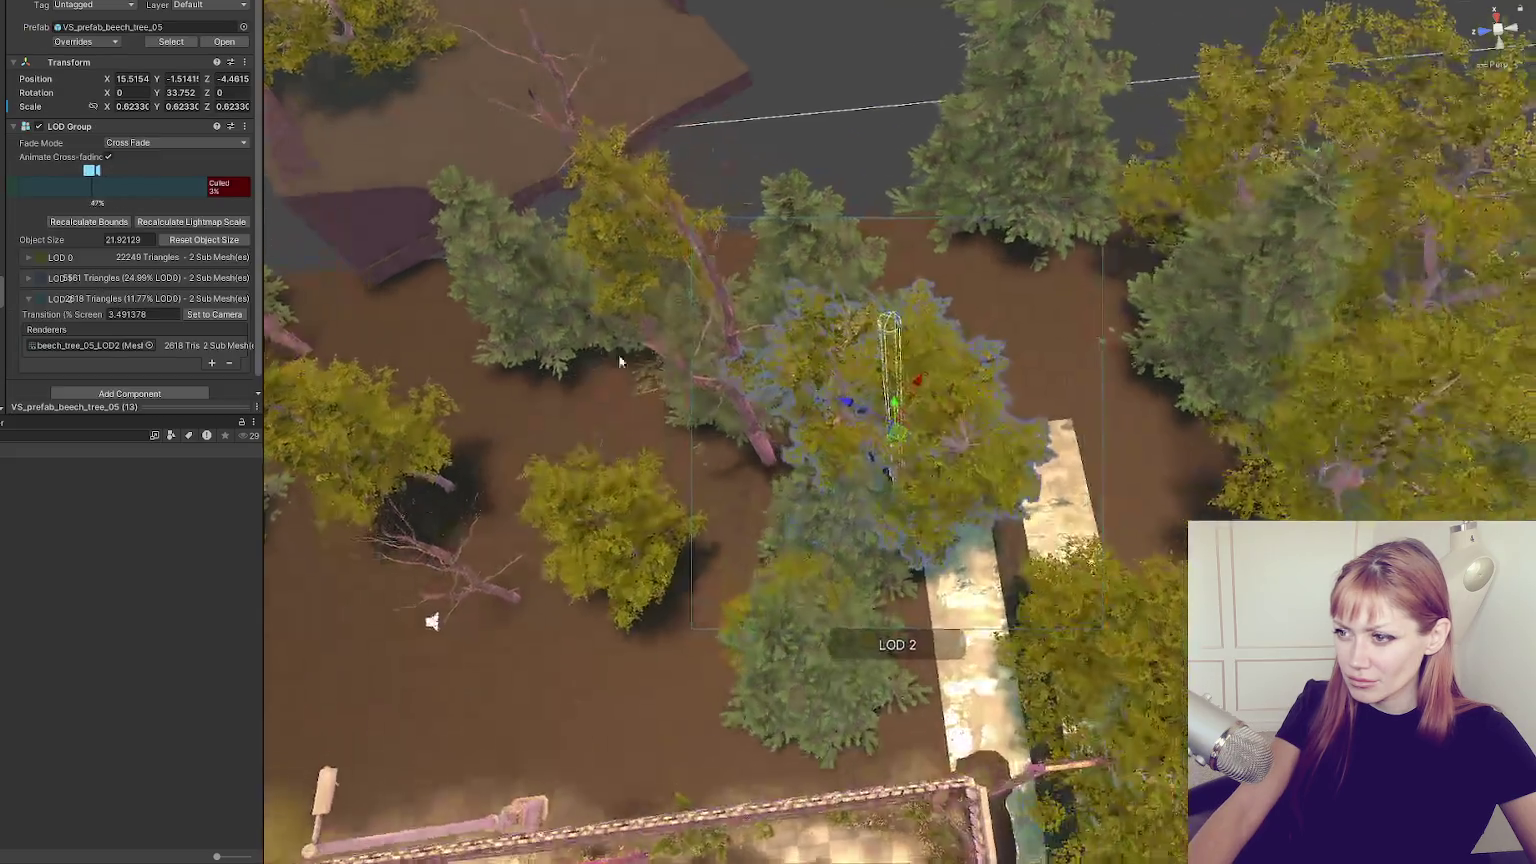
click(639, 342)
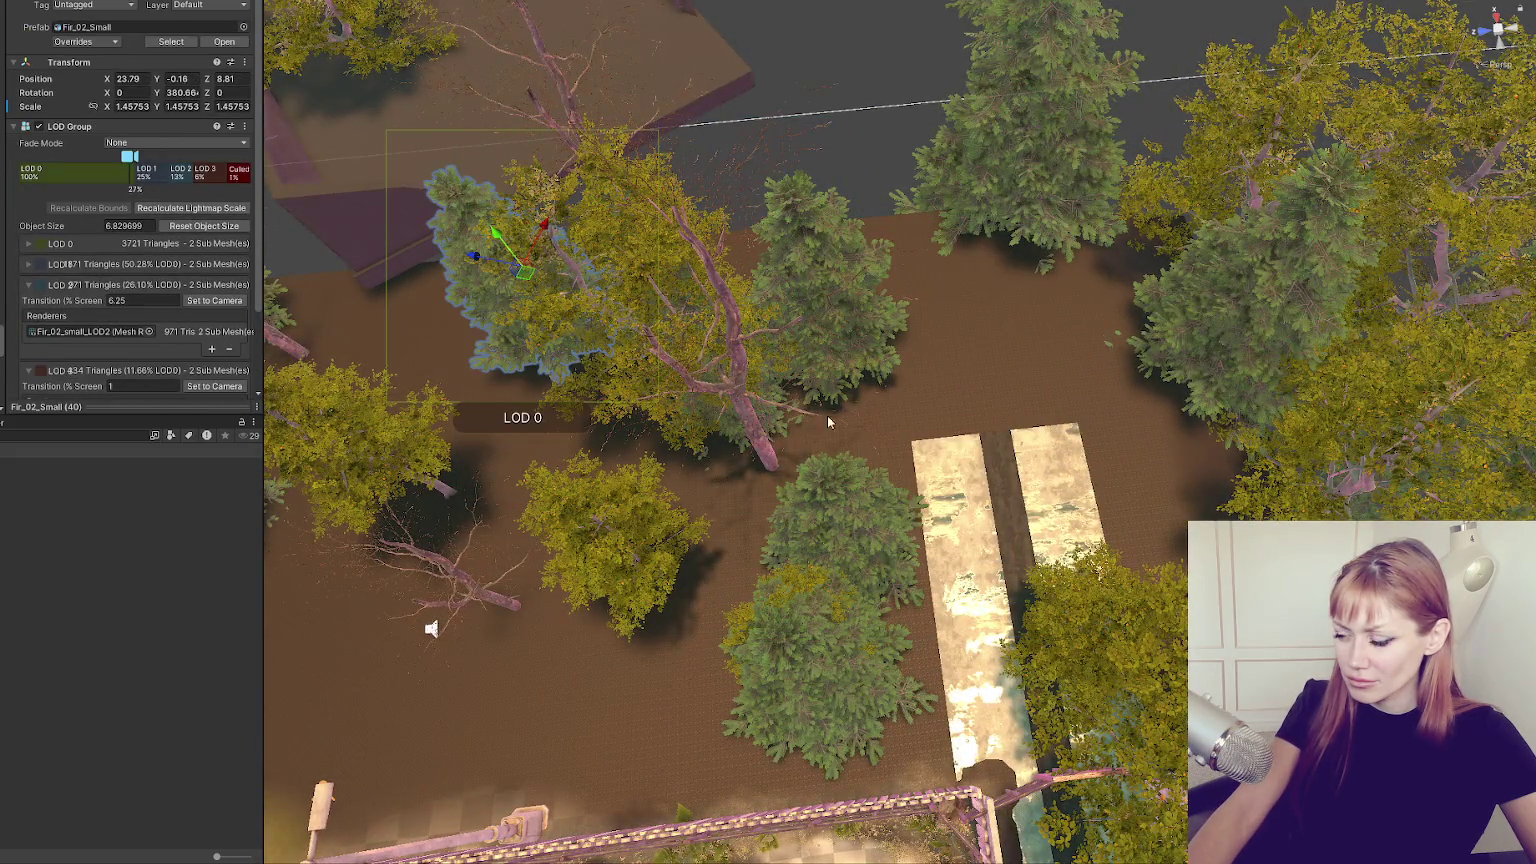
scroll(827, 415, up, 3)
Select and frame the beech tree beside the walkway, then the other beech on the right.
click(740, 459)
mouse_move(741, 460)
mouse_down()
mouse_move(881, 294)
mouse_move(1080, 330)
mouse_move(1270, 395)
mouse_up()
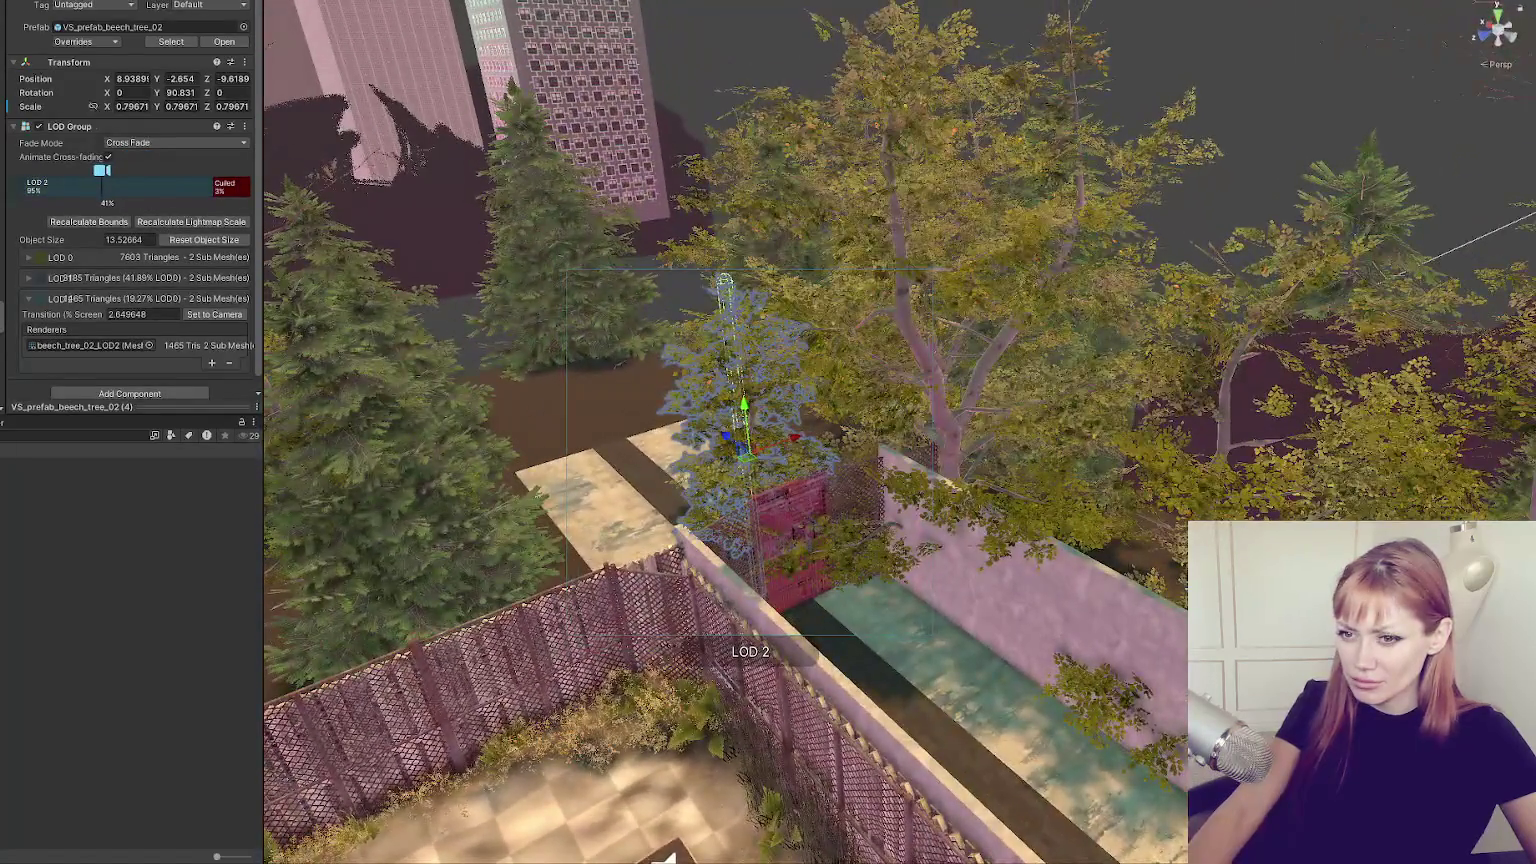
click(754, 421)
click(743, 441)
click(743, 441)
key(f)
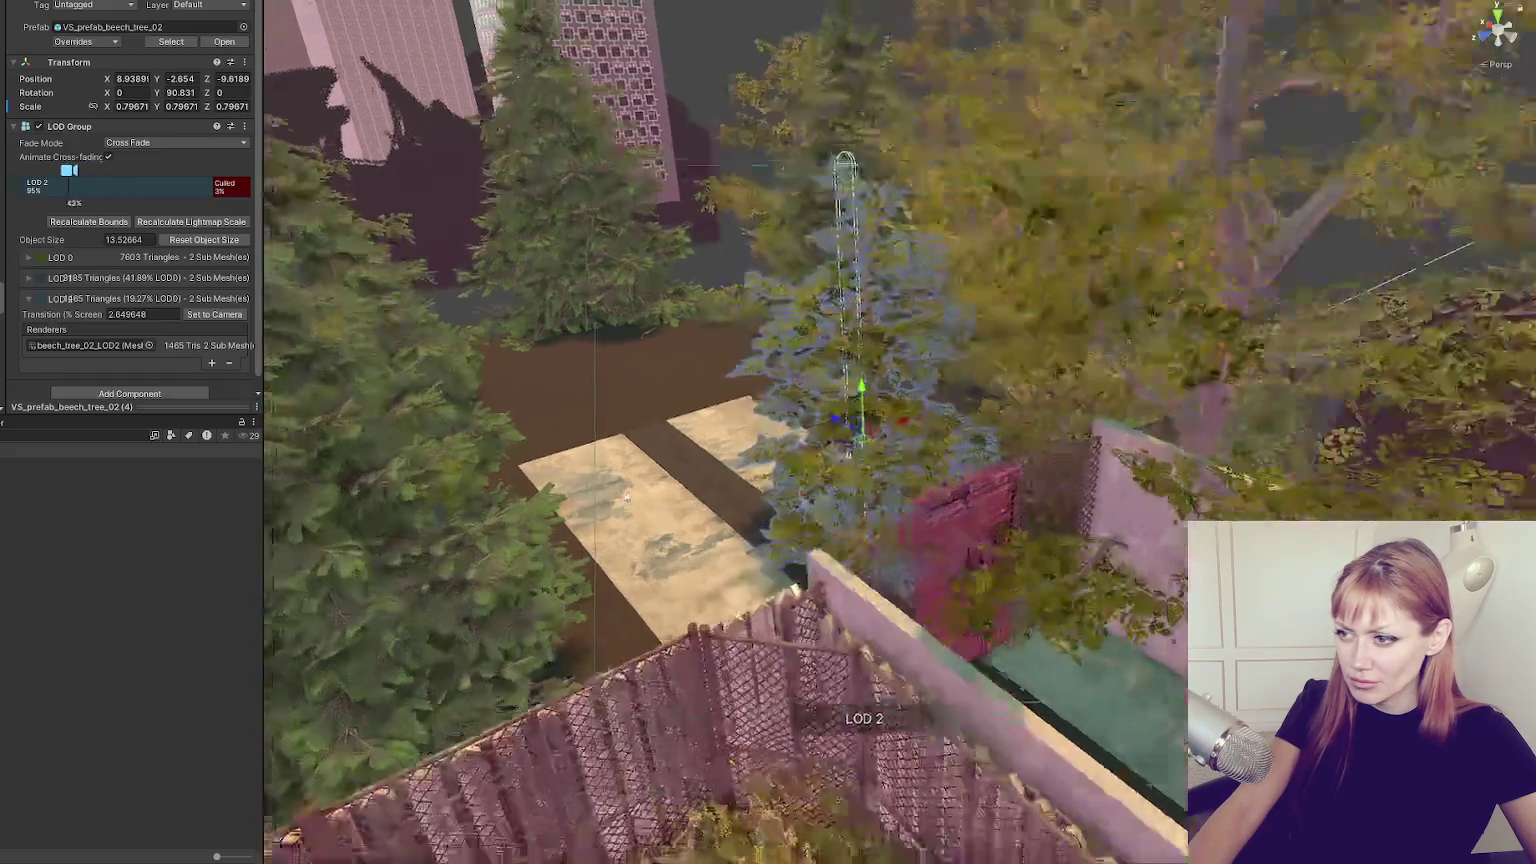
click(1092, 374)
Check the trees around the red door, framing the ones beside and behind it.
drag(1172, 349, 1011, 515)
click(1034, 557)
scroll(1114, 549, down, 3)
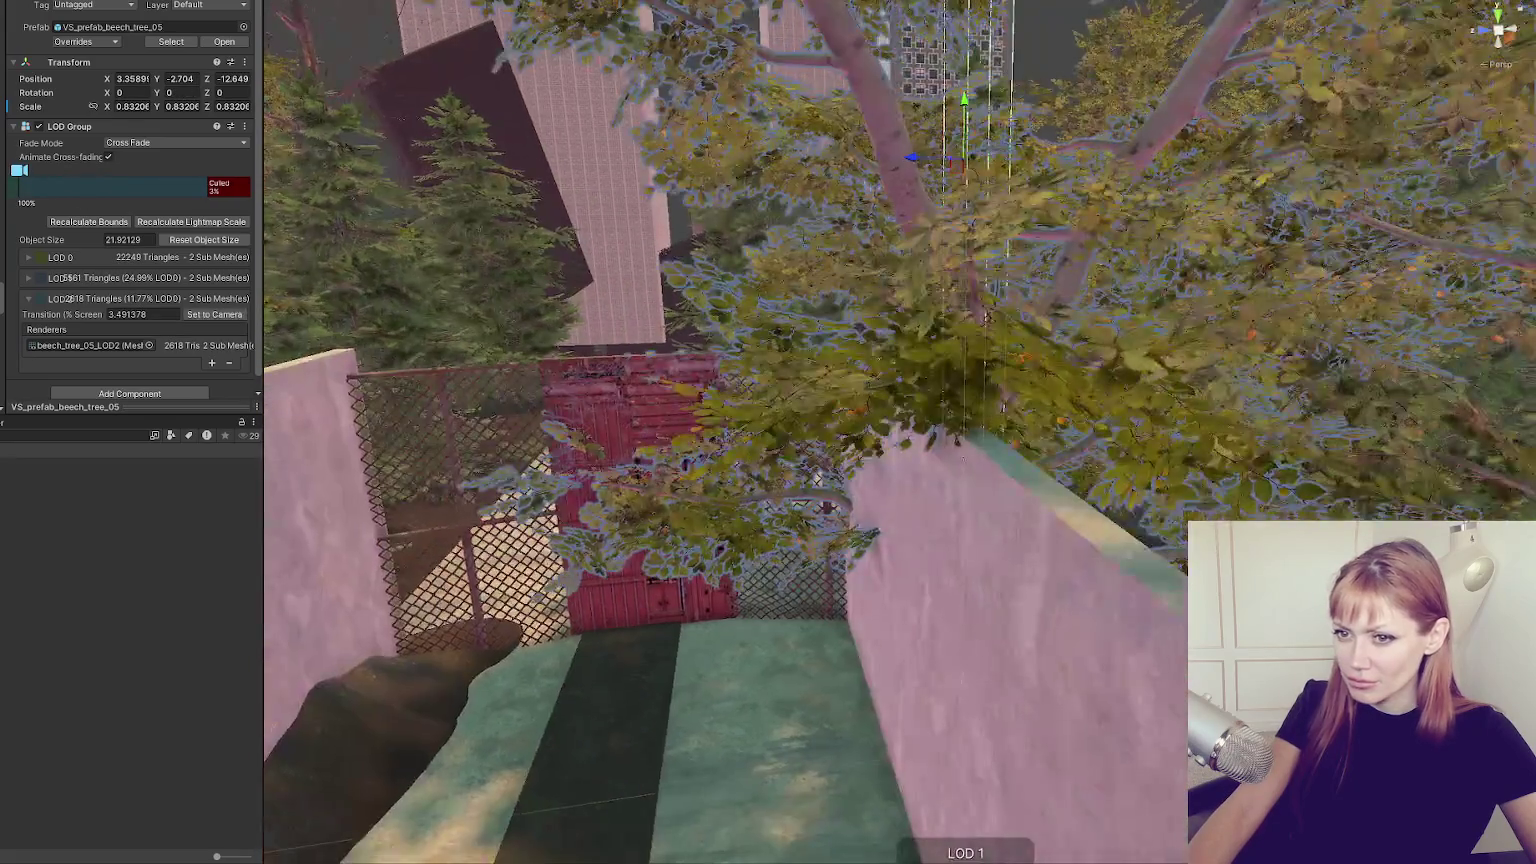
drag(1000, 420, 898, 279)
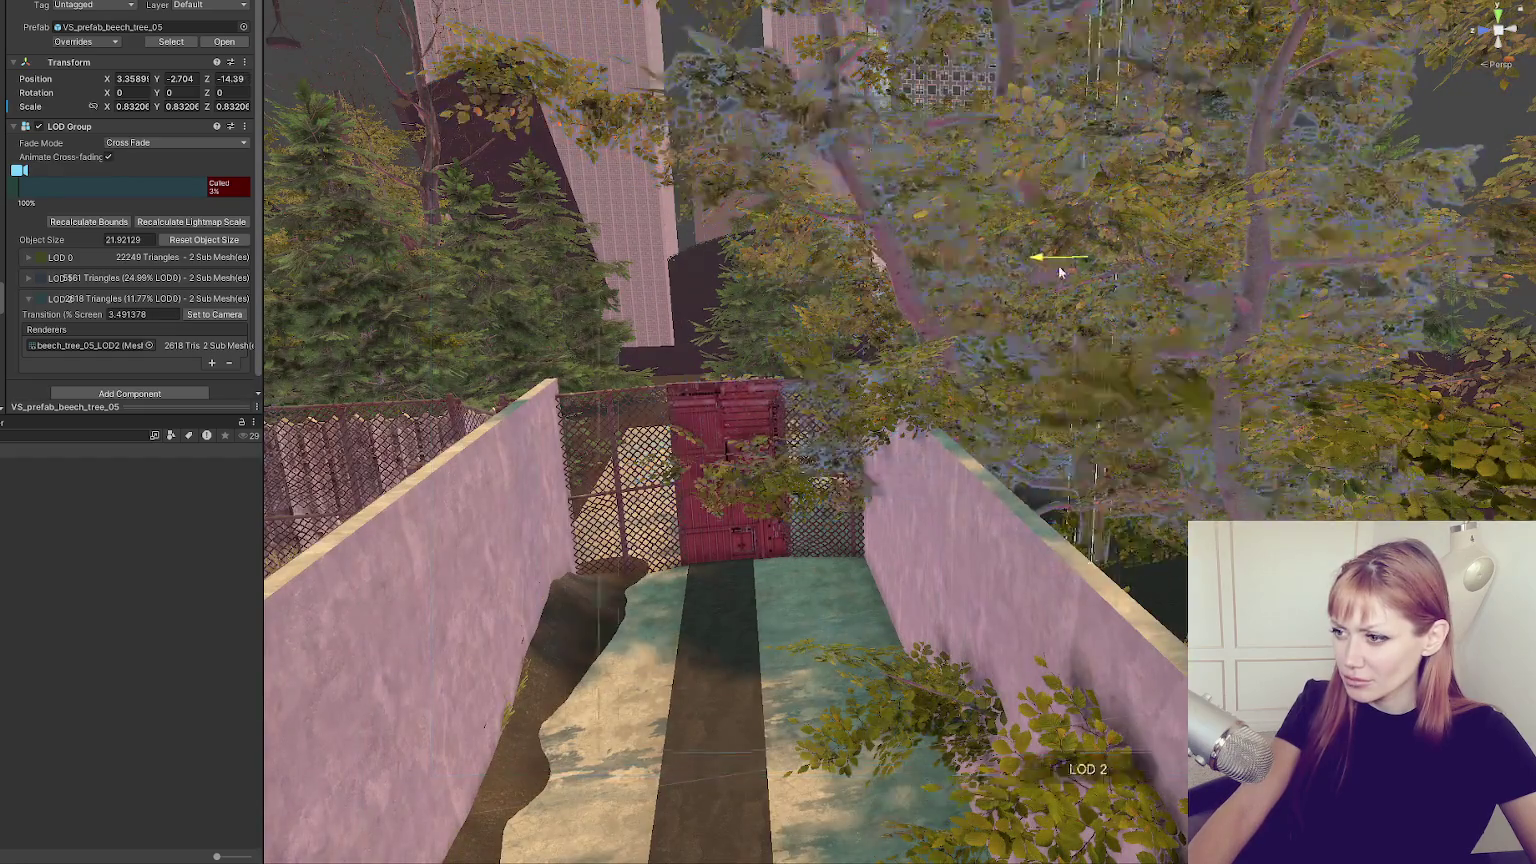
click(784, 480)
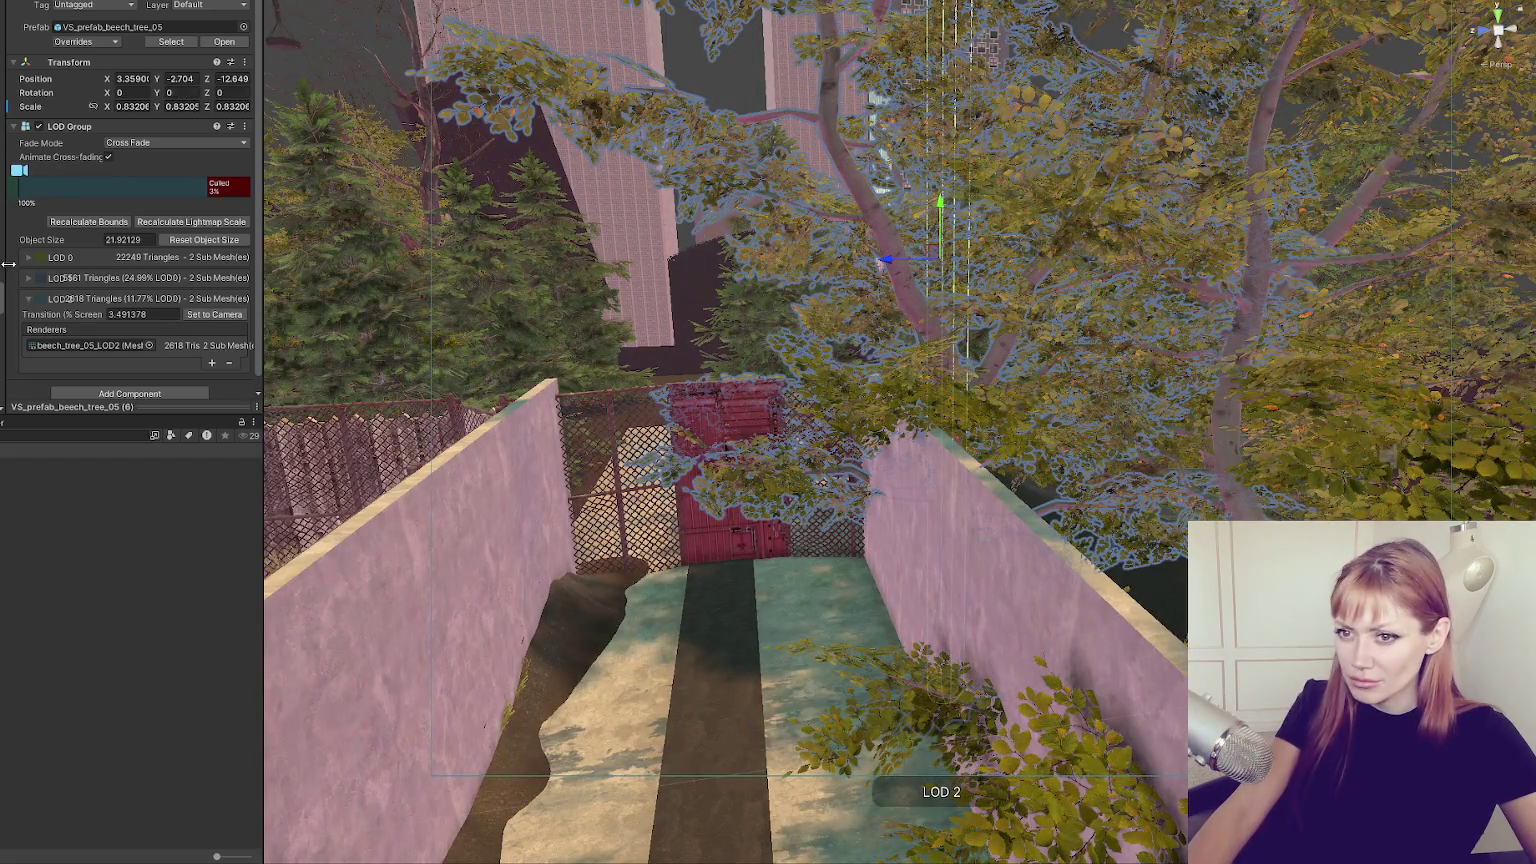
key(f)
scroll(1058, 314, down, 5)
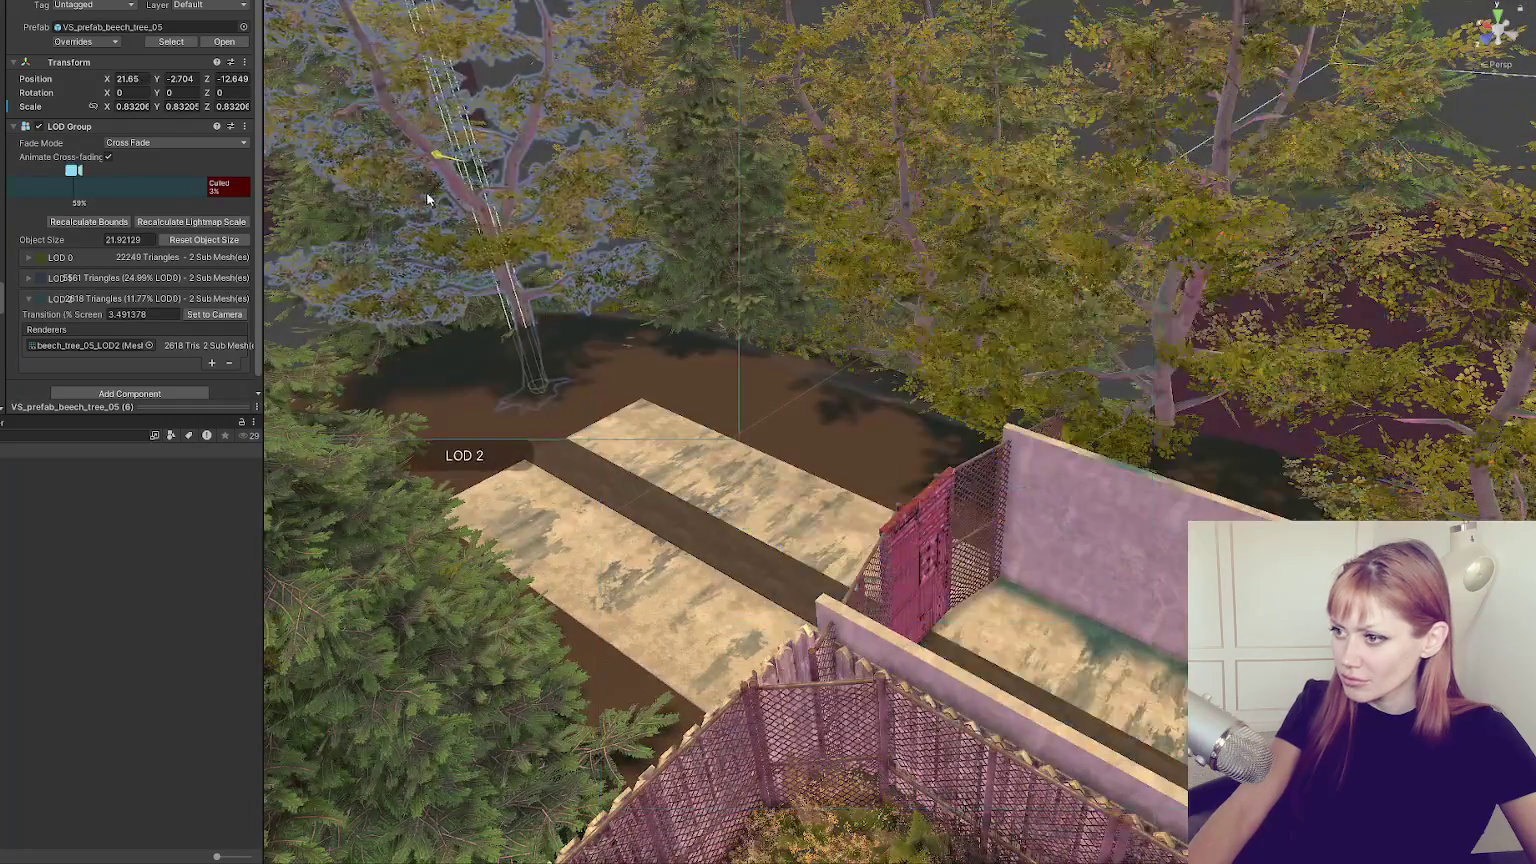
click(456, 199)
key(f)
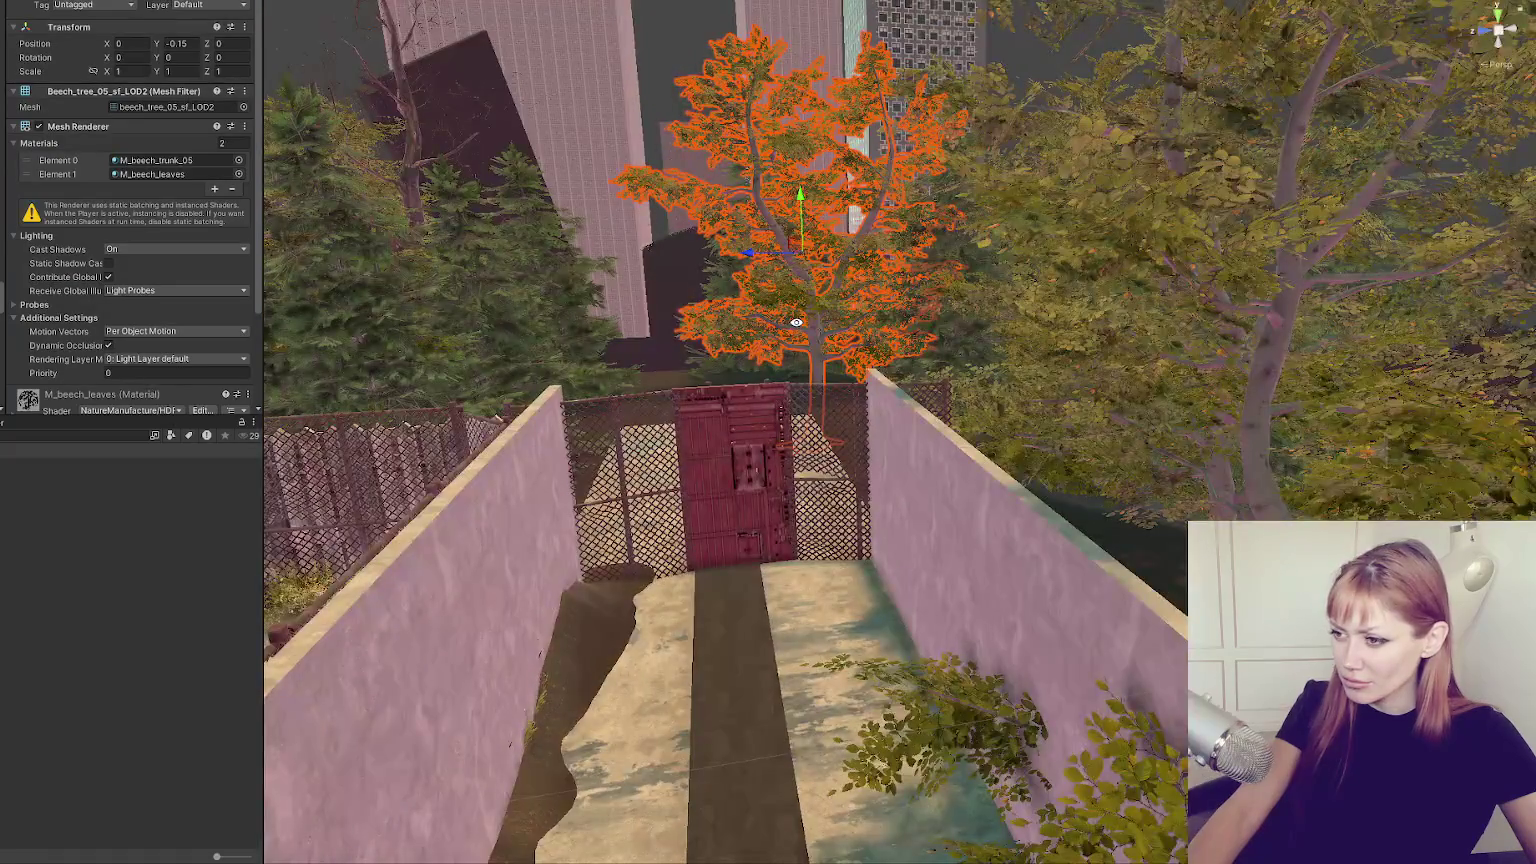
Select the right corridor wall cube and scale it down toward the gate.
drag(793, 330, 869, 456)
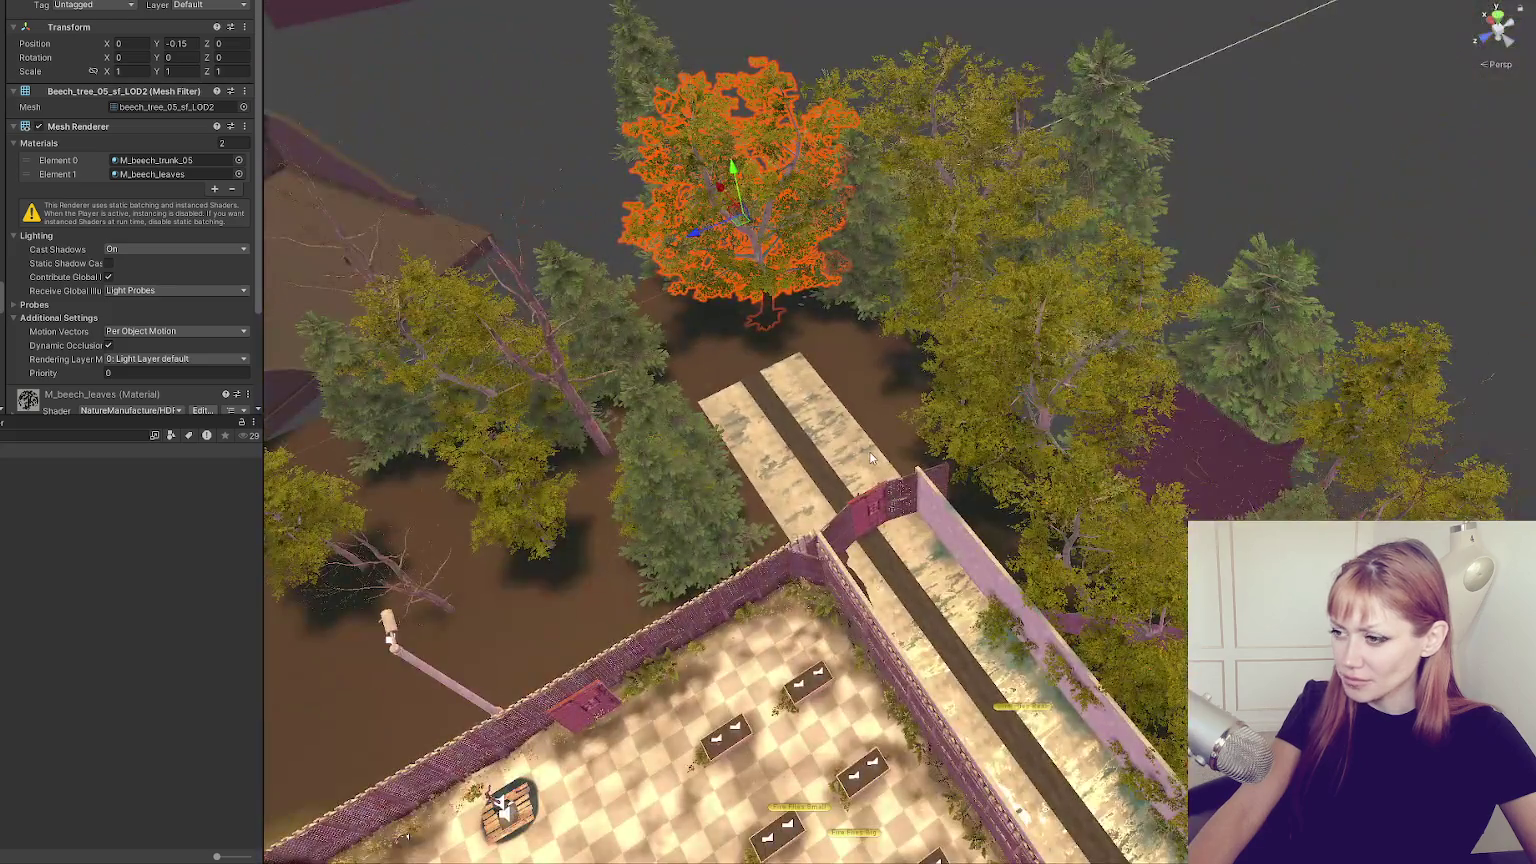
click(797, 540)
click(796, 540)
click(915, 506)
key(ctrl+z)
mouse_move(1044, 638)
mouse_down()
mouse_move(887, 455)
mouse_move(958, 446)
mouse_up()
key(f)
mouse_move(857, 462)
mouse_down()
mouse_move(714, 492)
mouse_move(814, 454)
mouse_move(741, 476)
mouse_move(706, 469)
mouse_move(700, 444)
mouse_up()
Make the wall piece much thinner and nudge it into place over the gate.
click(667, 497)
key(f)
mouse_move(660, 505)
mouse_down()
mouse_move(689, 503)
mouse_move(723, 459)
mouse_up()
click(711, 445)
click(712, 447)
click(713, 444)
click(713, 442)
drag(713, 442, 727, 439)
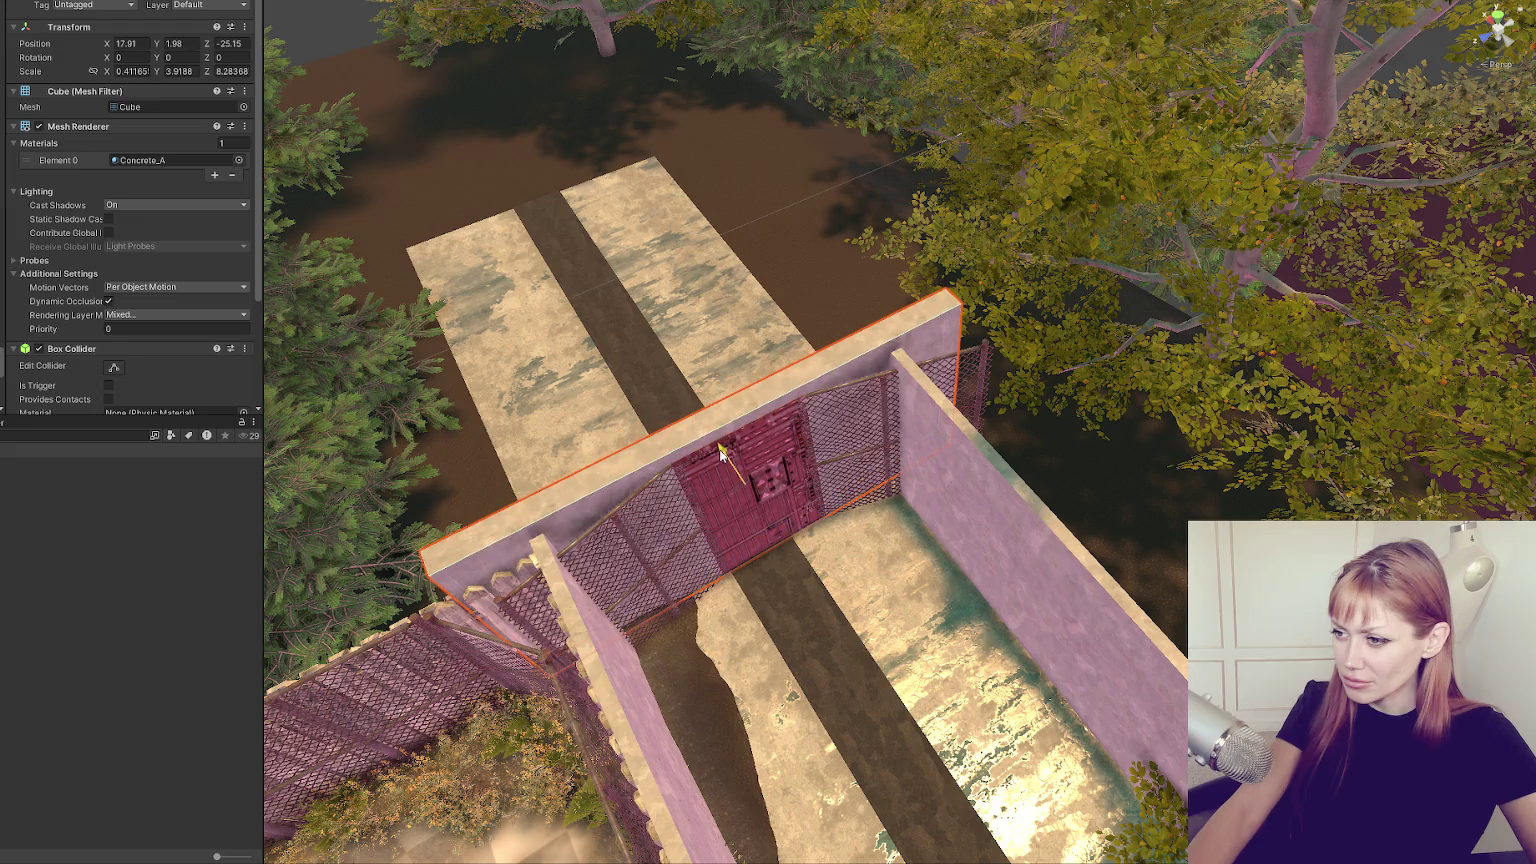
scroll(593, 417, down, 3)
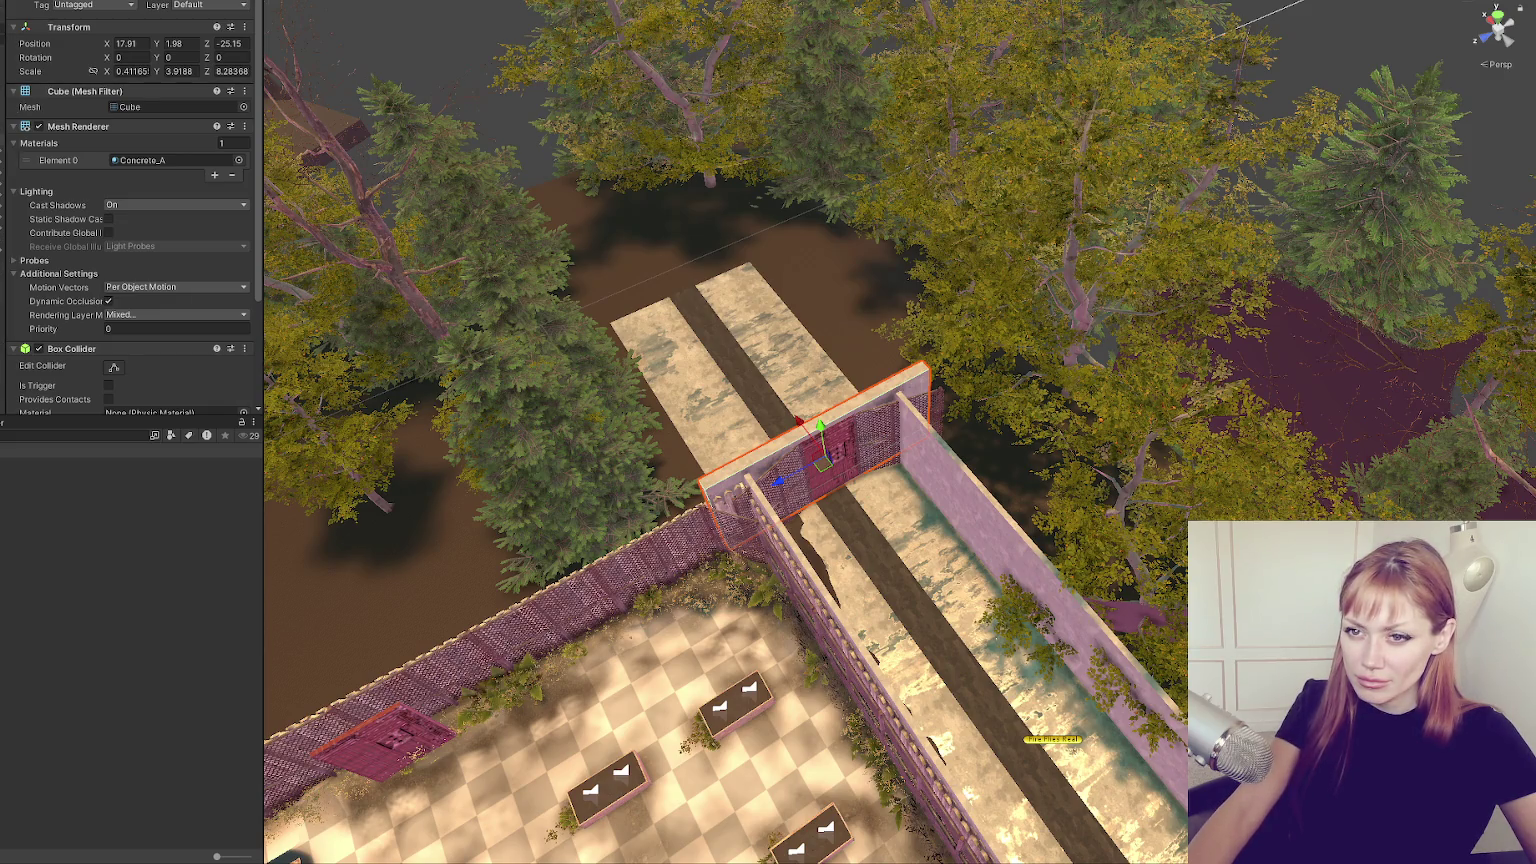
Unhide the hidden trees and wall, and select the next concrete walkway strip.
click(2, 136)
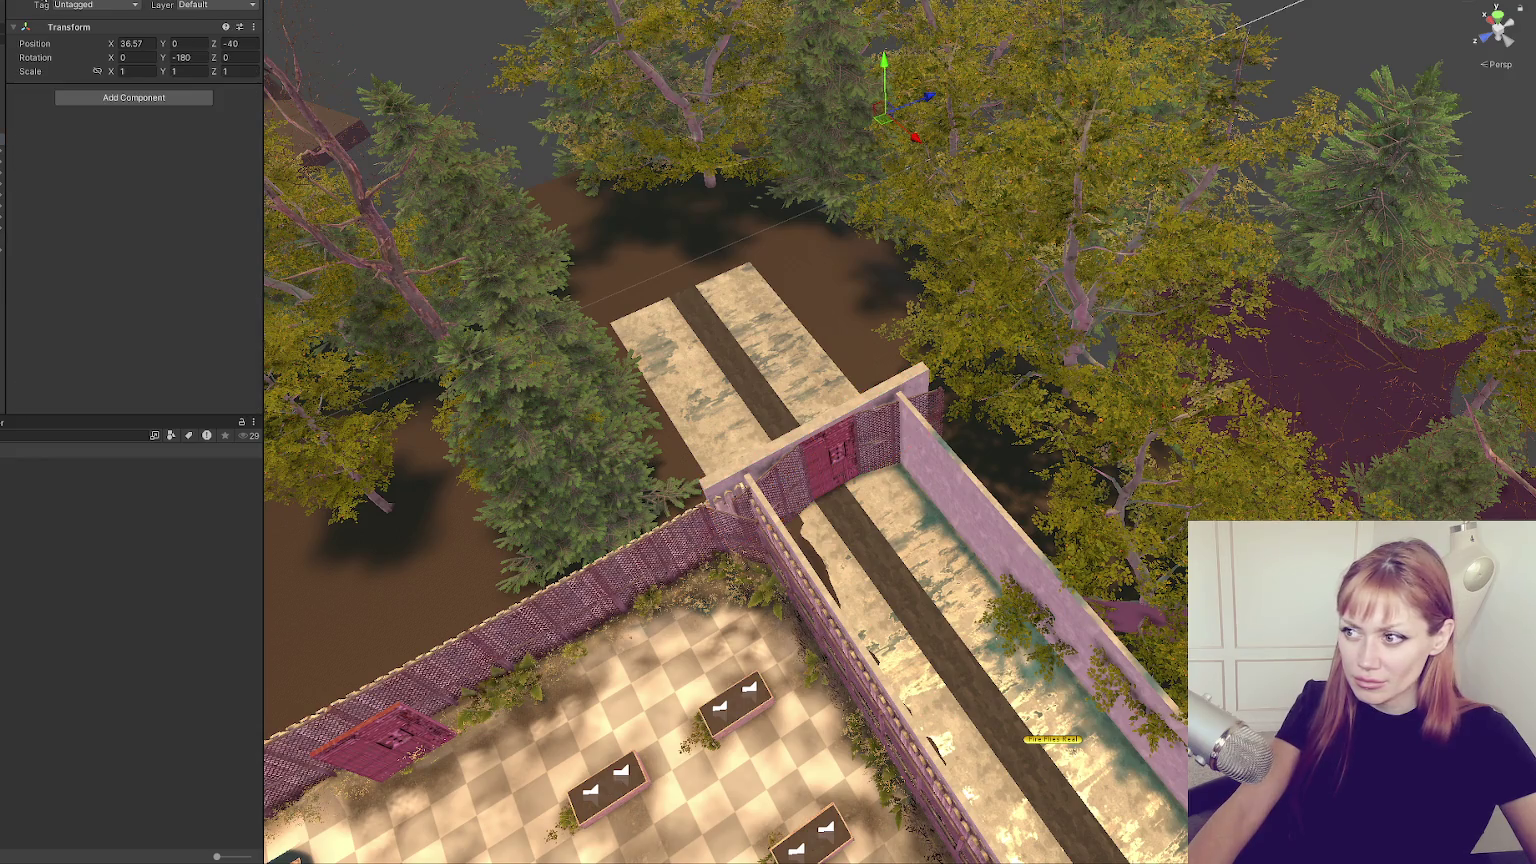
key(alt+shift+a)
mouse_move(760, 430)
mouse_down()
mouse_move(840, 400)
mouse_move(880, 420)
mouse_up()
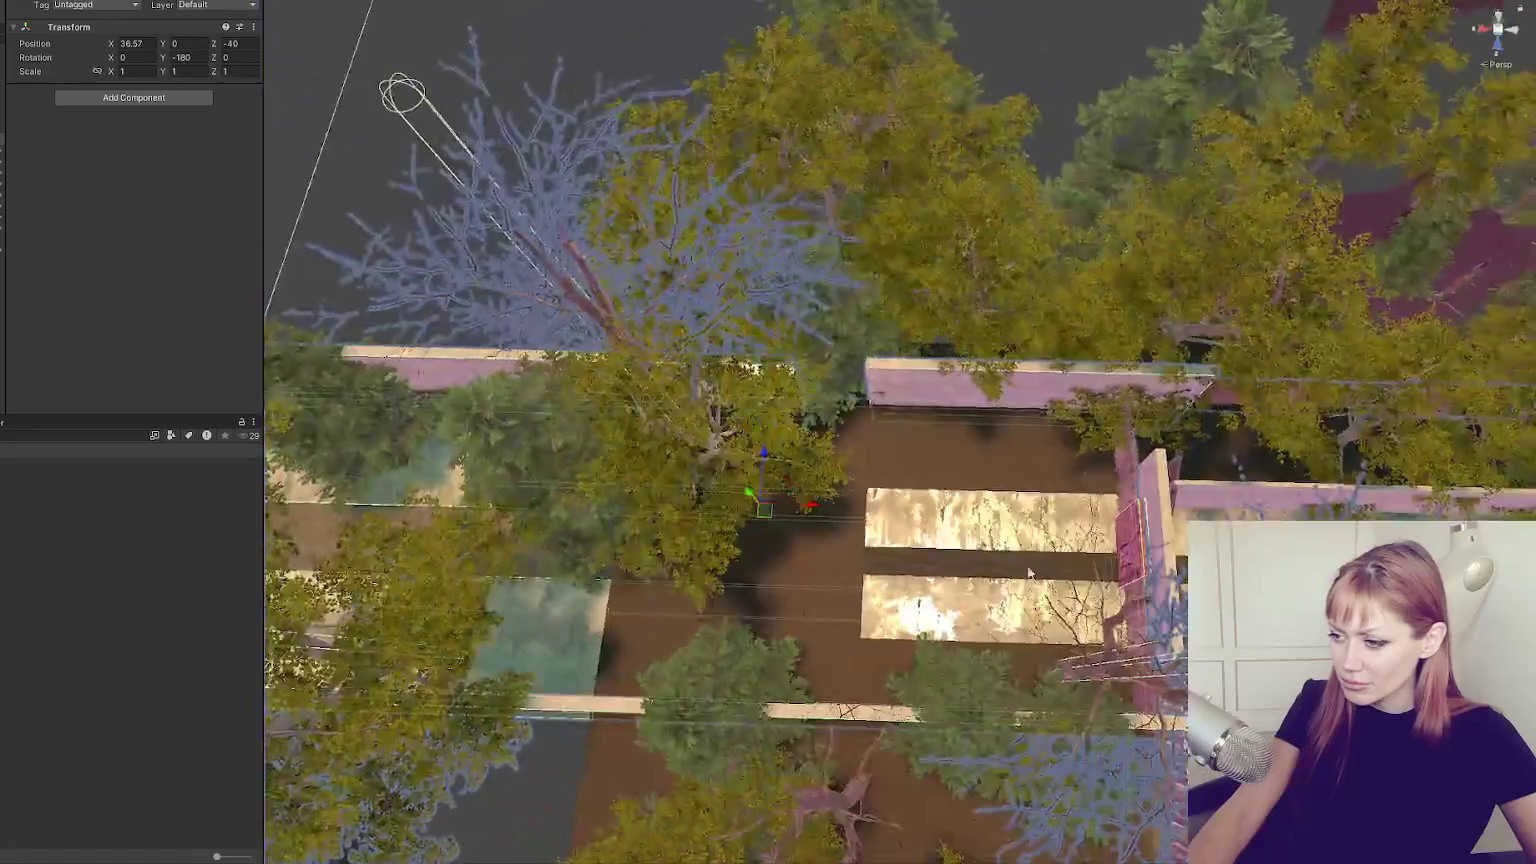
click(1005, 553)
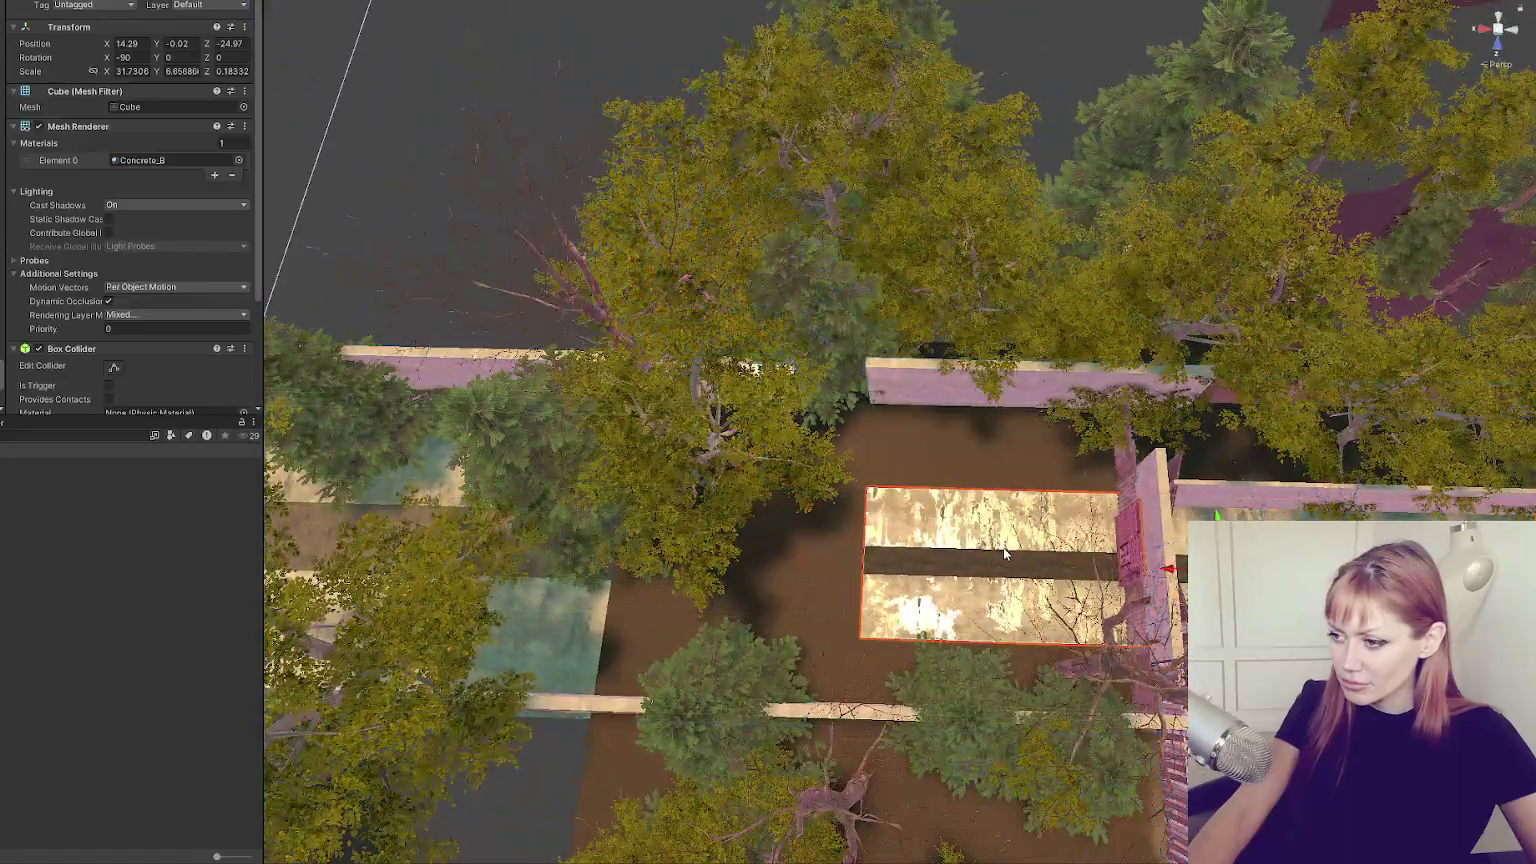
Select the dark Concrete_D middle strip and stretch its Y scale to fill the gap.
click(953, 569)
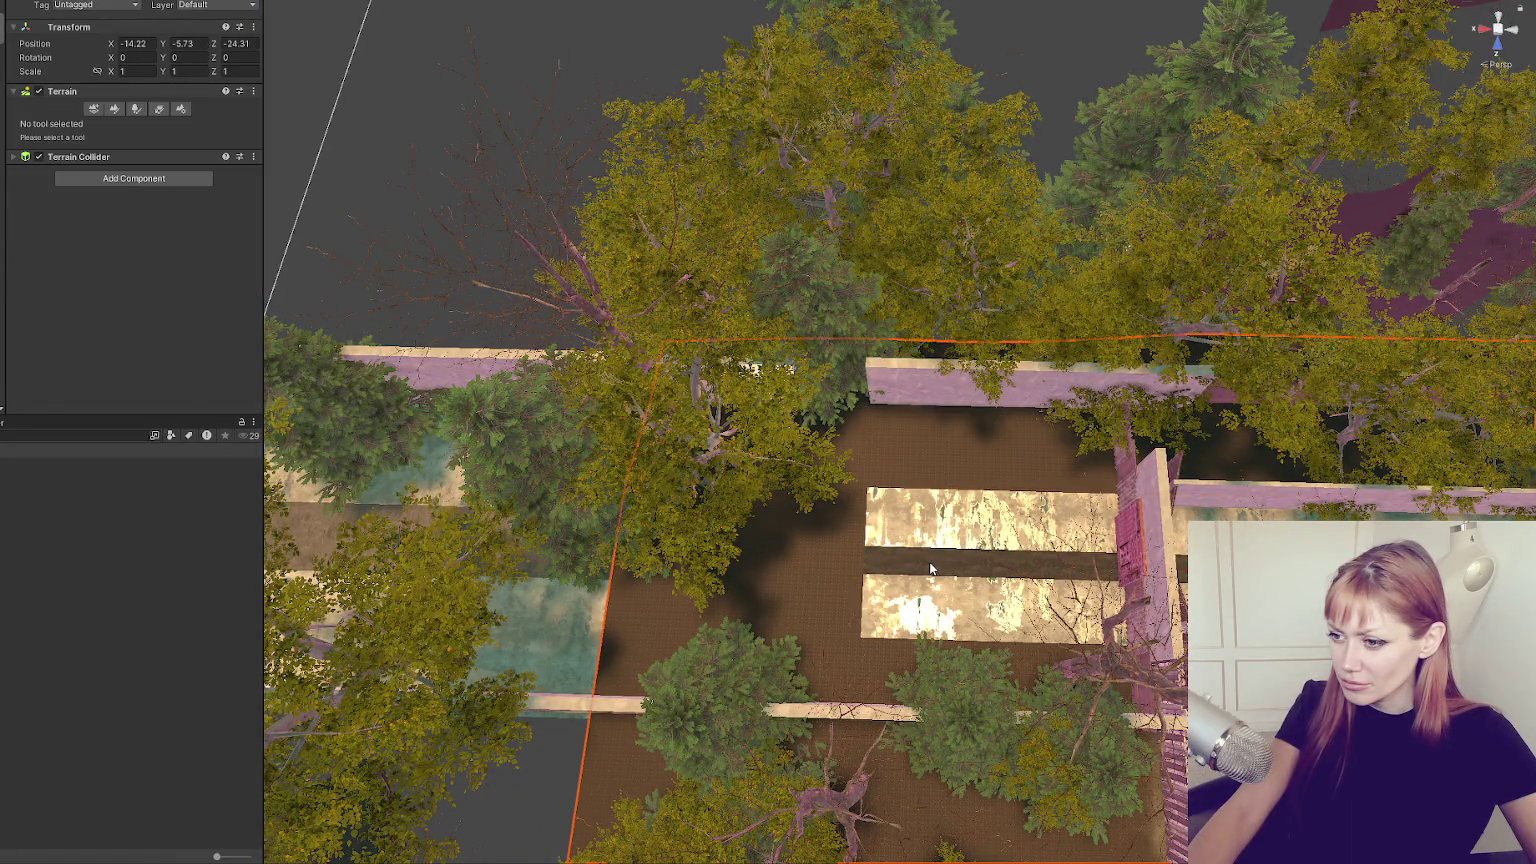
click(930, 568)
click(930, 567)
click(930, 568)
click(930, 568)
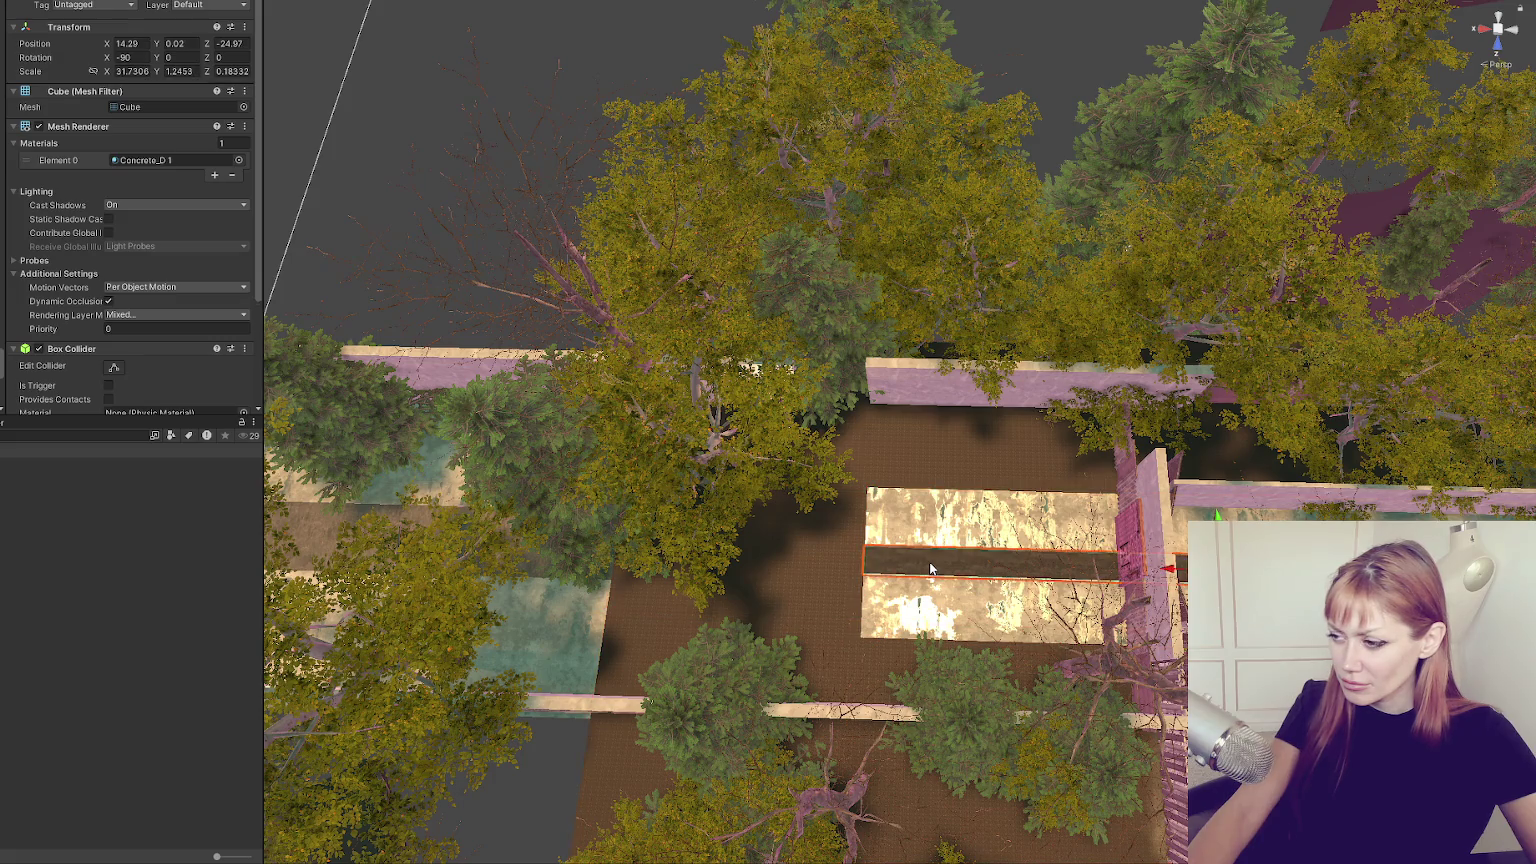
drag(1217, 515, 1238, 413)
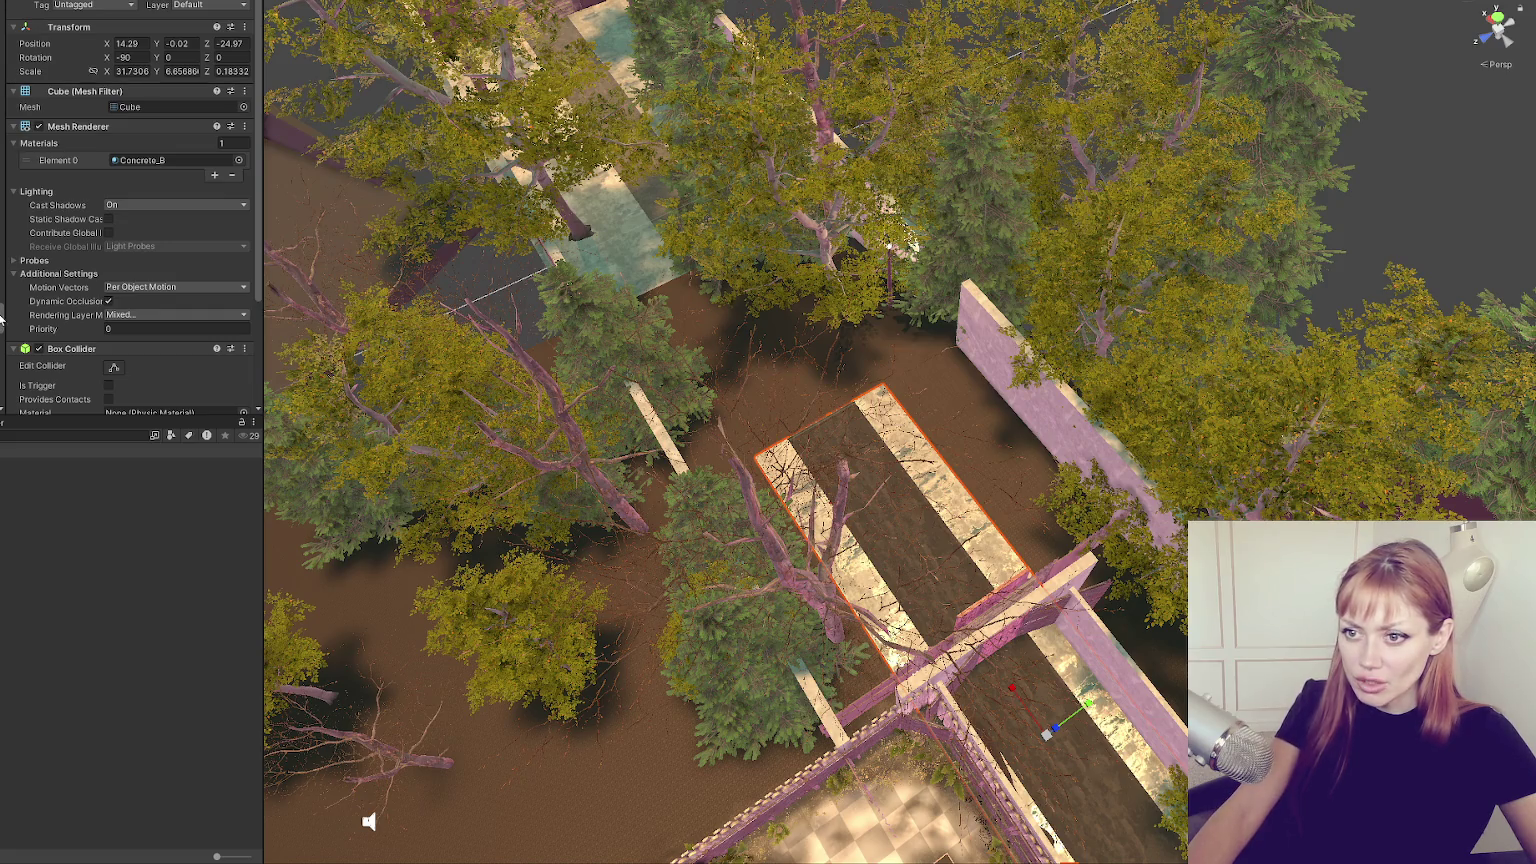
key(ctrl+k)
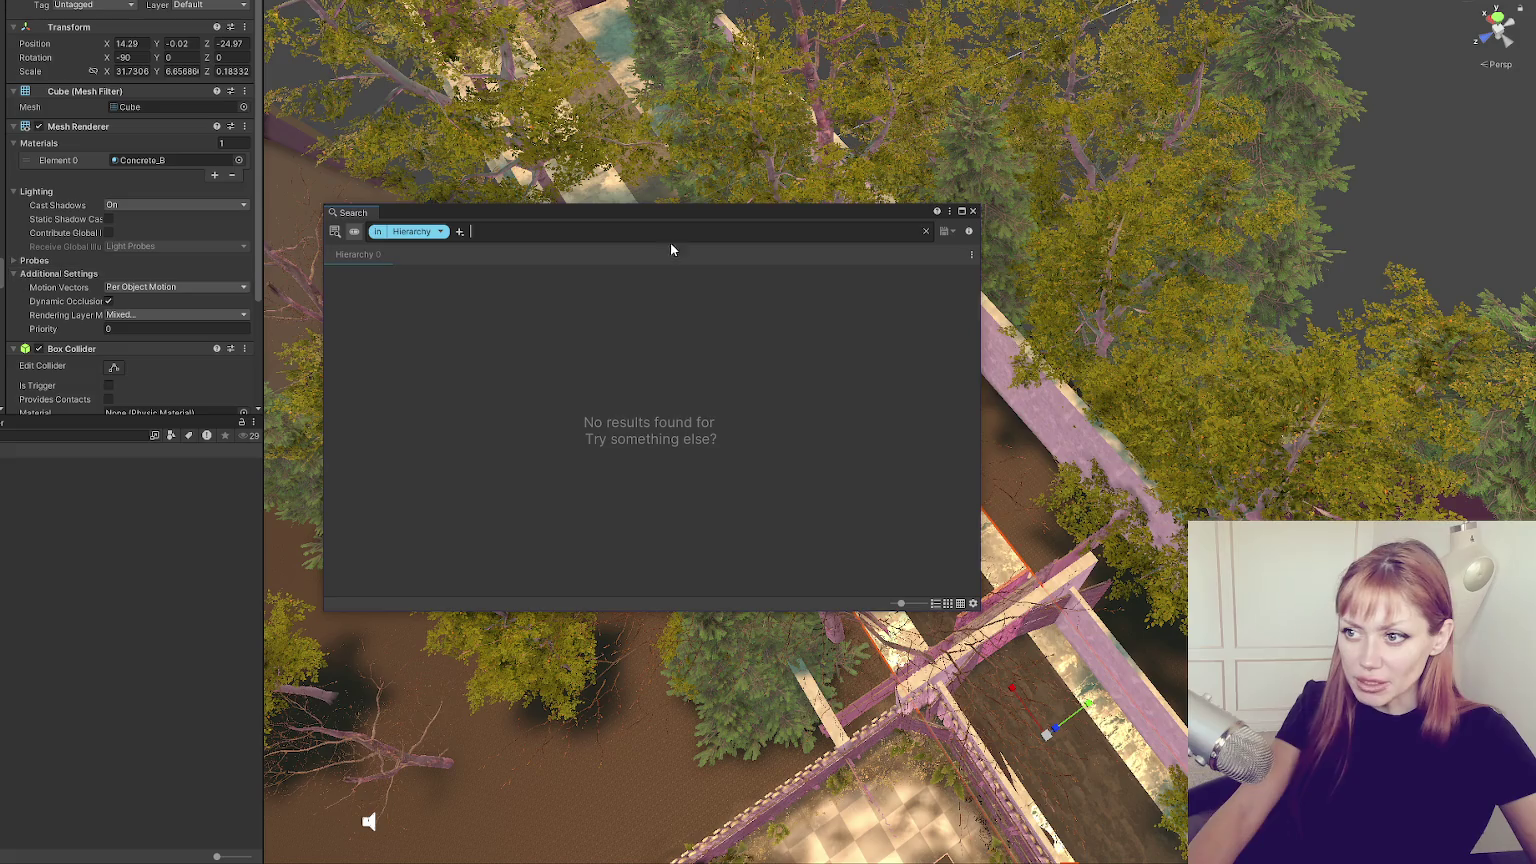
Close the empty Search window and select the object beneath it in the Scene view.
click(974, 213)
click(975, 215)
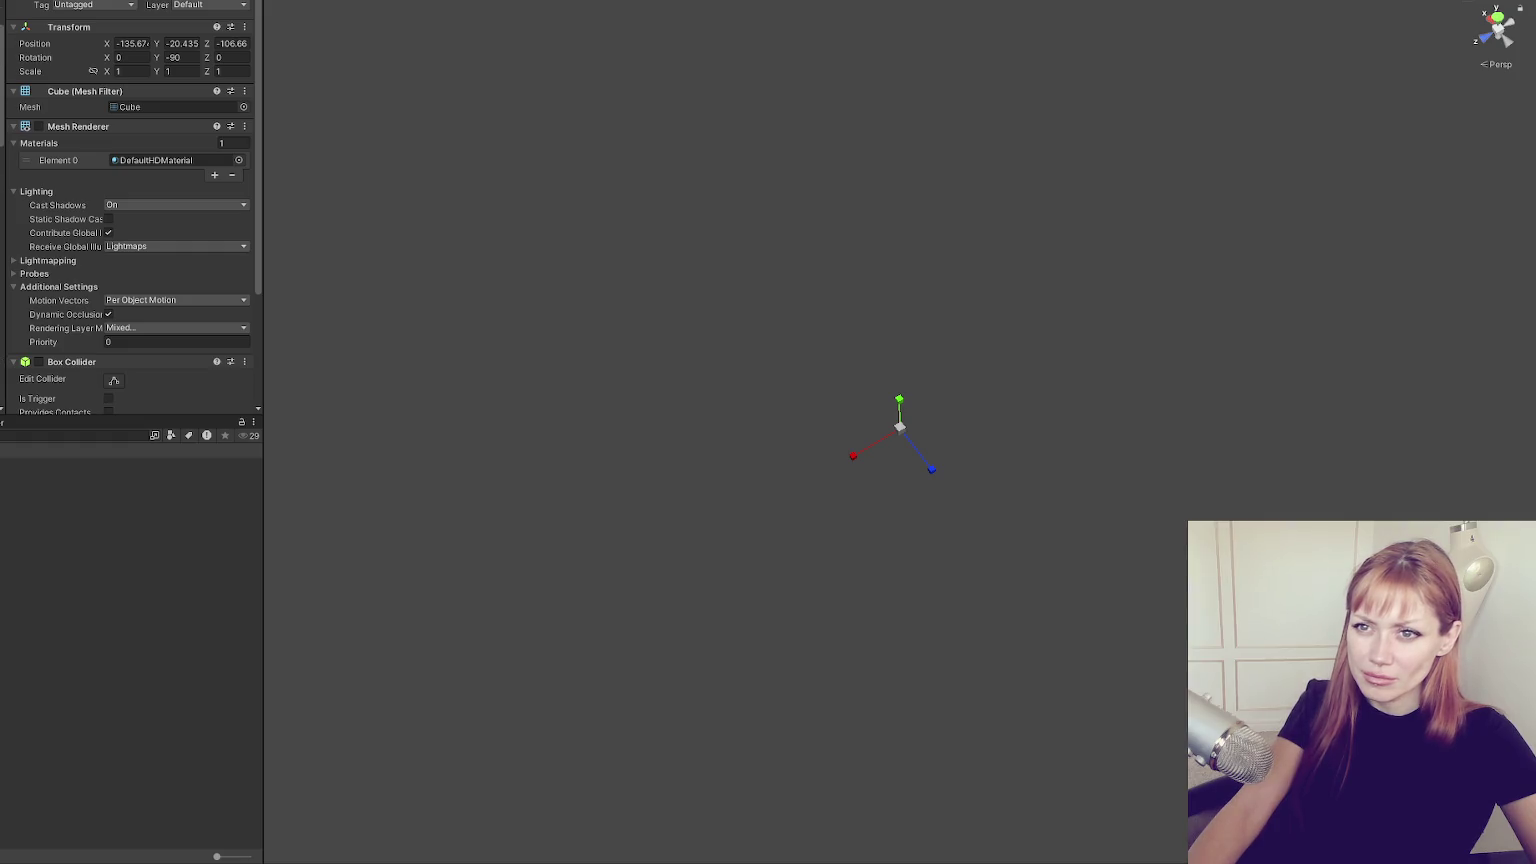
In Scene Controls, expand the Wasteland entry under All Scenes and jump to its Pos marker.
scroll(115, 142, down, 20)
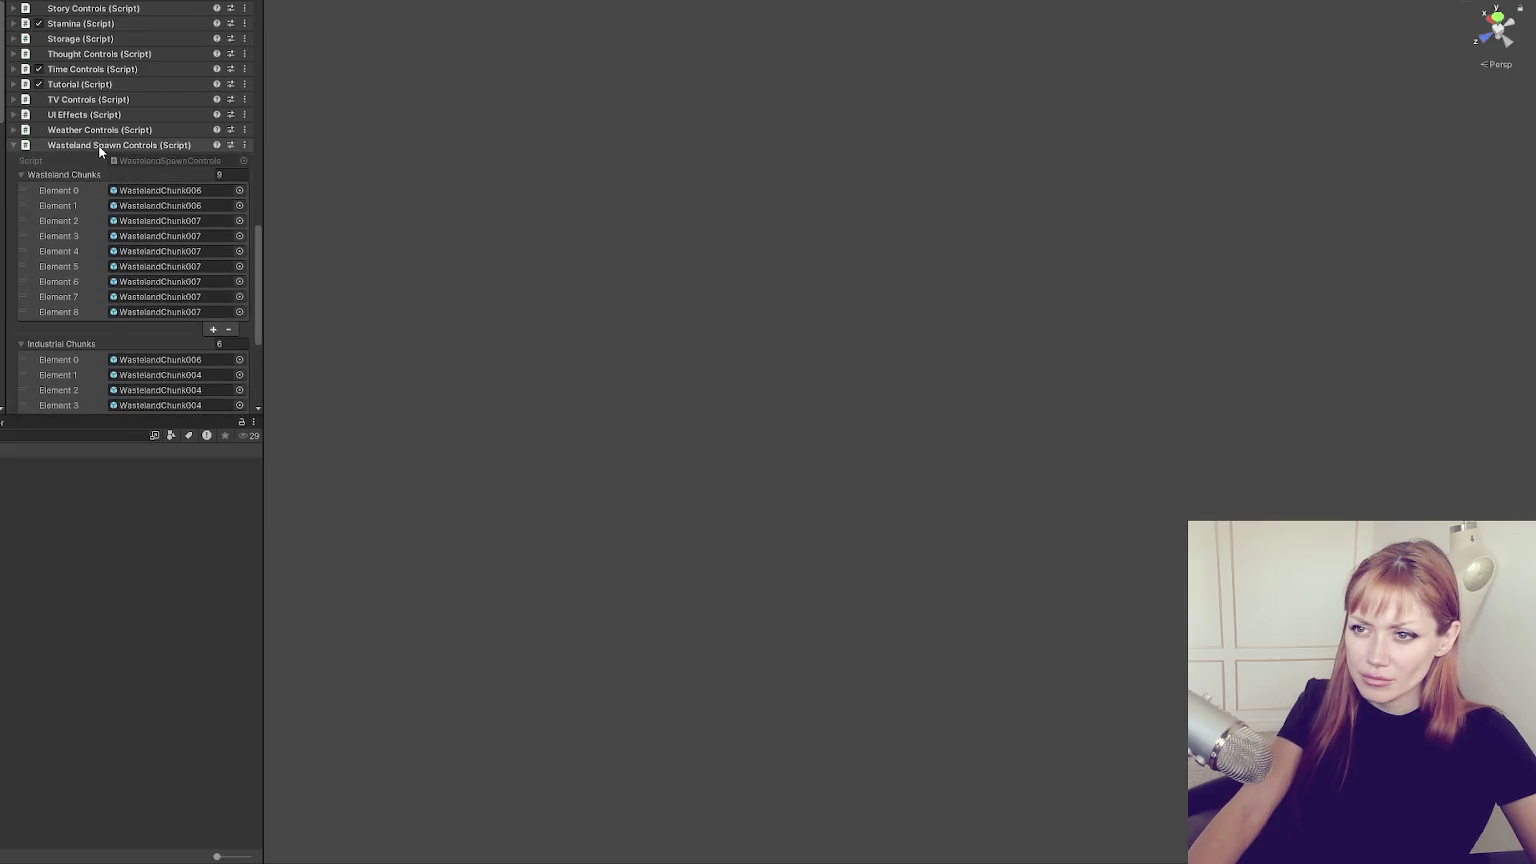
click(100, 145)
click(73, 179)
scroll(87, 218, down, 2)
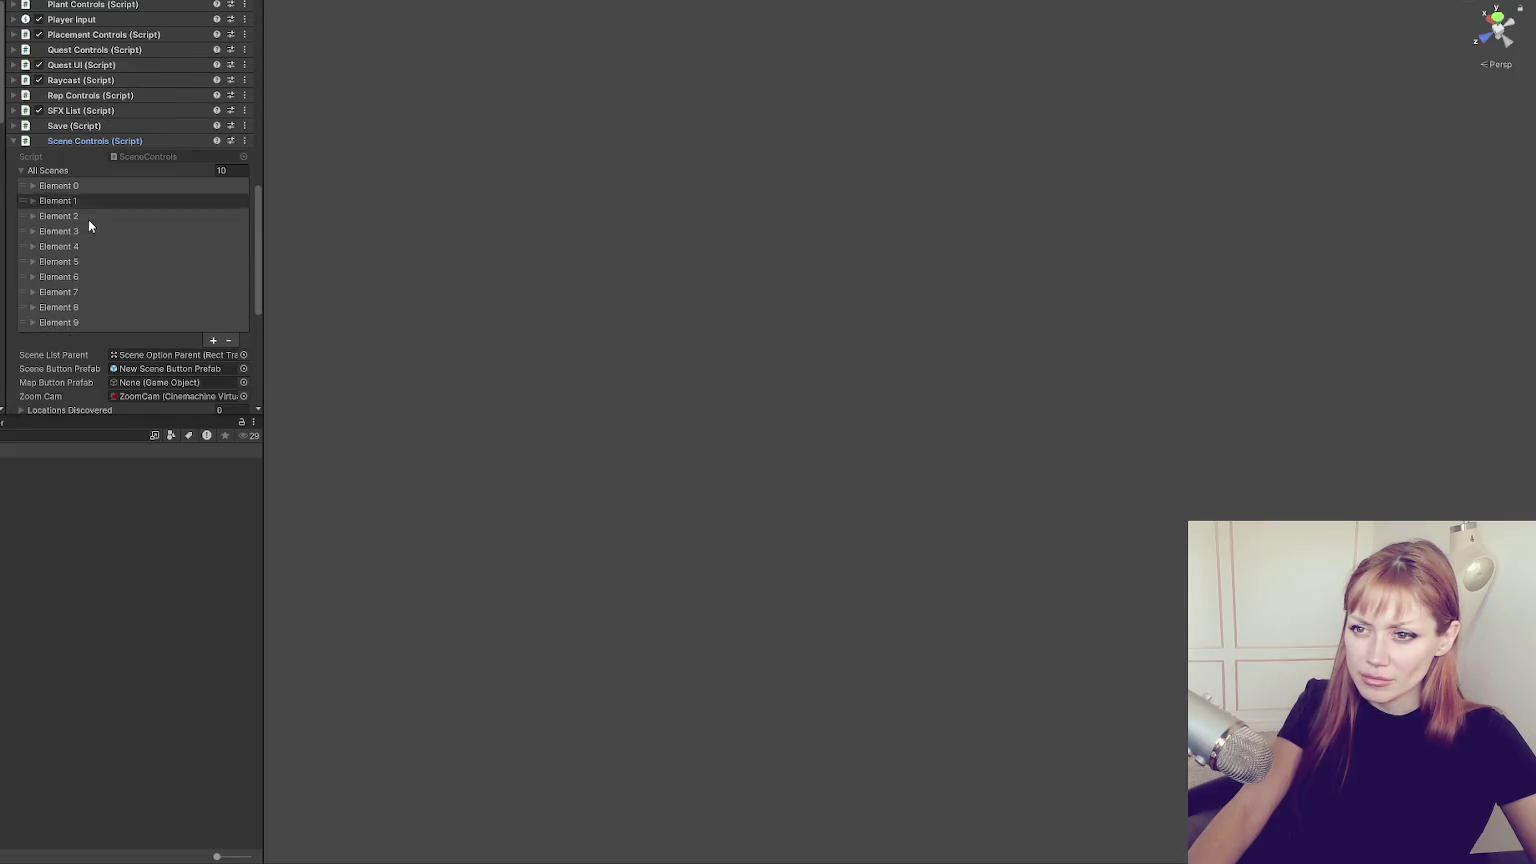
click(71, 326)
scroll(71, 326, down, 5)
double_click(169, 209)
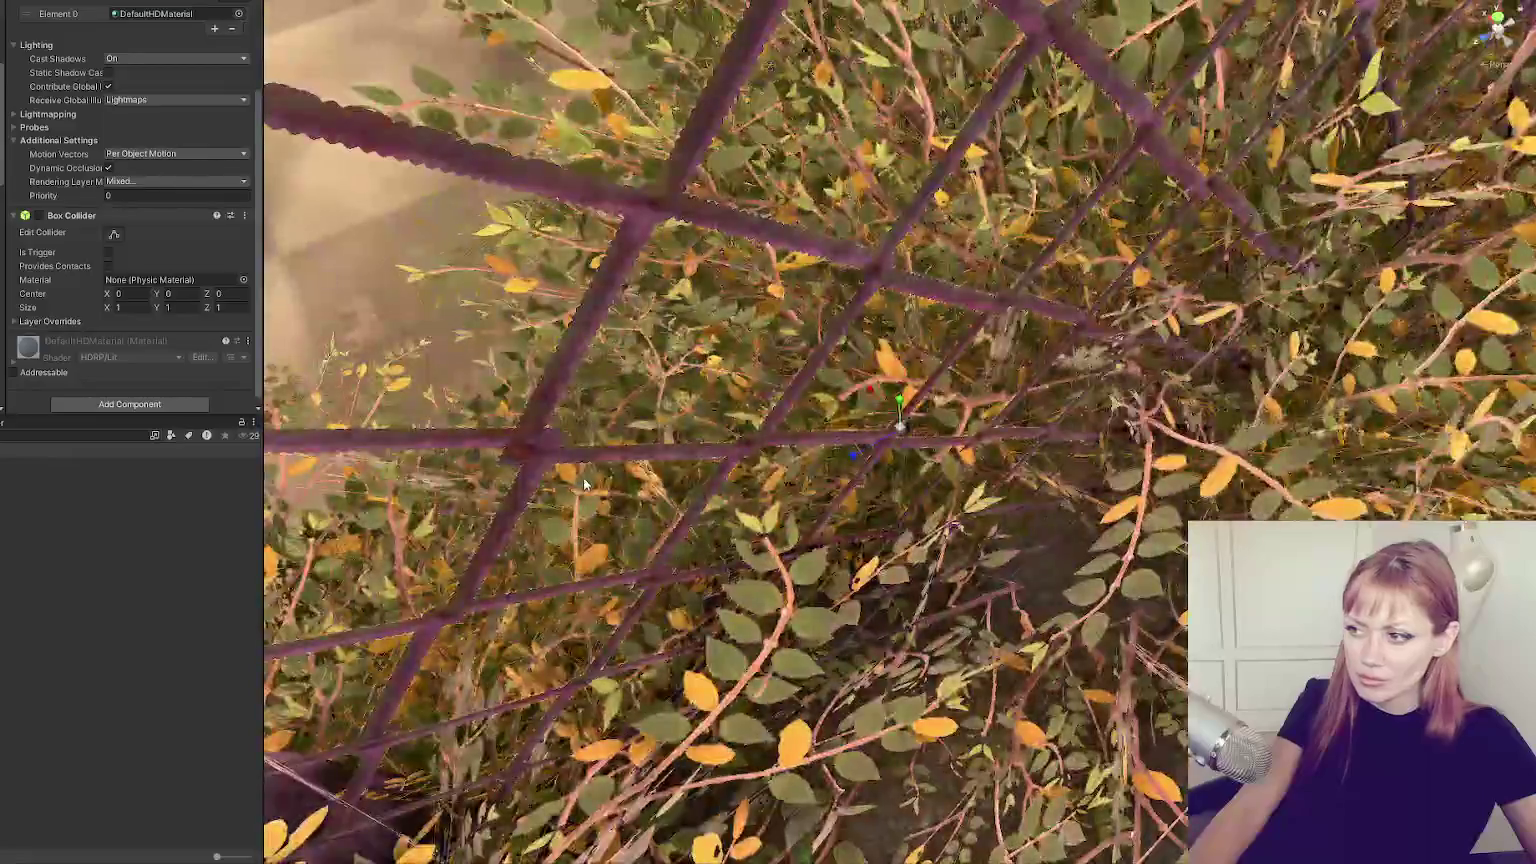
Drag the position marker onto the concrete walkway in front of the red gate.
scroll(910, 423, down, 2)
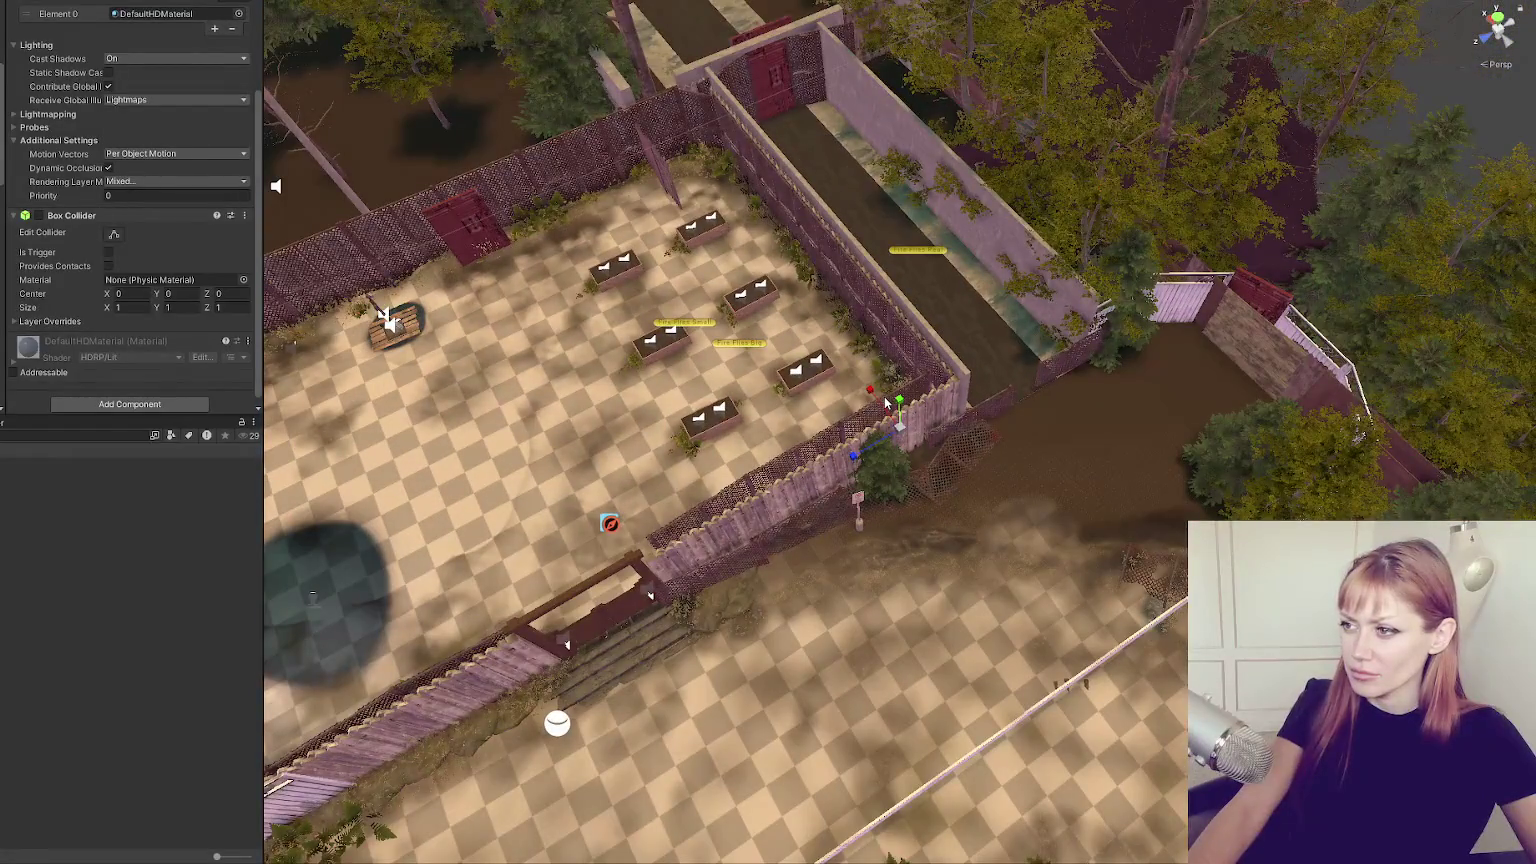
scroll(886, 406, down, 2)
mouse_move(875, 432)
mouse_down()
mouse_move(860, 455)
mouse_move(985, 370)
mouse_move(995, 321)
mouse_move(677, 118)
mouse_up()
key(f)
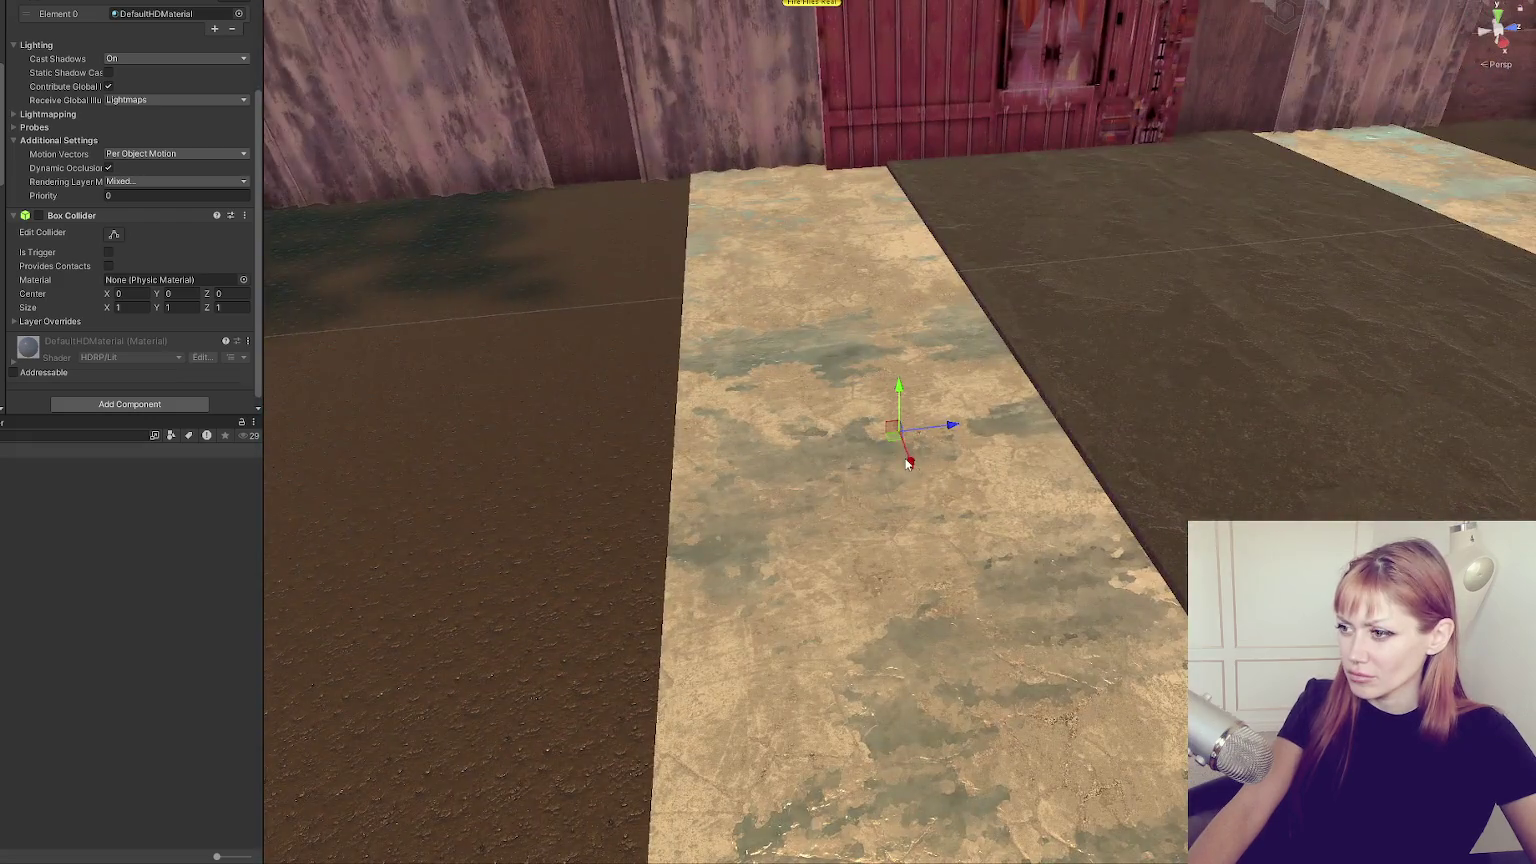
drag(912, 430, 823, 190)
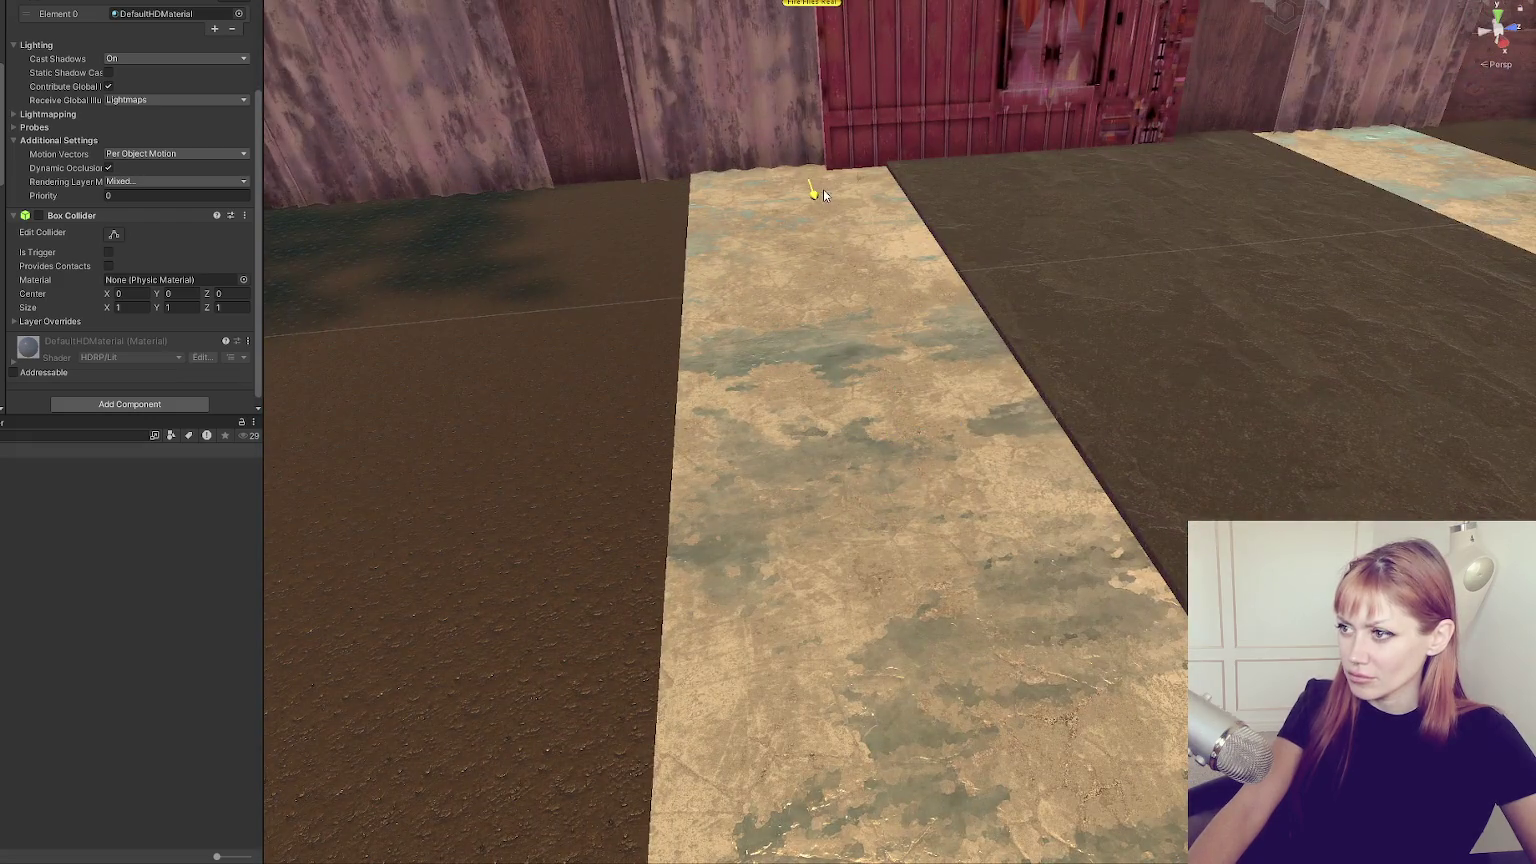
scroll(883, 210, down, 3)
click(1046, 274)
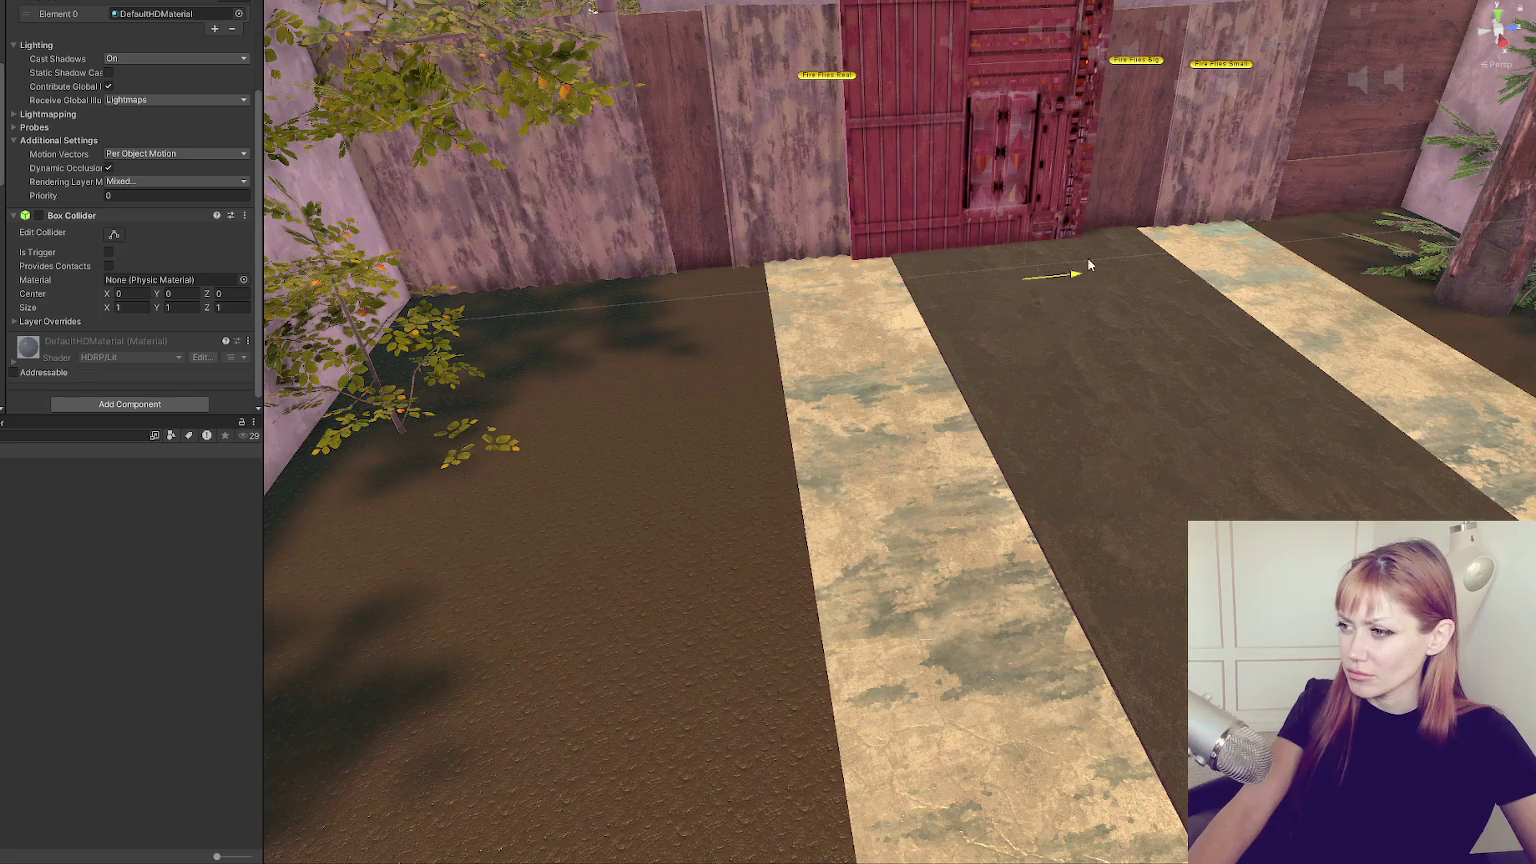
scroll(1081, 267, down, 3)
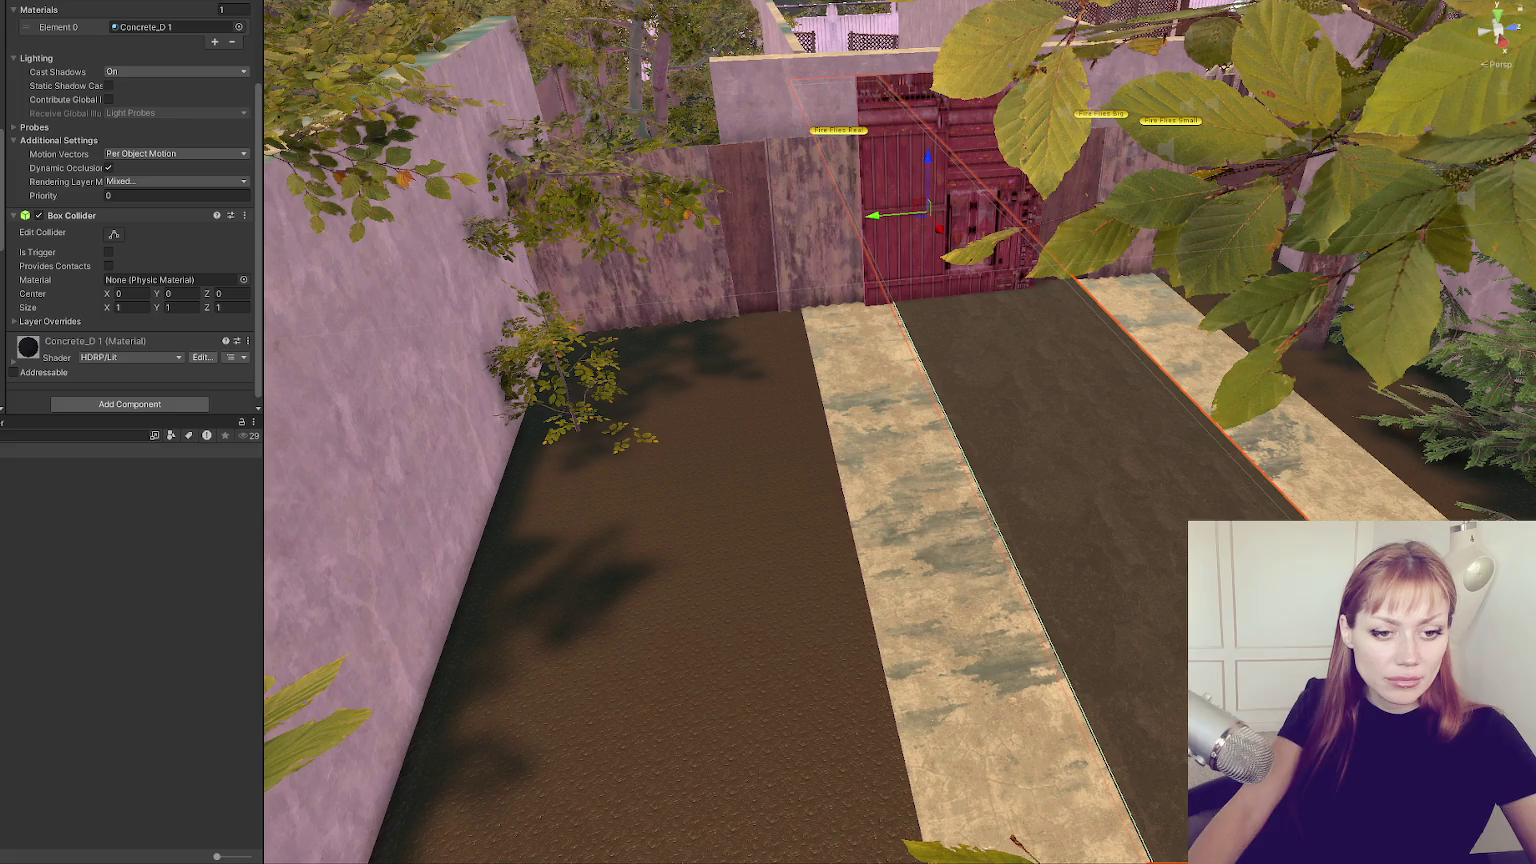
scroll(419, 448, down, 3)
scroll(531, 428, down, 2)
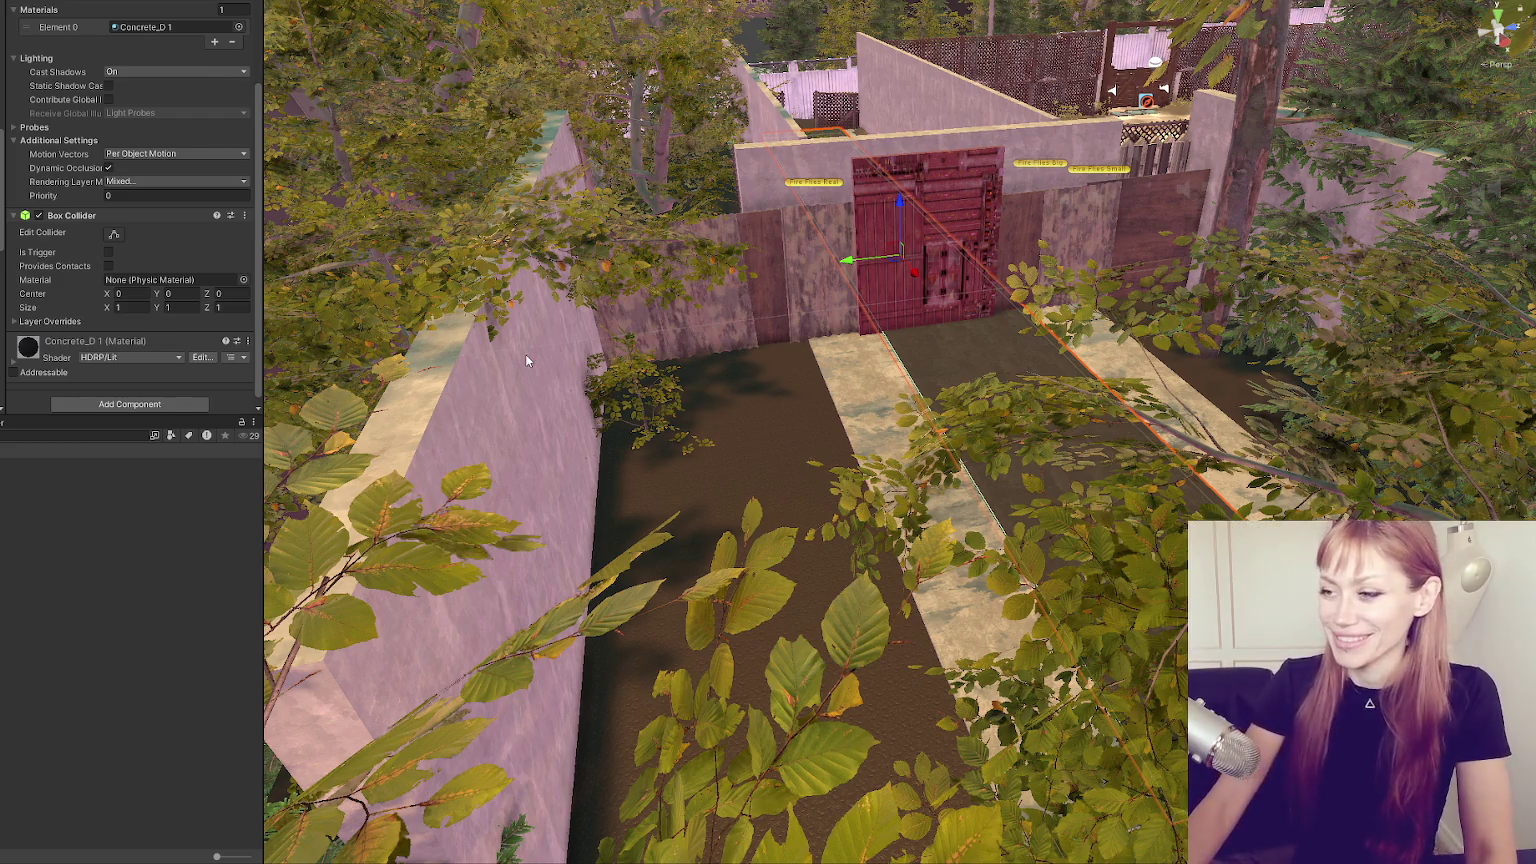
Orbit to a top-down view of the courtyard and select WastelandChunk002 in the Hierarchy.
mouse_move(960, 420)
mouse_down()
mouse_move(1149, 385)
mouse_move(392, 381)
mouse_move(700, 390)
mouse_up()
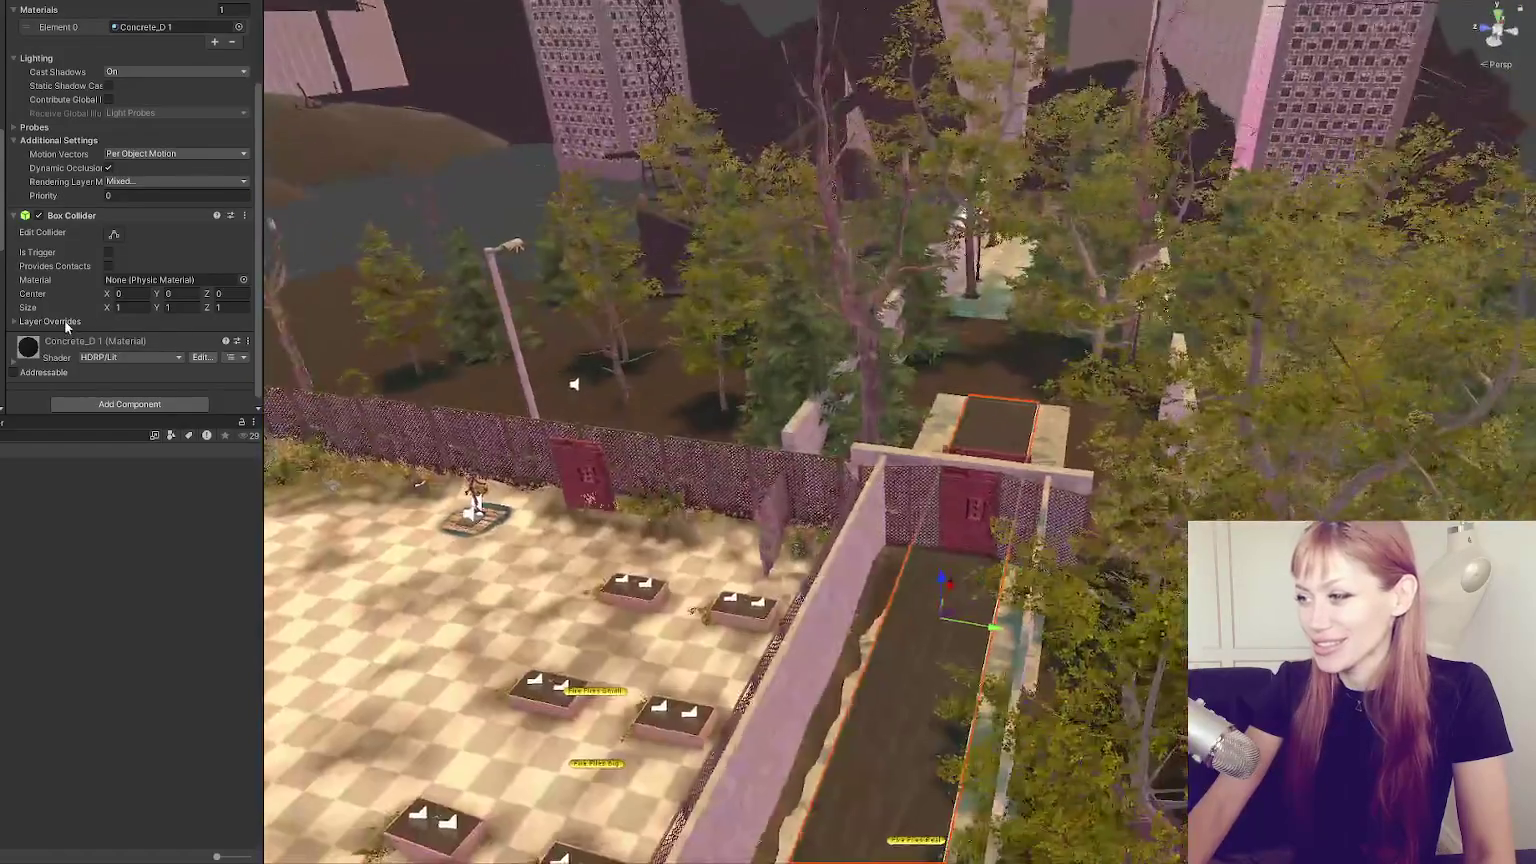
scroll(700, 390, down, 3)
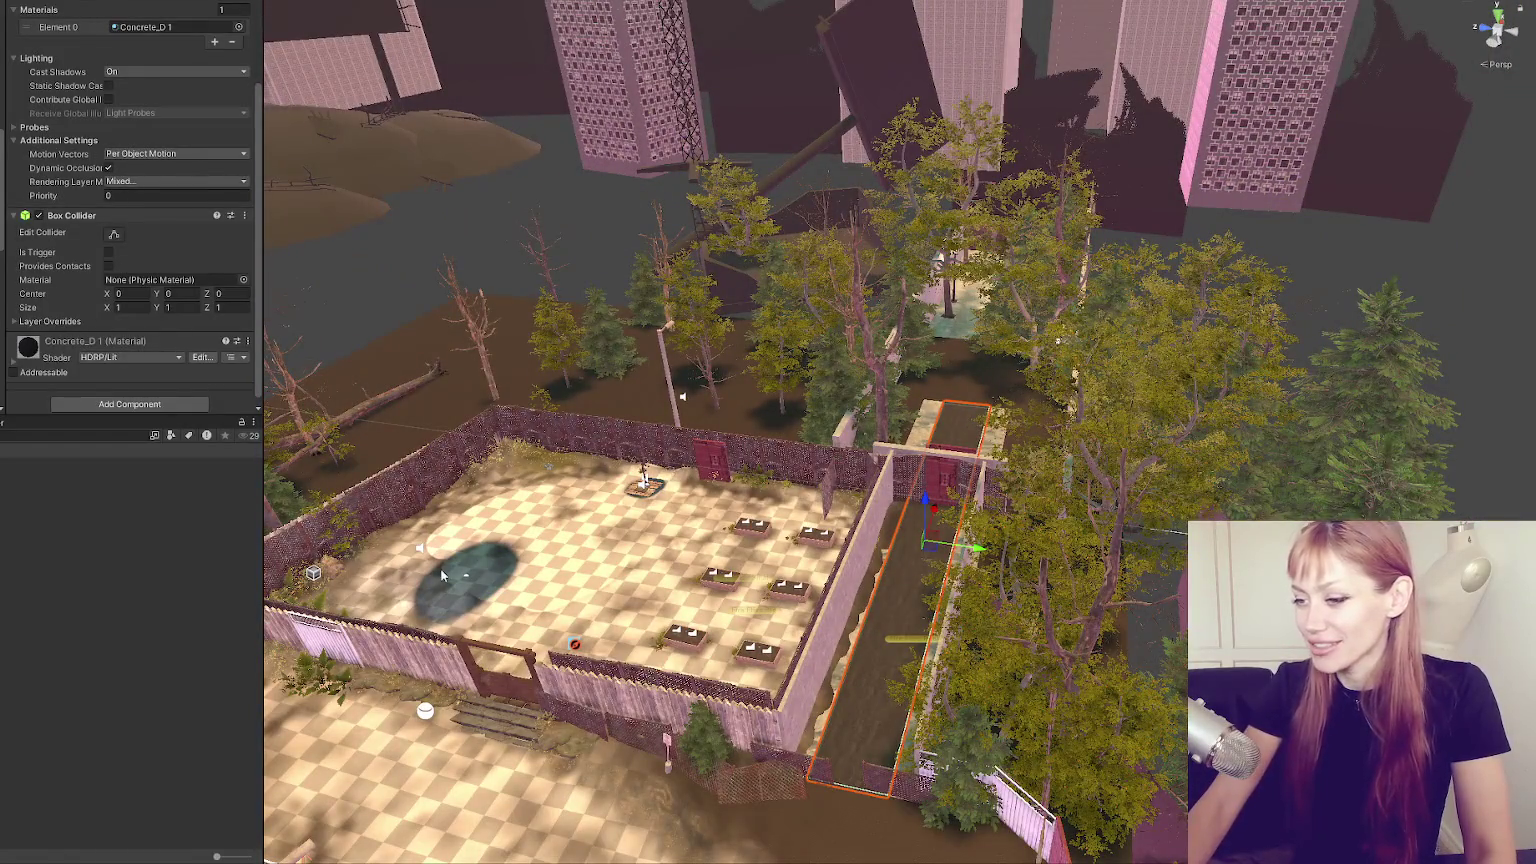
scroll(736, 548, up, 2)
scroll(736, 548, down, 3)
mouse_move(770, 448)
mouse_down()
mouse_move(962, 519)
mouse_move(1004, 507)
mouse_move(760, 545)
mouse_up()
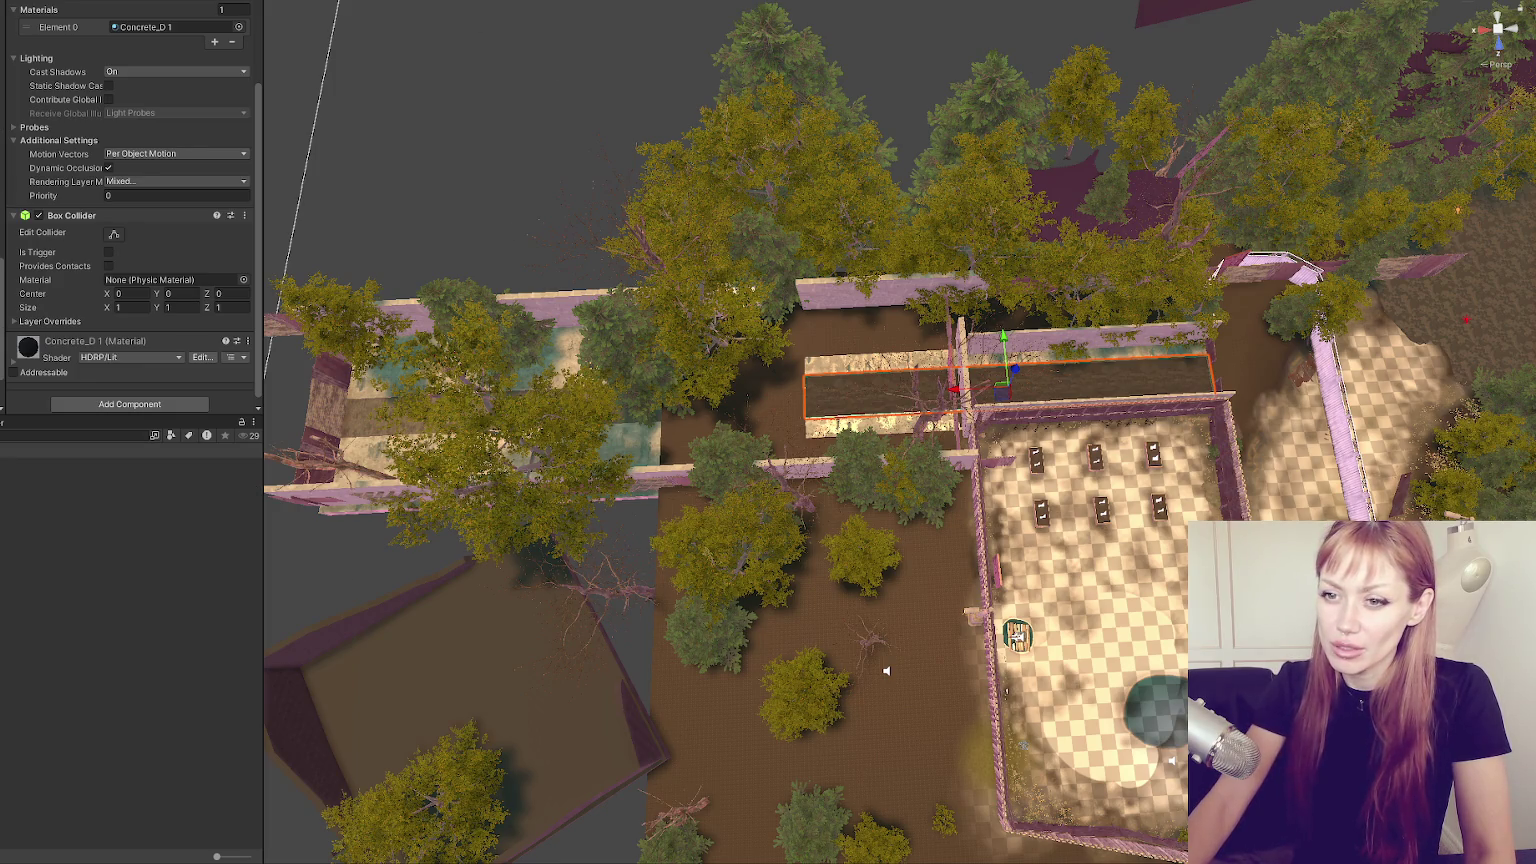
click(886, 671)
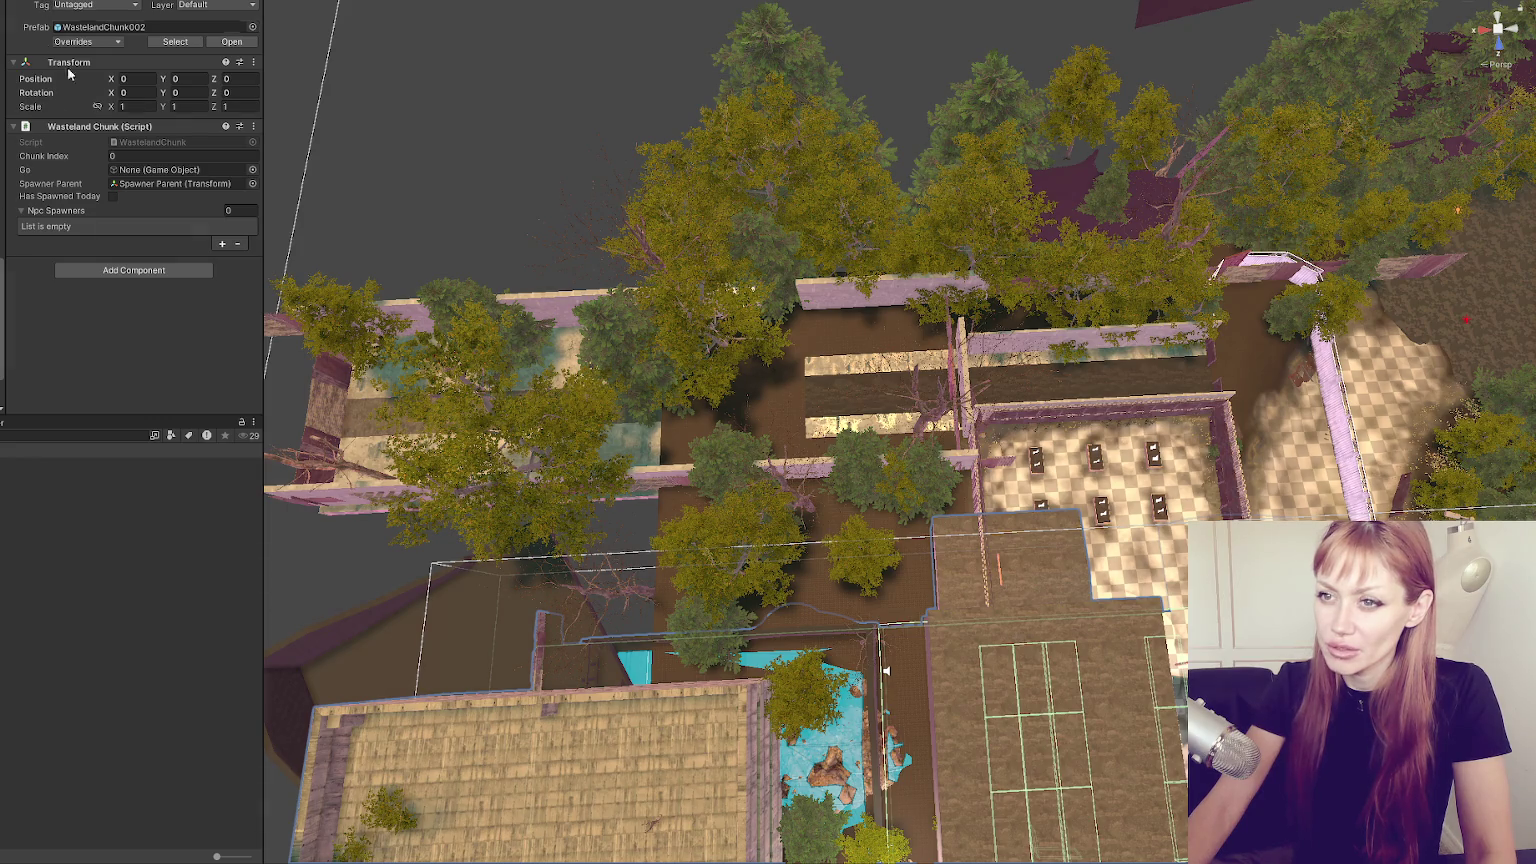
Frame WastelandChunk002 and slide it along Z until it sits flush with the courtyards.
scroll(885, 671, down, 3)
mouse_move(885, 671)
mouse_down()
mouse_move(666, 309)
mouse_move(407, 380)
mouse_up()
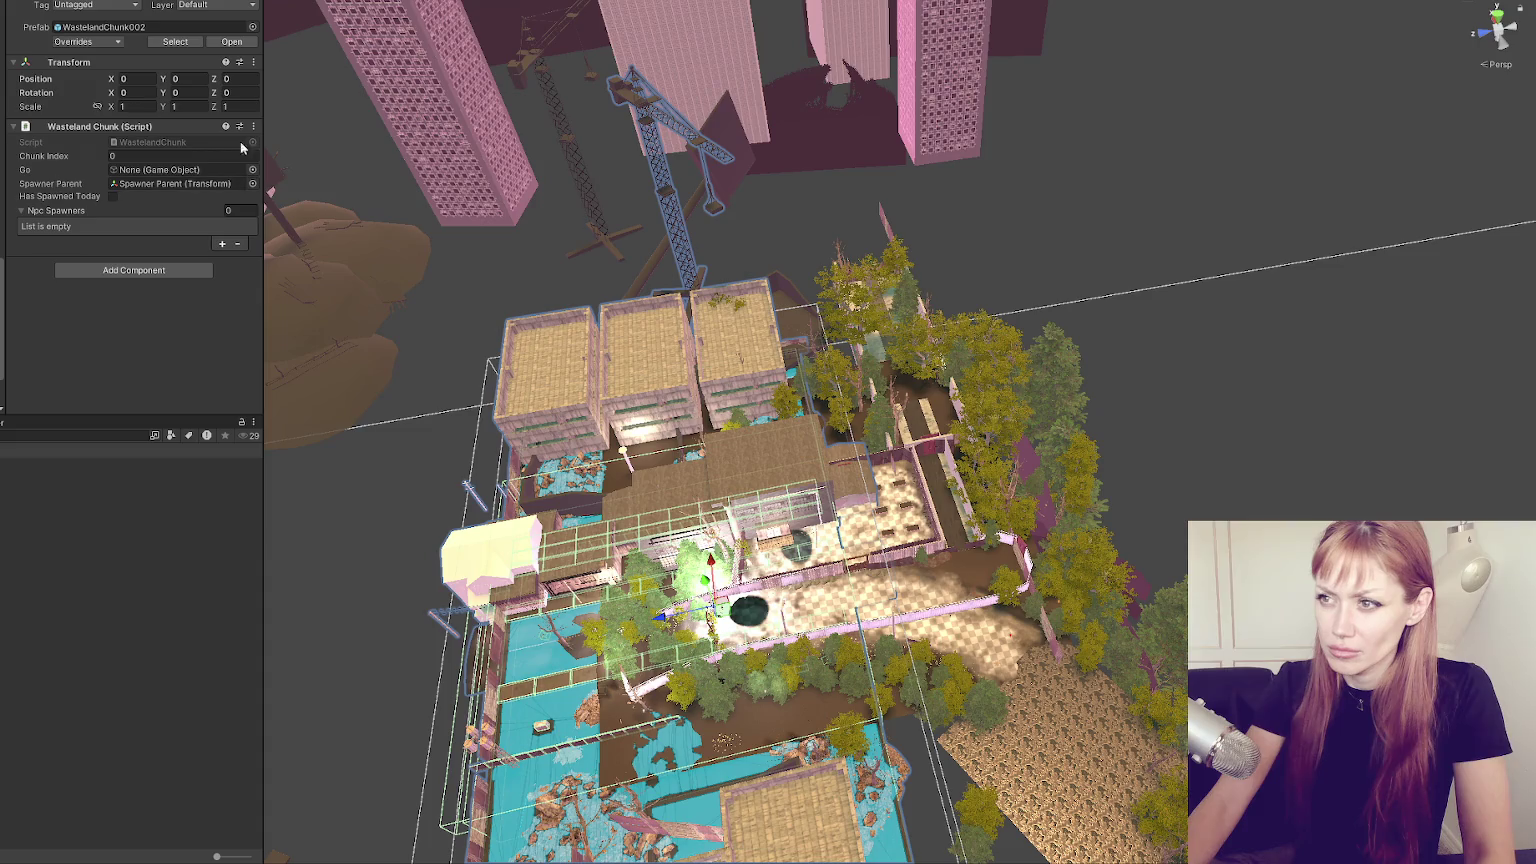
click(371, 9)
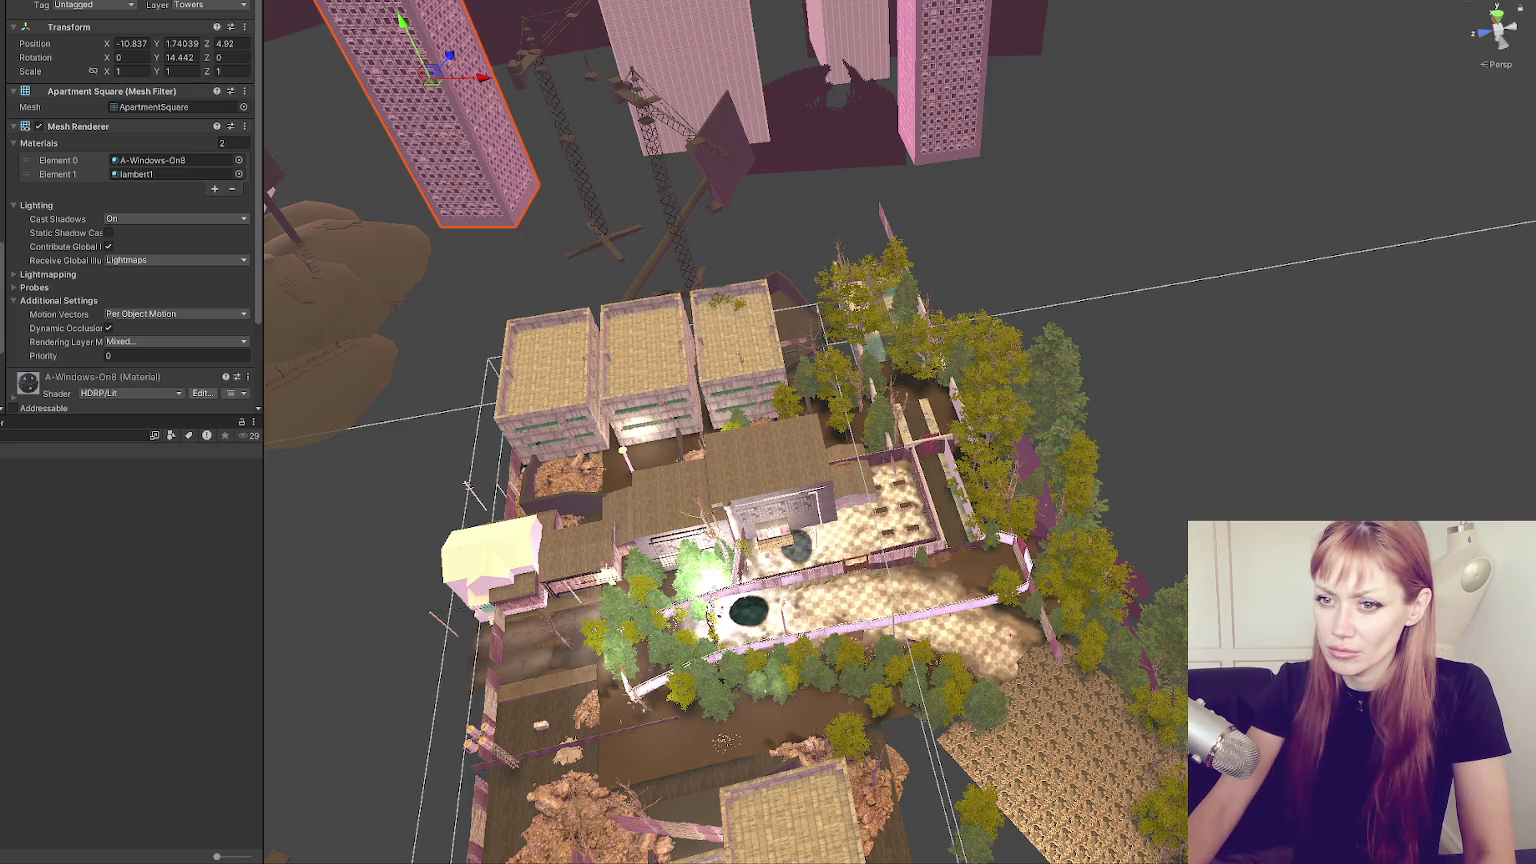
key(f)
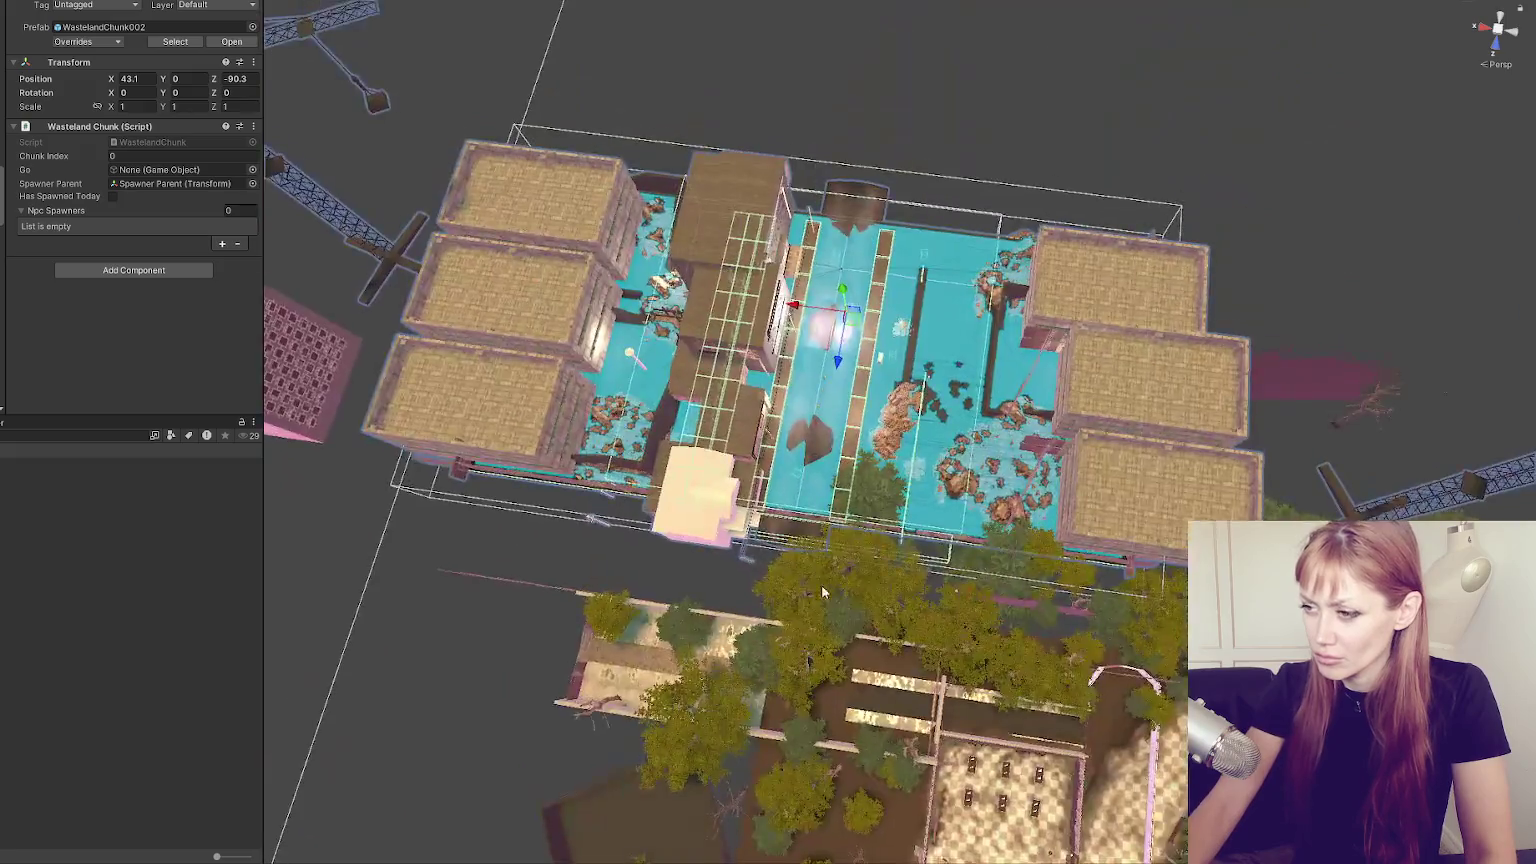
mouse_move(821, 584)
mouse_down()
mouse_move(785, 182)
mouse_move(574, 219)
mouse_move(471, 332)
mouse_move(1110, 485)
mouse_move(1060, 459)
mouse_up()
mouse_move(785, 200)
mouse_down()
mouse_move(714, 292)
mouse_move(886, 445)
mouse_move(780, 277)
mouse_move(592, 272)
mouse_move(810, 266)
mouse_move(614, 272)
mouse_up()
click(679, 336)
mouse_move(678, 336)
mouse_down()
mouse_move(853, 270)
mouse_move(1031, 301)
mouse_move(537, 331)
mouse_up()
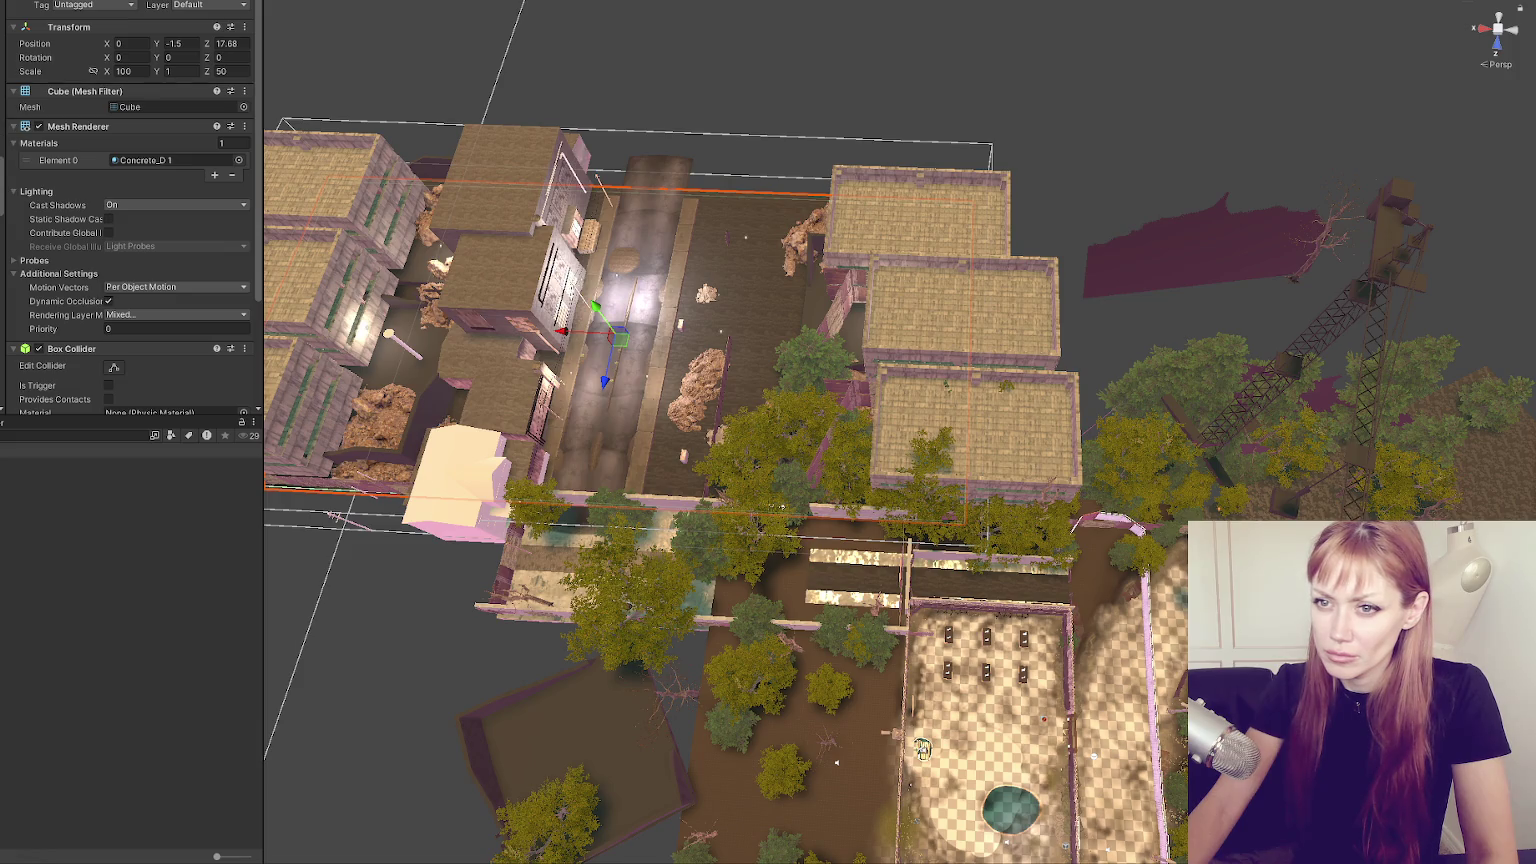
Drag the WastelandChunk002 block and its Two Story building along X toward the courtyards.
click(530, 280)
key(f)
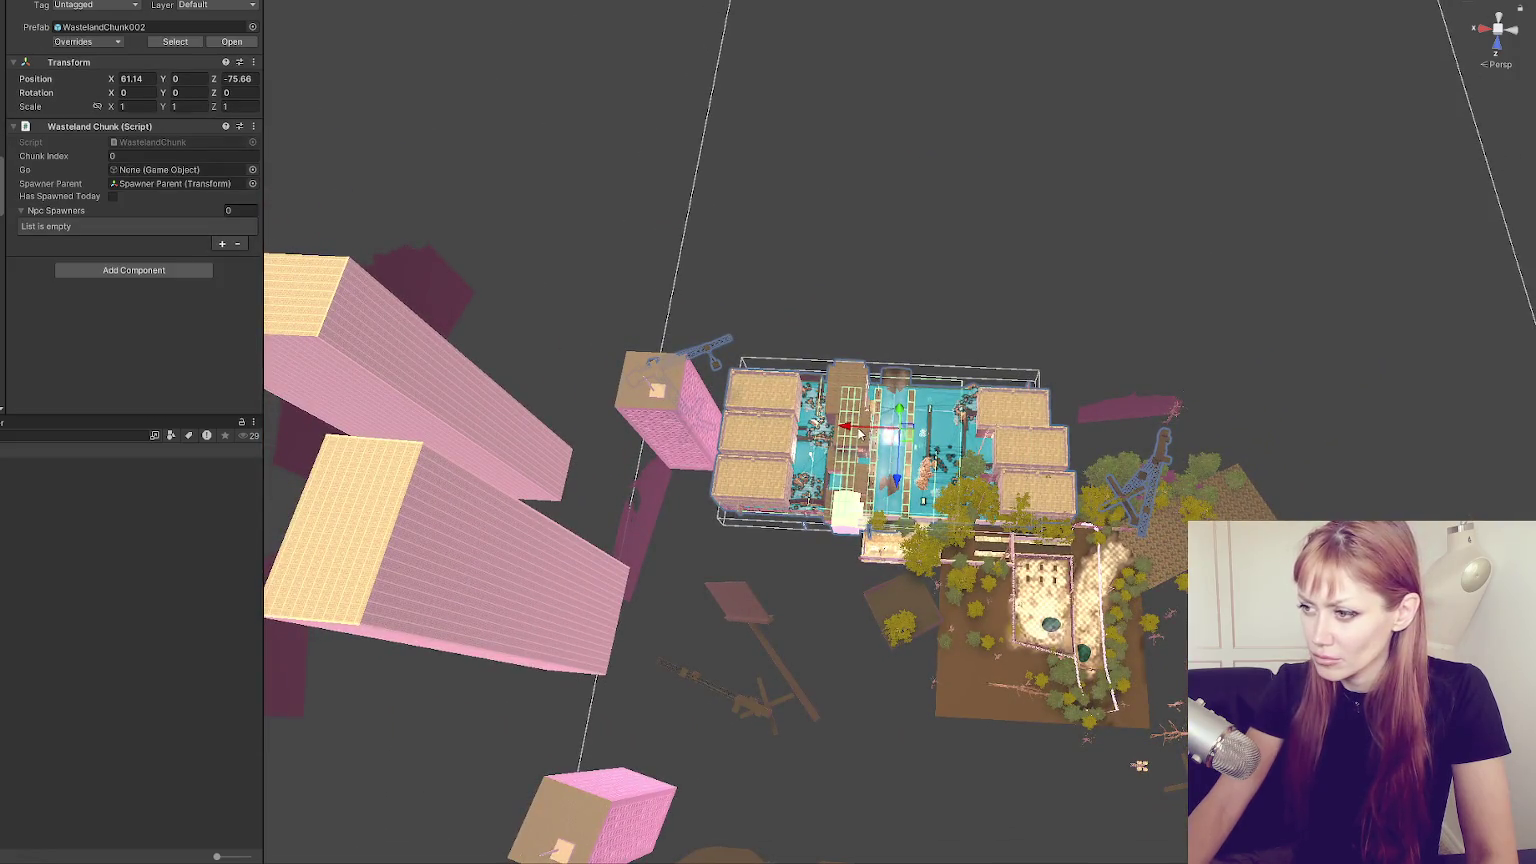
drag(831, 434, 784, 443)
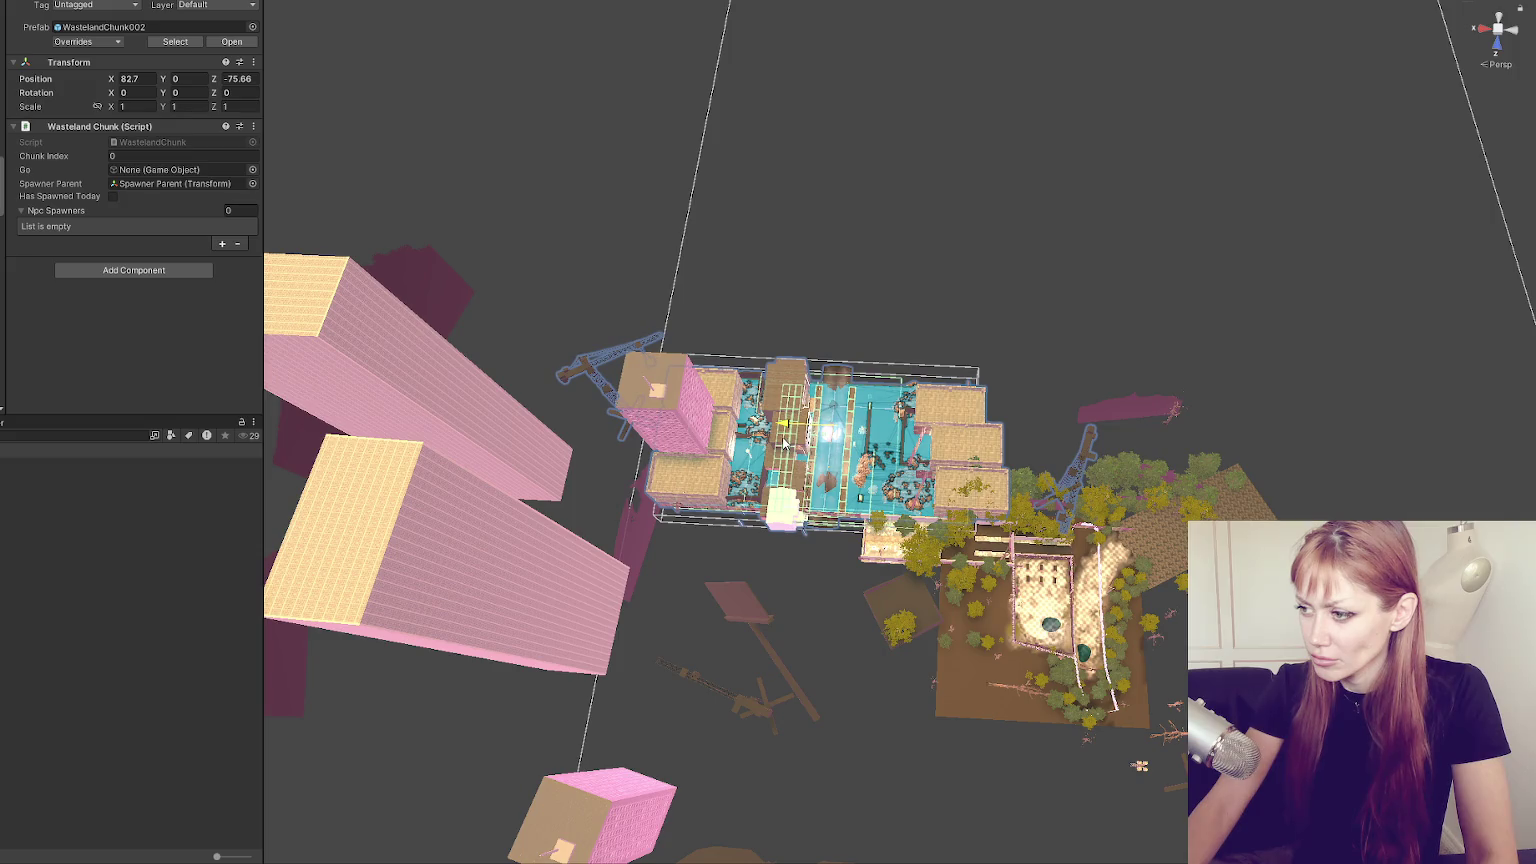
click(785, 443)
key(f)
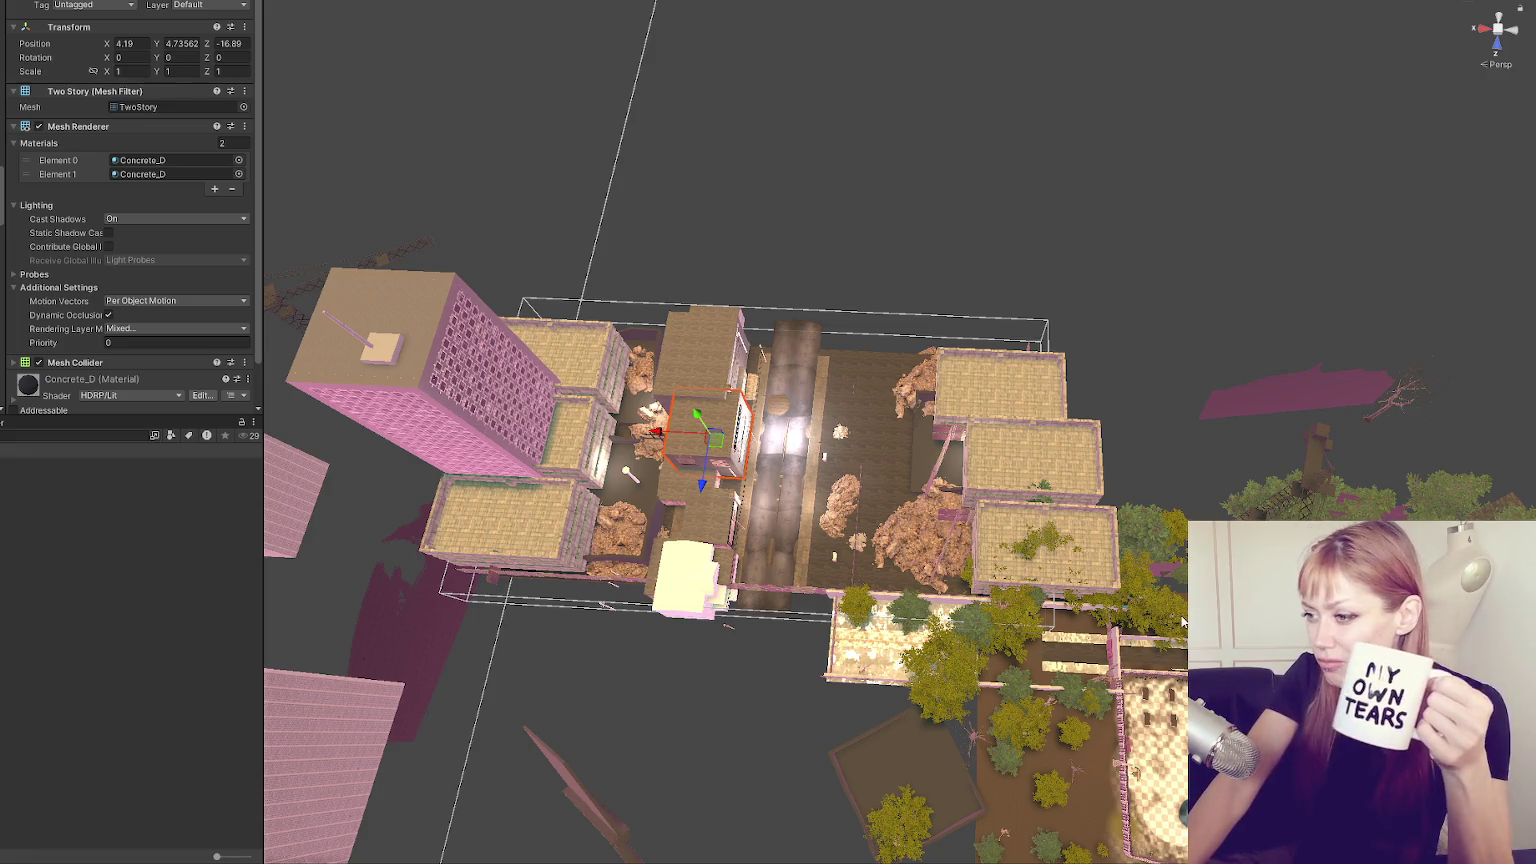
mouse_move(660, 432)
mouse_down()
mouse_move(864, 435)
mouse_move(610, 430)
mouse_up()
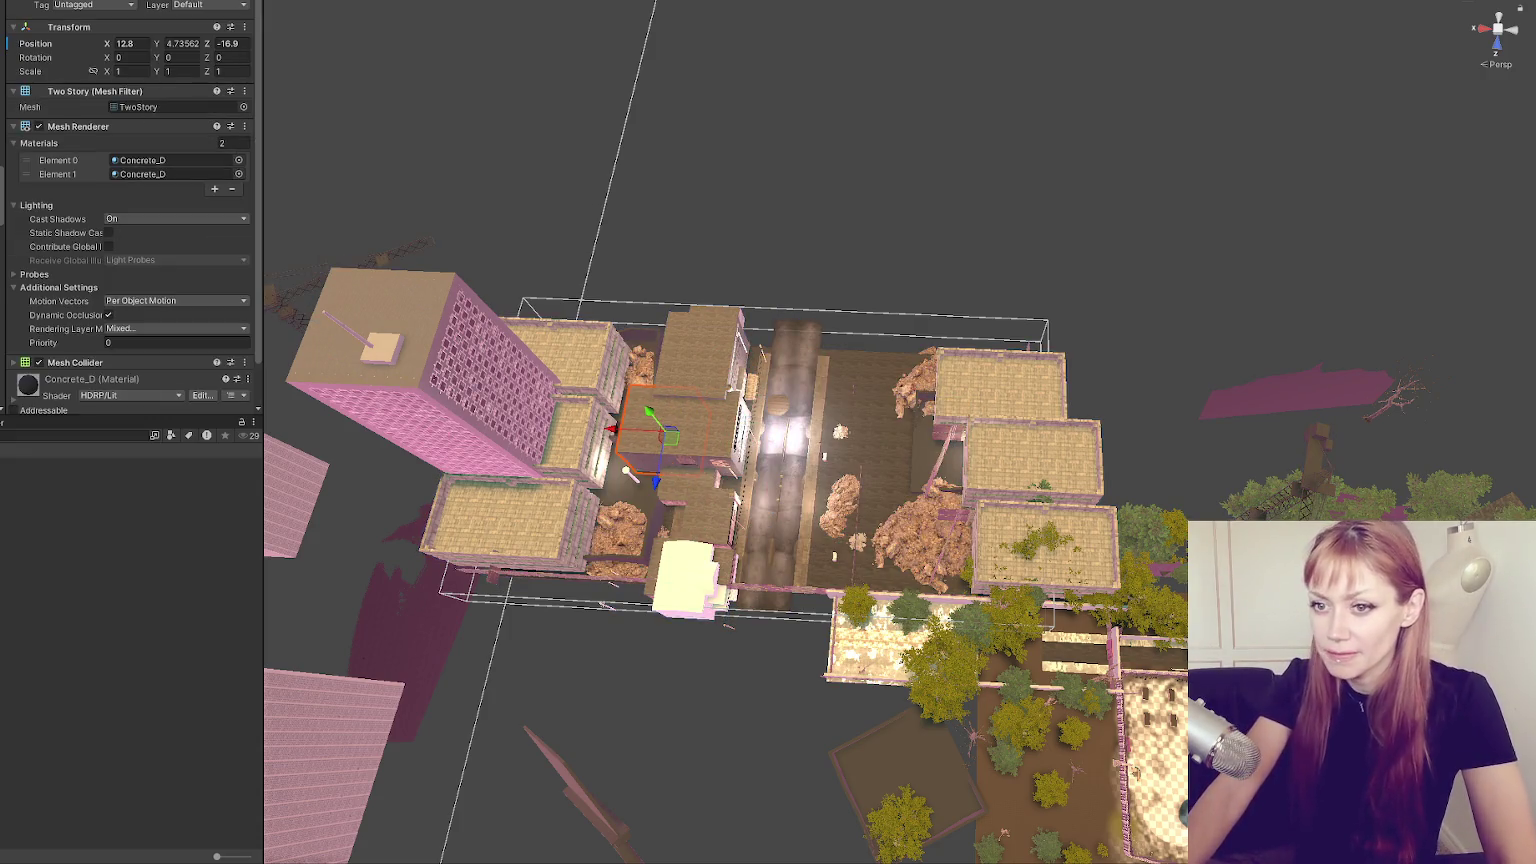
Slide the whole city block along X to about 52.5, then inspect the Two Story building and street.
click(760, 424)
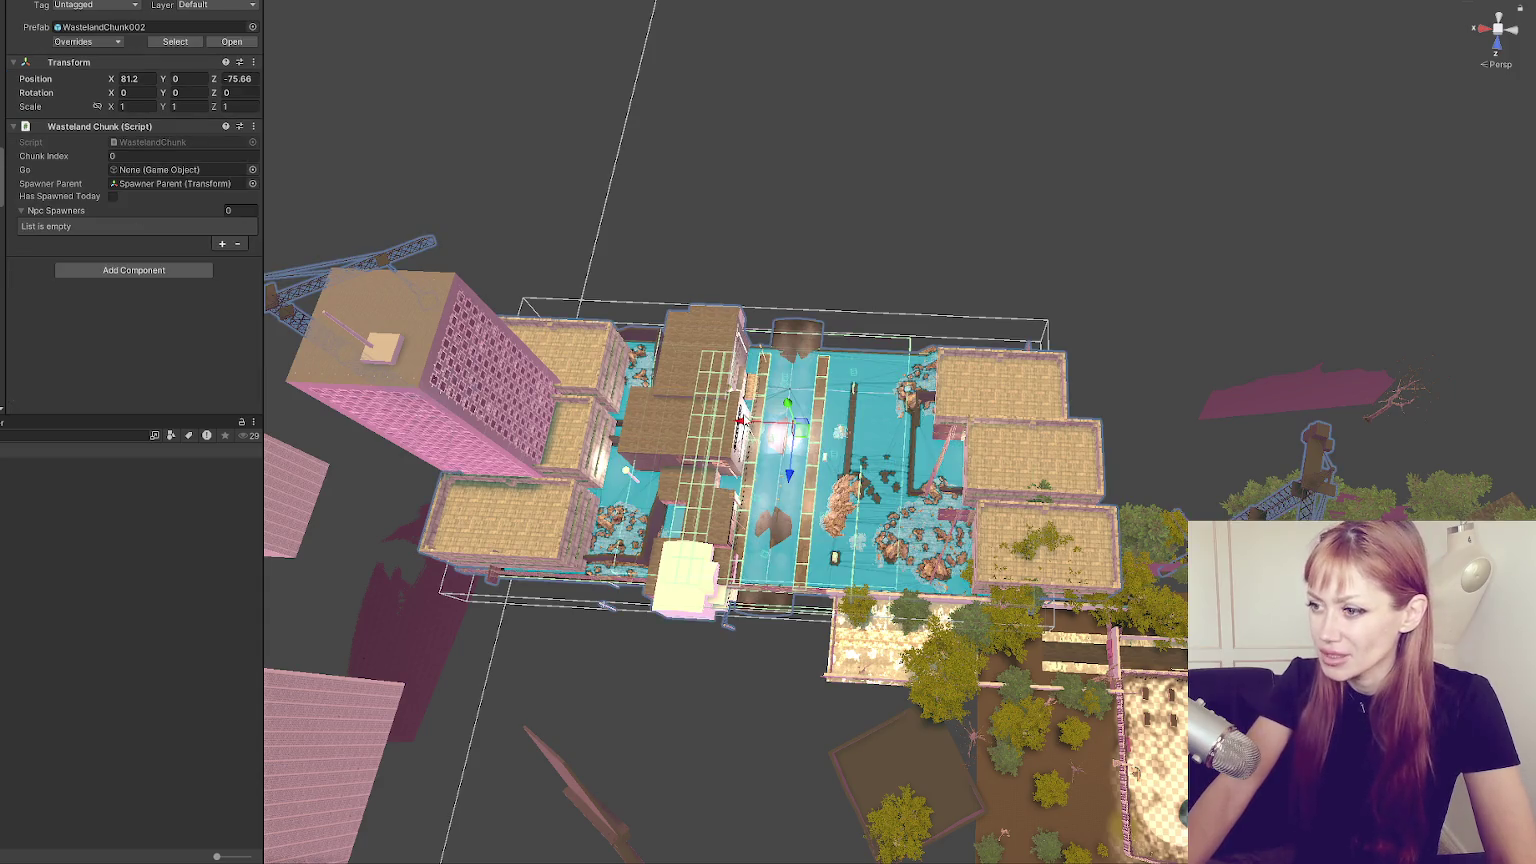
mouse_move(764, 430)
mouse_down()
mouse_move(965, 440)
mouse_move(893, 445)
mouse_up()
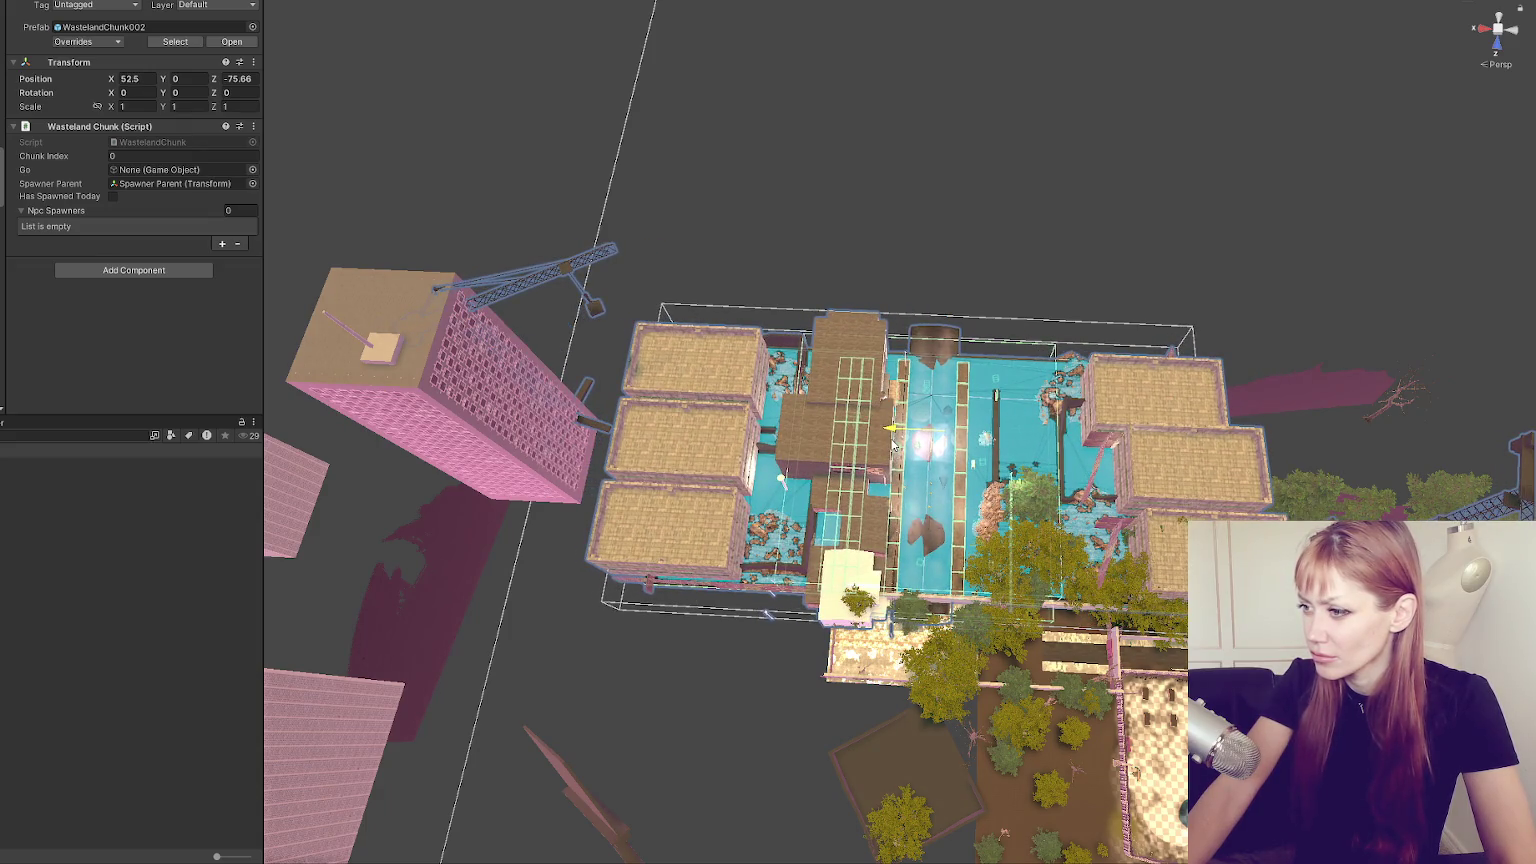
click(893, 445)
key(f)
mouse_move(893, 446)
mouse_down()
mouse_move(685, 299)
mouse_move(996, 339)
mouse_move(900, 324)
mouse_up()
scroll(901, 324, up, 5)
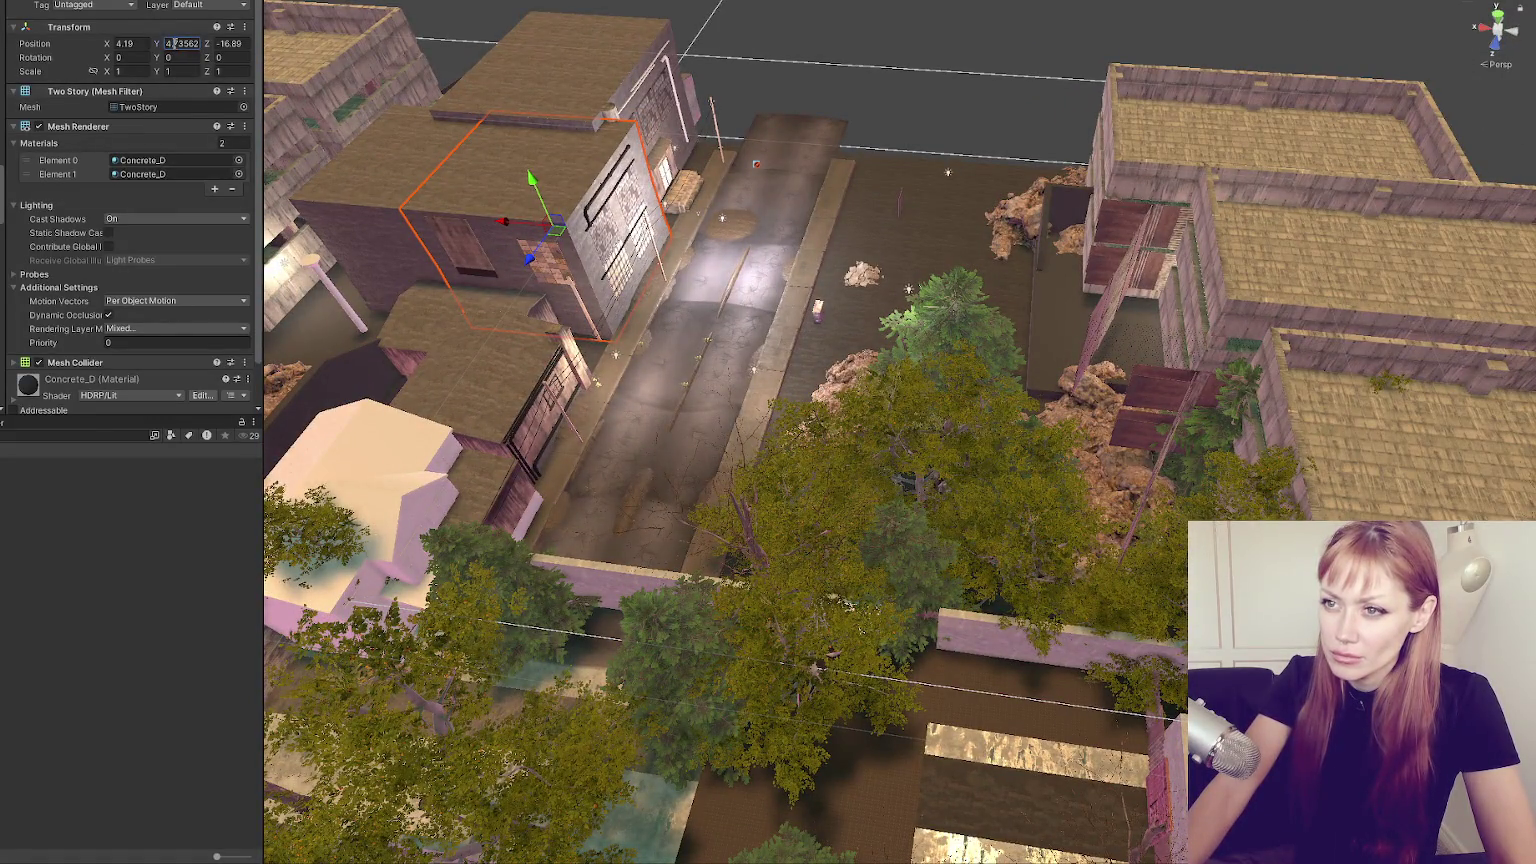
Round the WastelandChunk002 Transform position to X 52 and Z -75, leaving the height unchanged.
text(5)
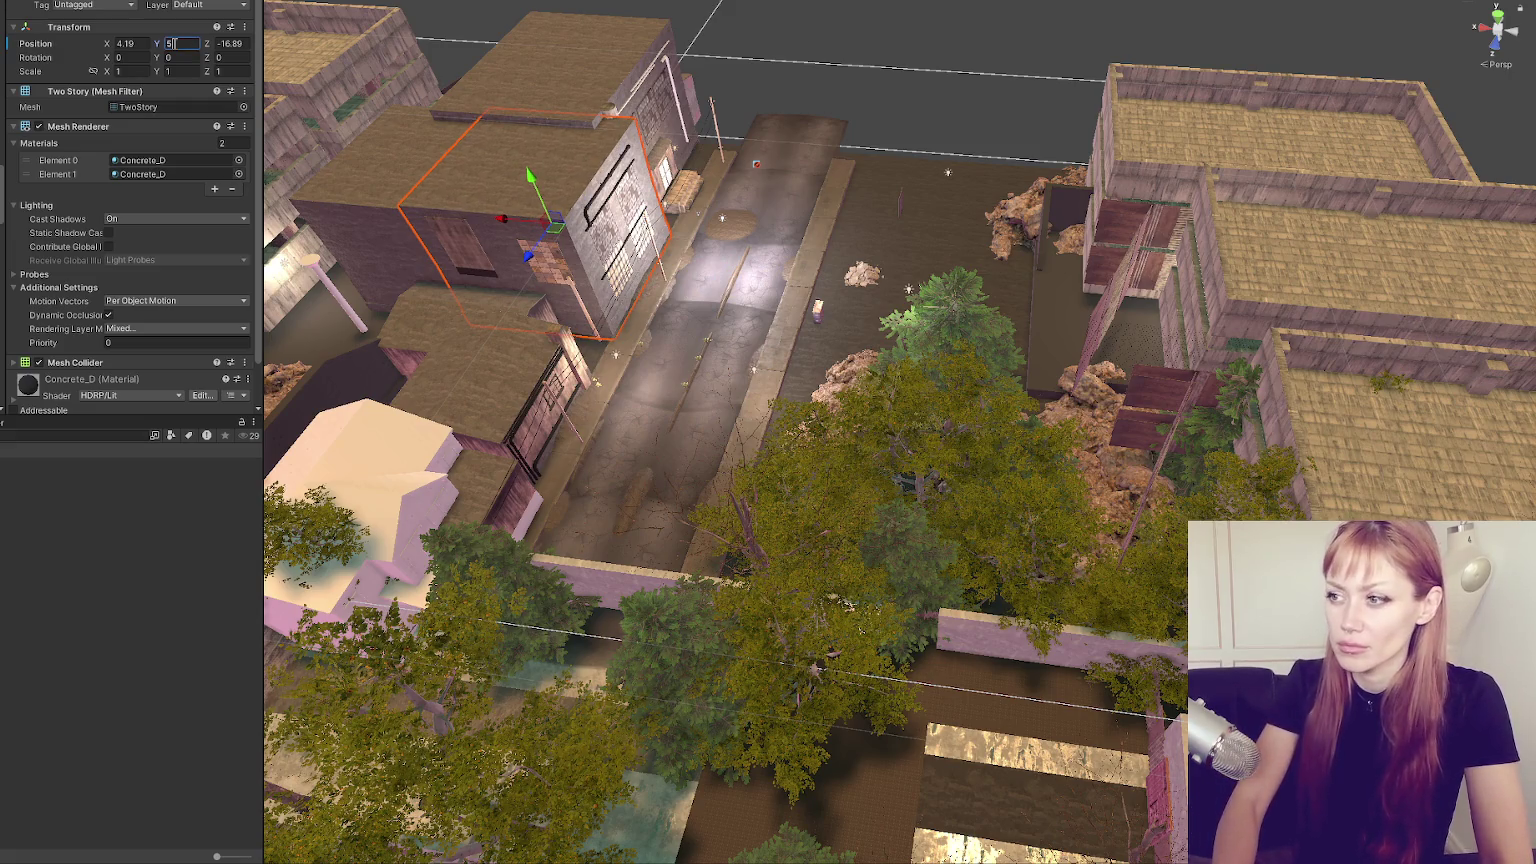
key(Escape)
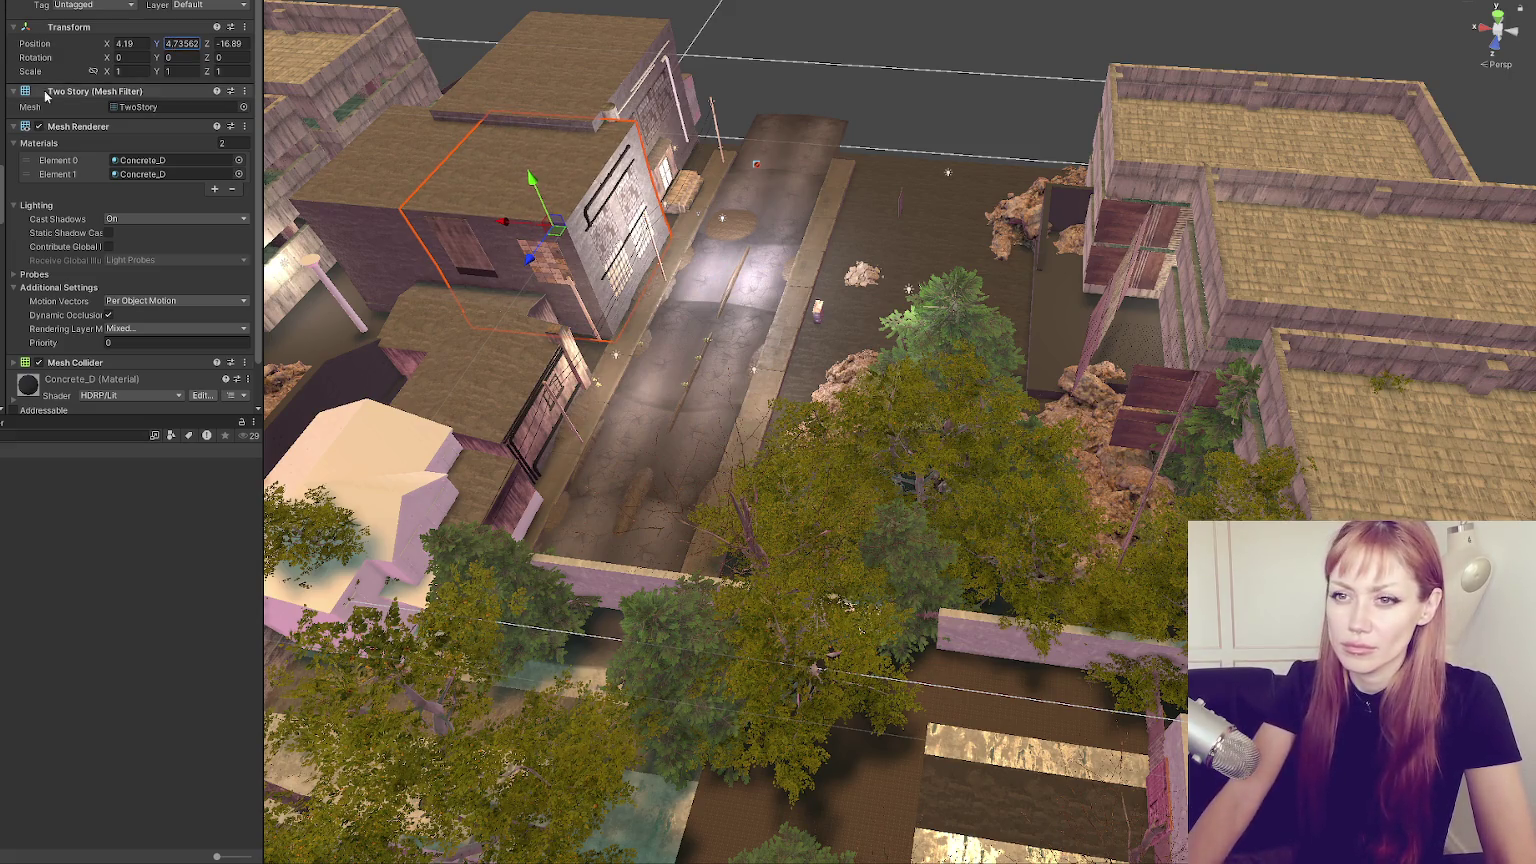
click(148, 81)
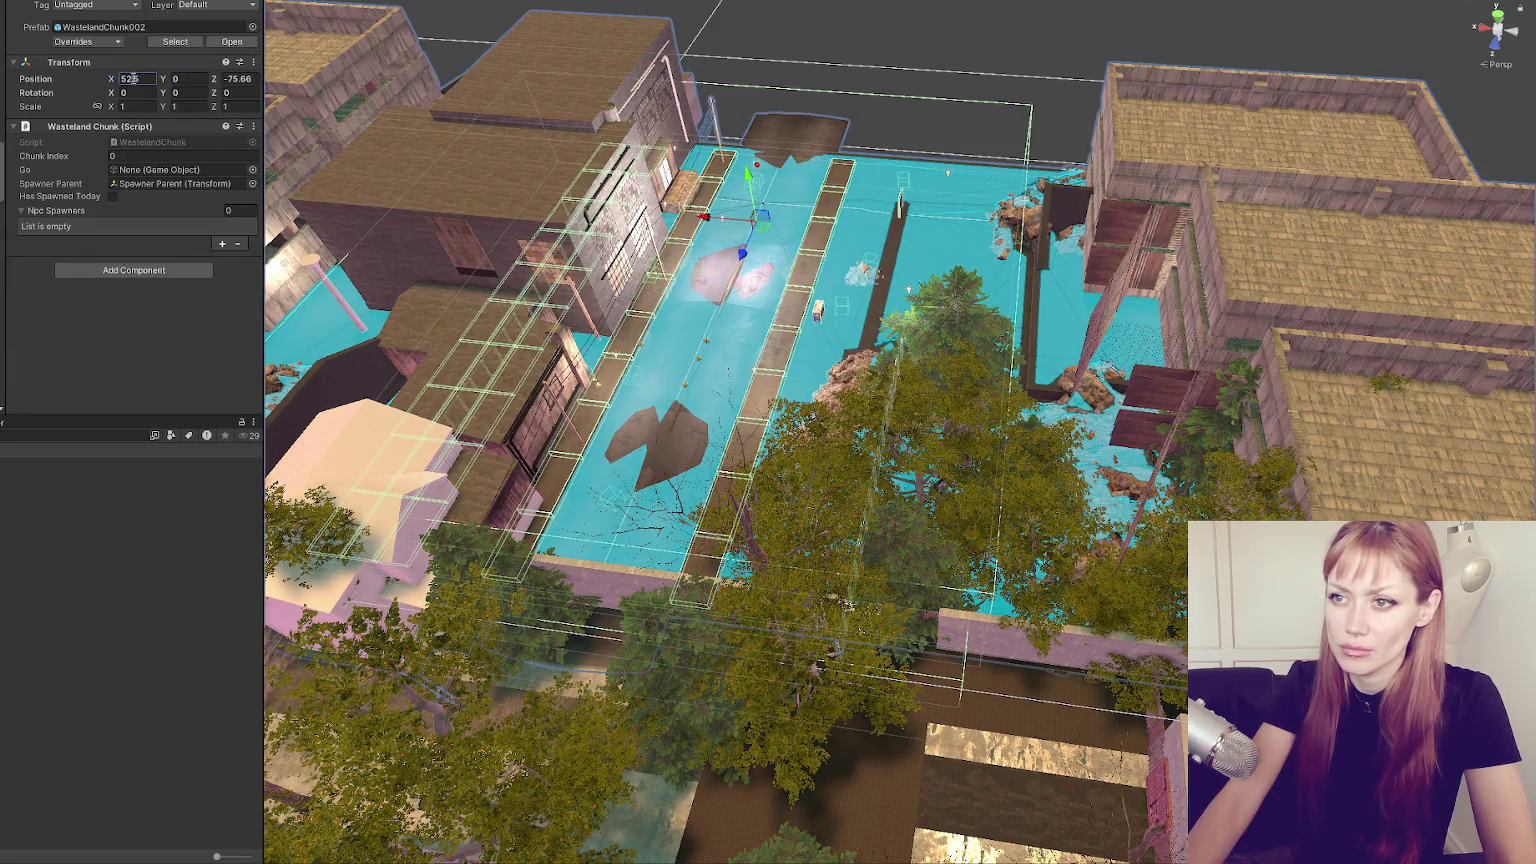
key(BackSpace)
key(BackSpace)
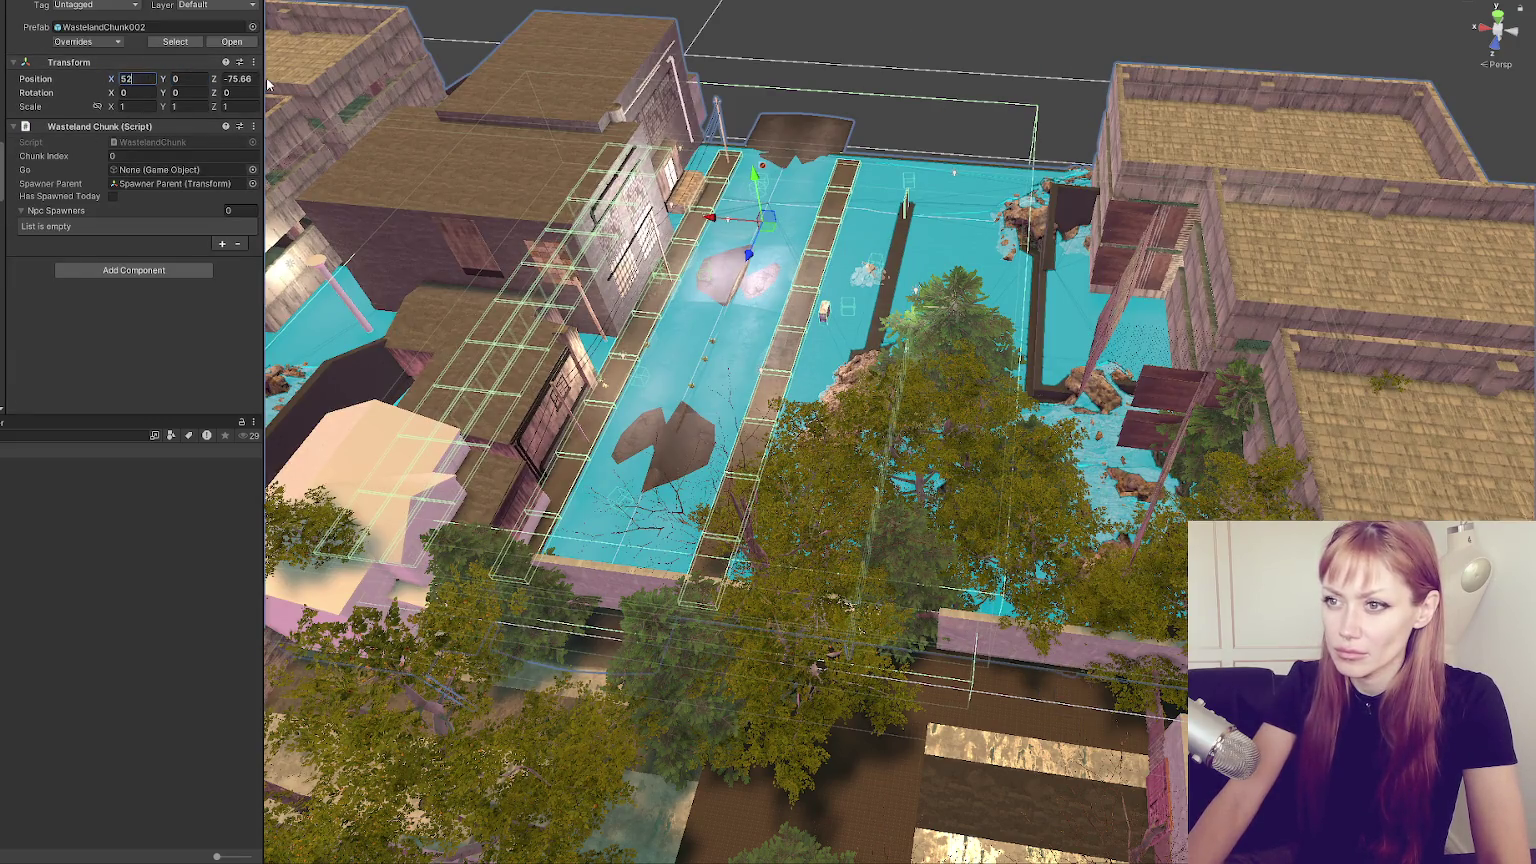
click(256, 79)
key(BackSpace)
key(BackSpace)
key(BackSpace)
key(Return)
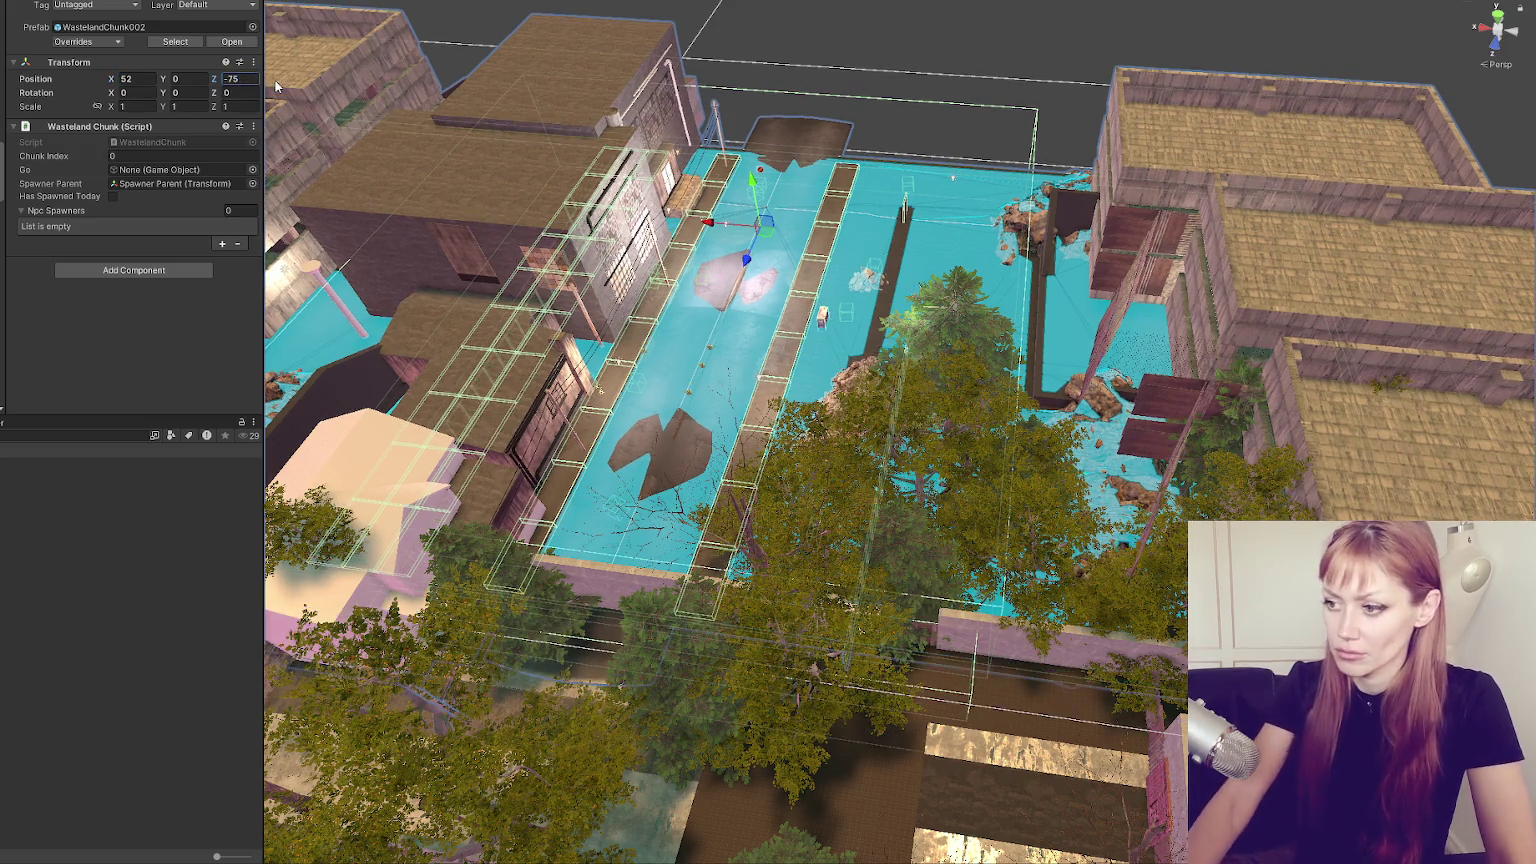
key(f)
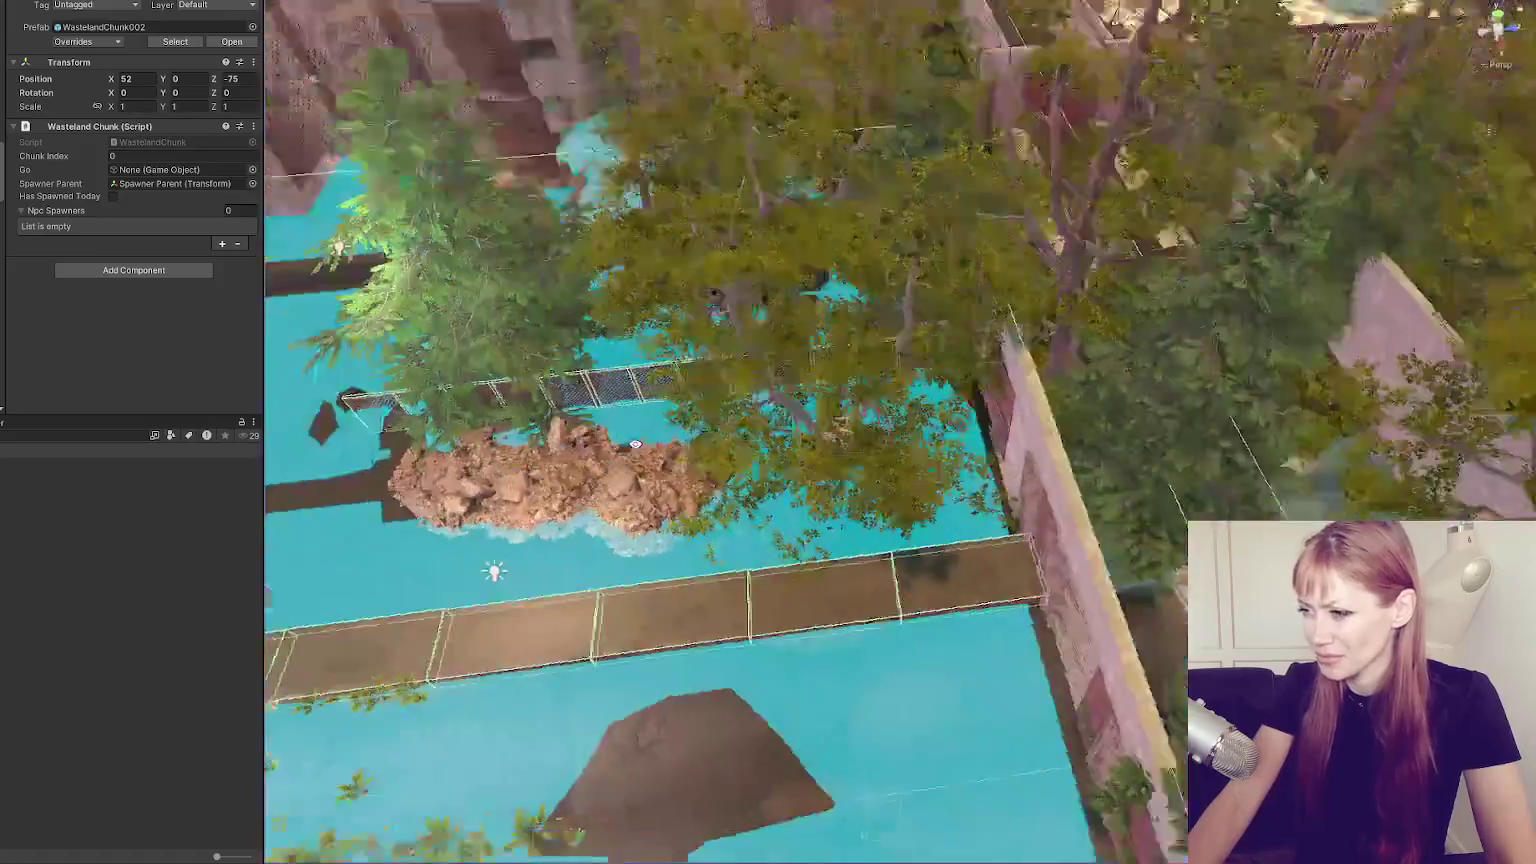
Check the block's placement over the walkway and street, undoing an accidental X nudge.
mouse_move(634, 445)
mouse_down()
mouse_move(558, 497)
mouse_move(564, 520)
mouse_up()
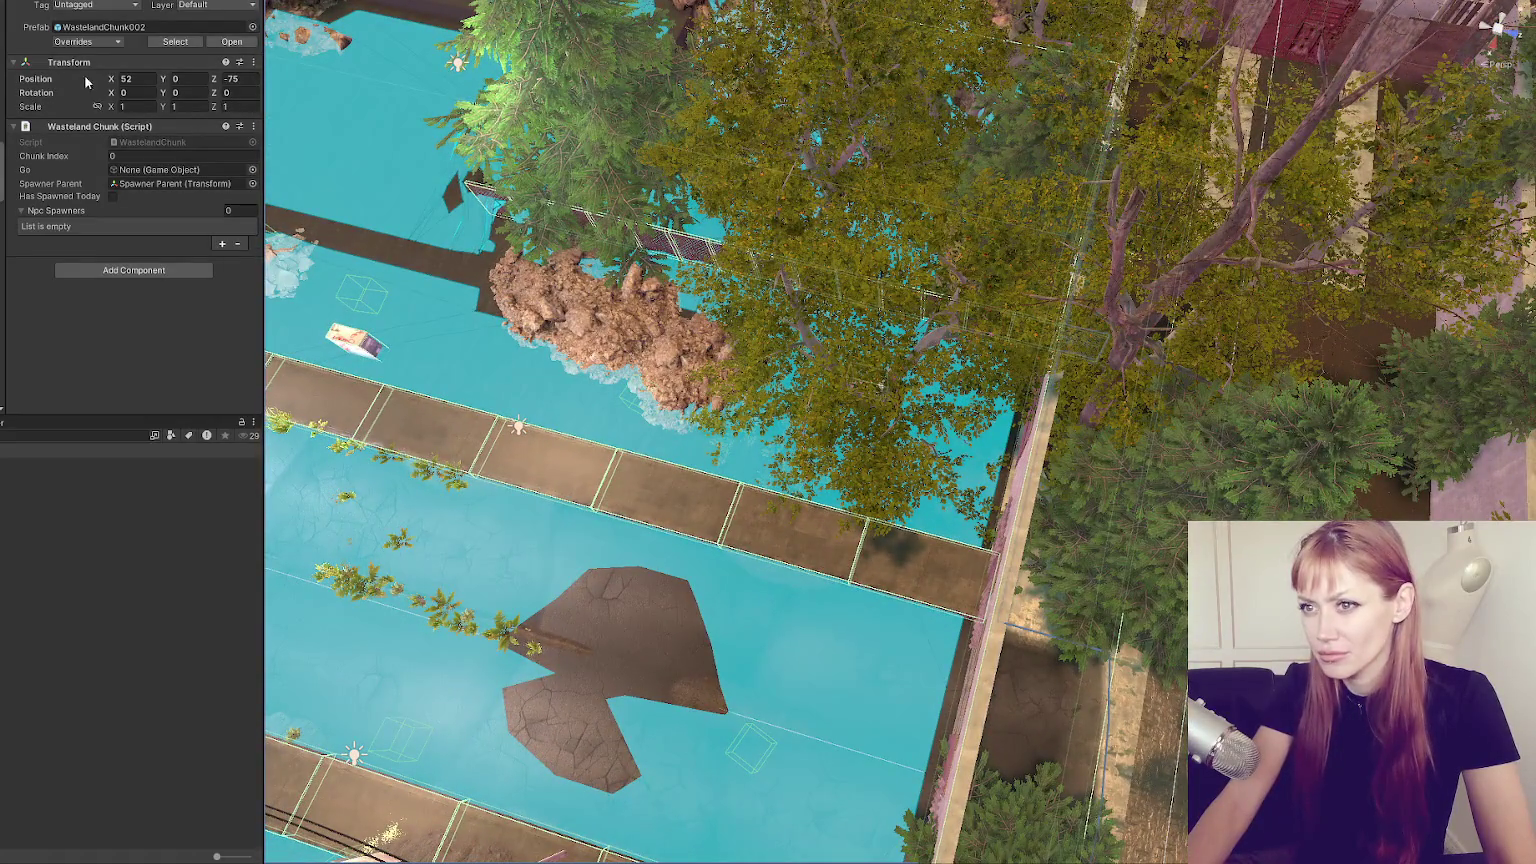
drag(112, 79, 202, 85)
key(ctrl+z)
click(206, 78)
mouse_move(876, 310)
mouse_down()
mouse_move(505, 279)
mouse_move(430, 254)
mouse_up()
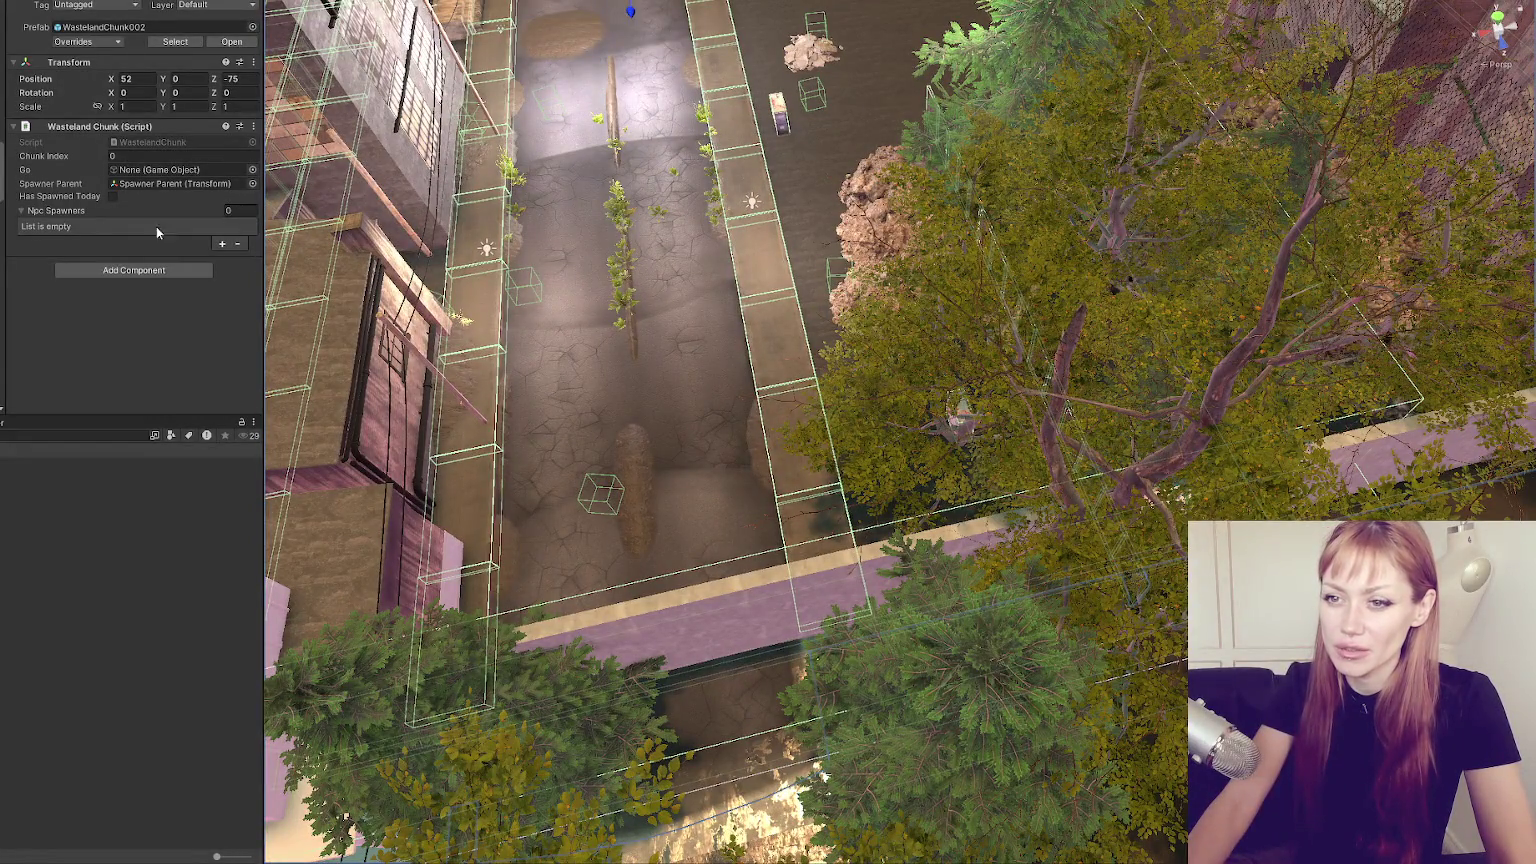
scroll(930, 351, down, 5)
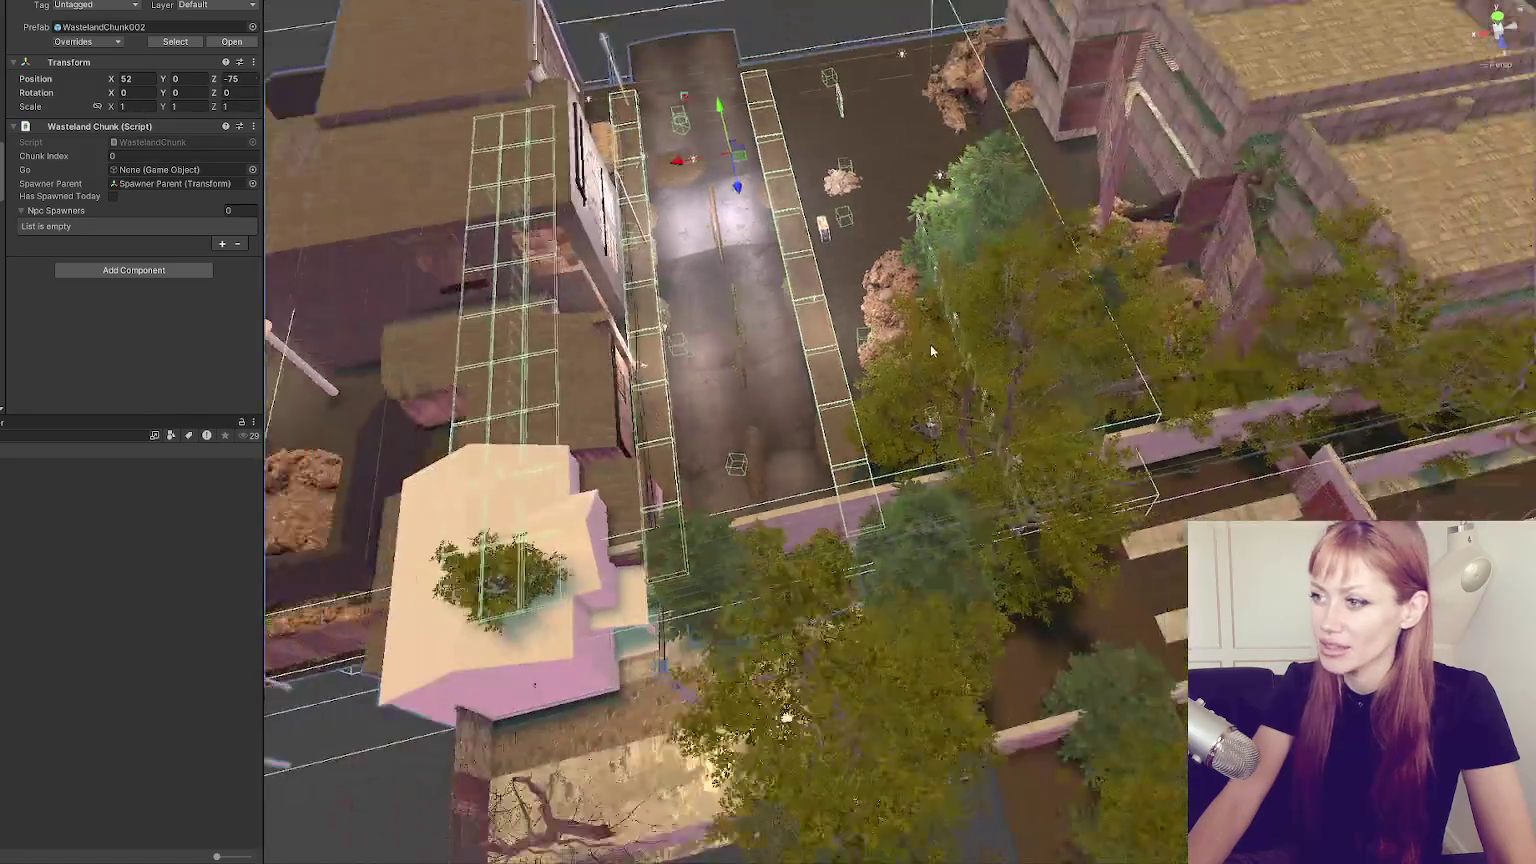
scroll(930, 350, down, 3)
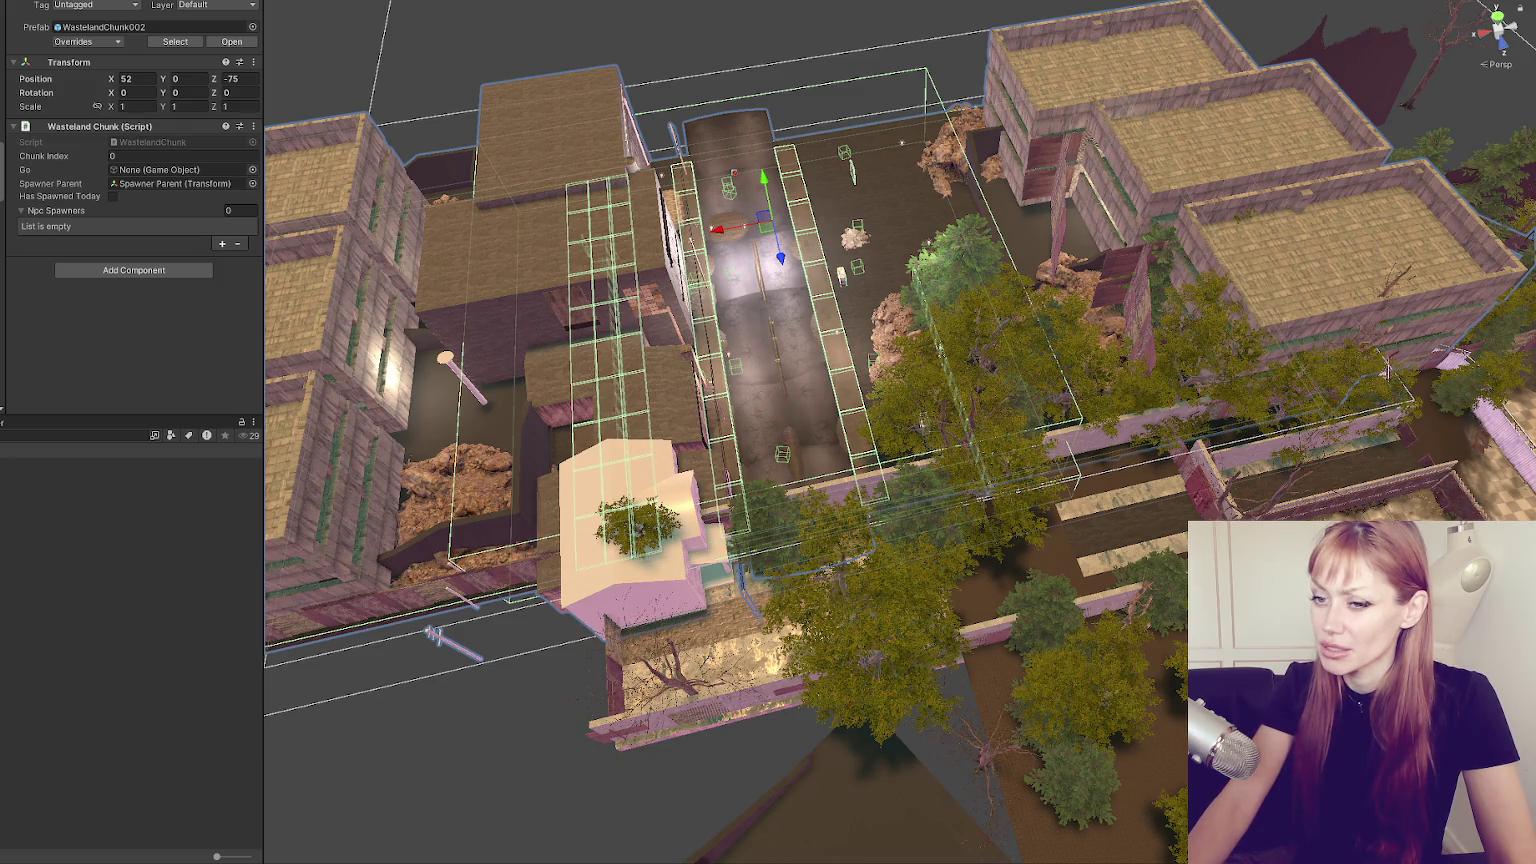
click(74, 431)
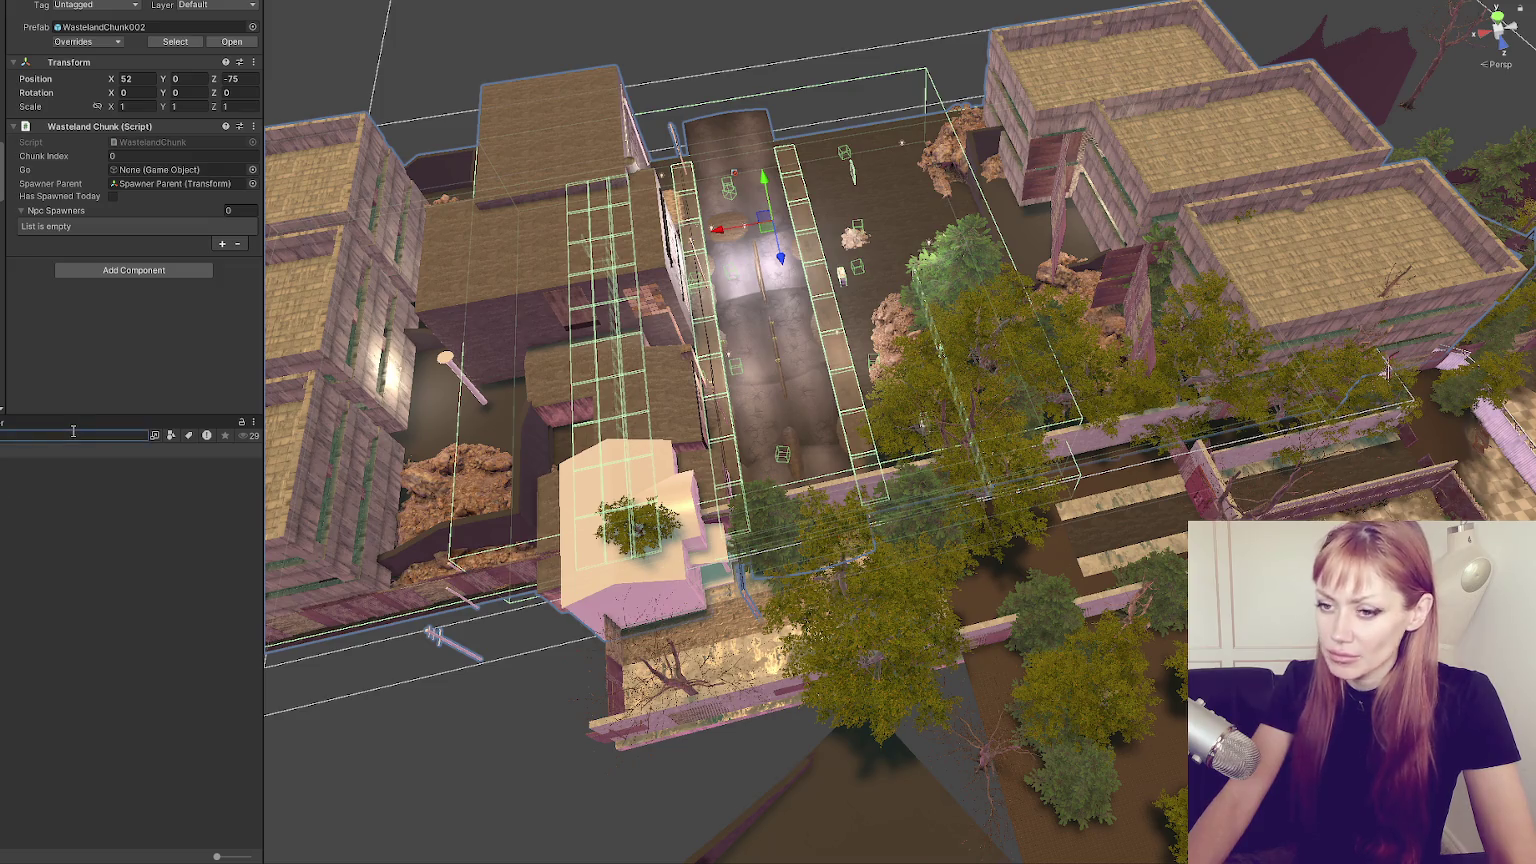
Search the project assets for 'chunkn' and open WastelandSpawnControls in Visual Studio Code.
text(chunk)
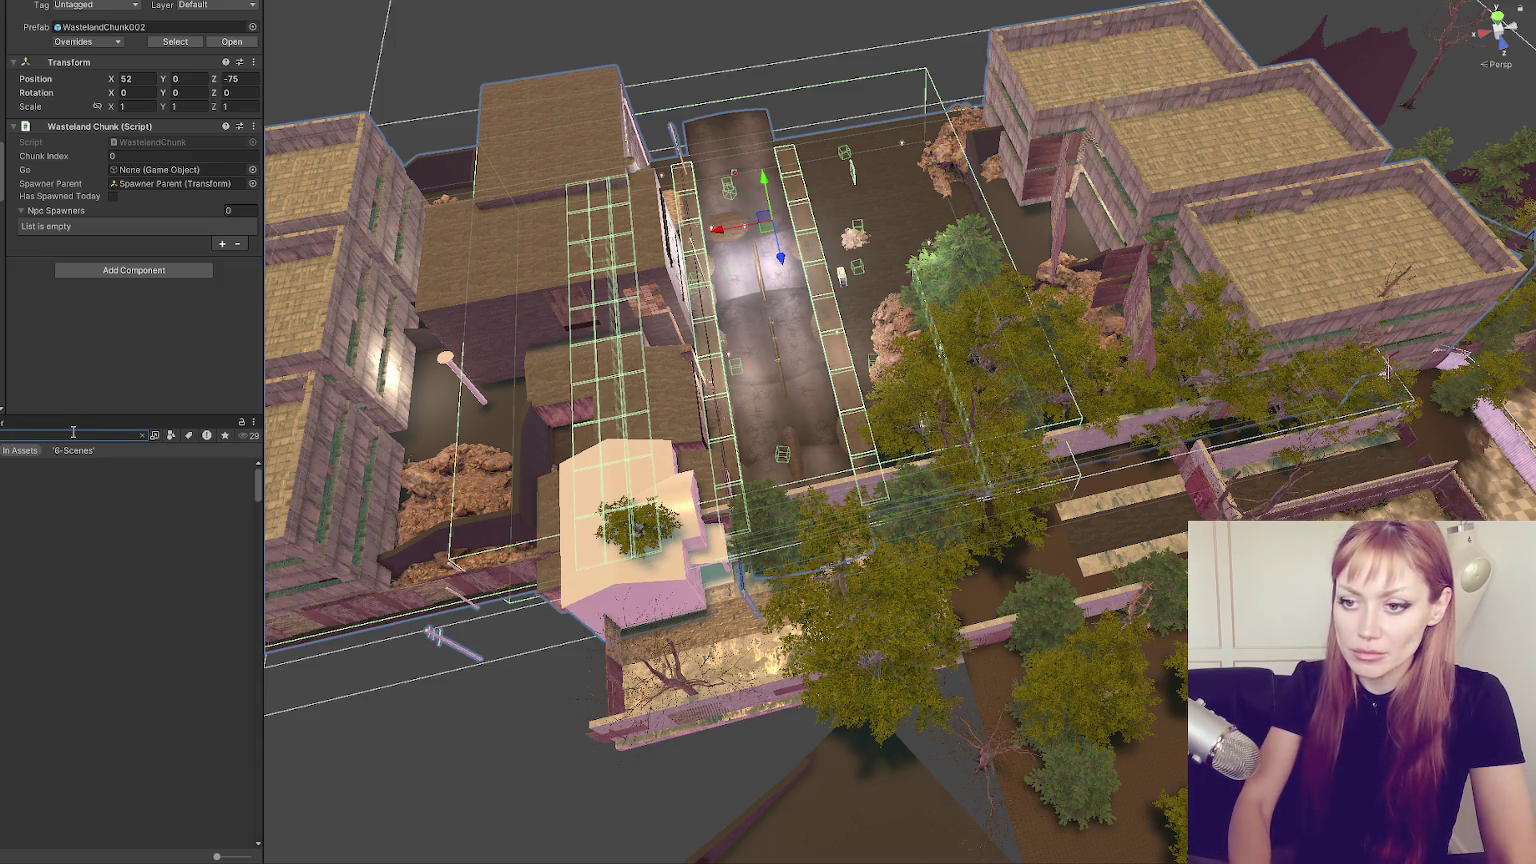
text(n)
key(Down)
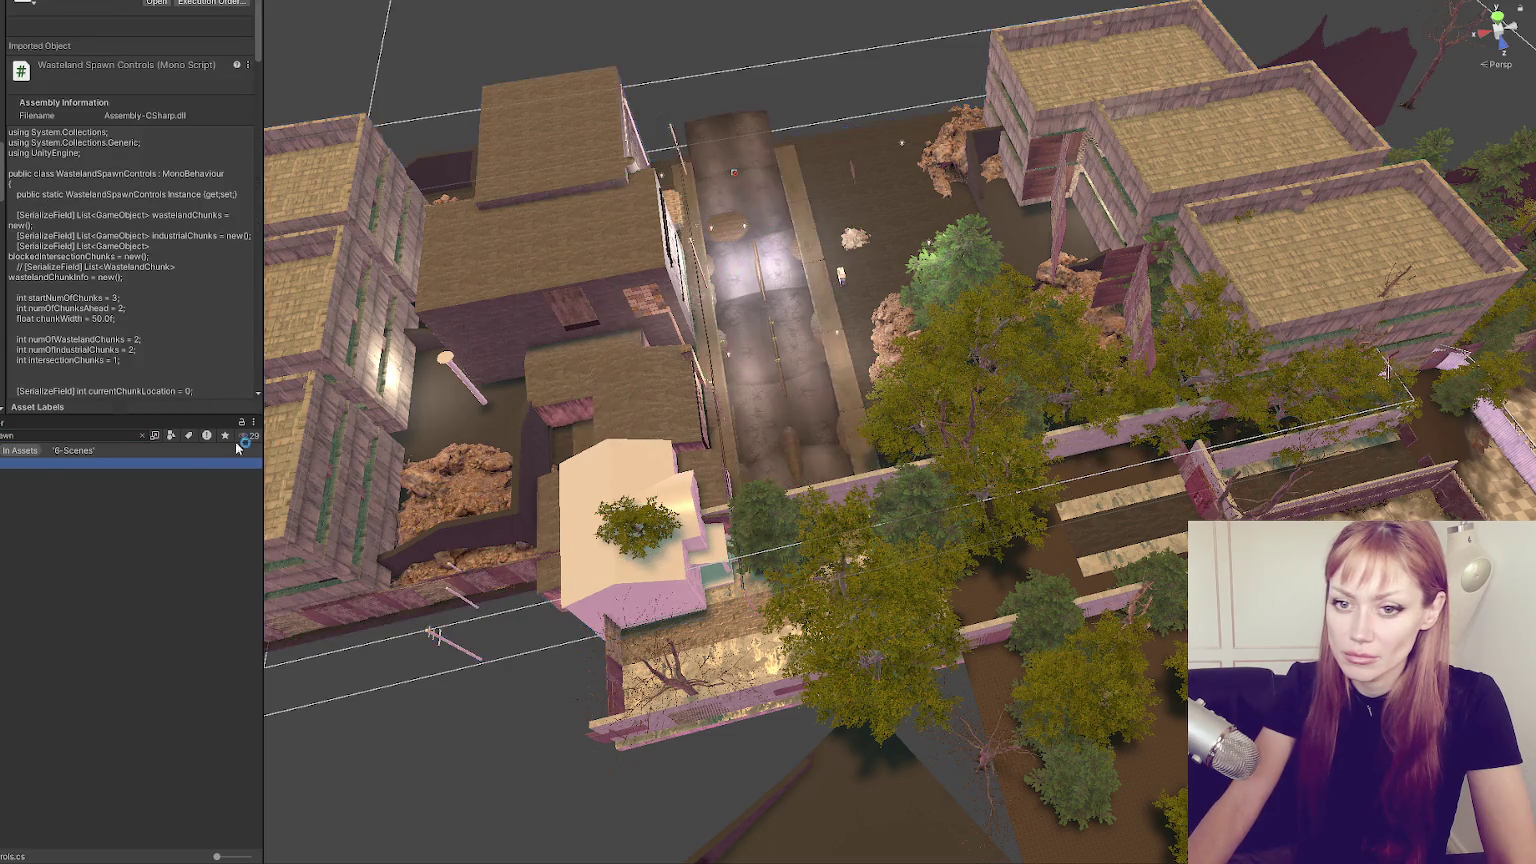
key(Return)
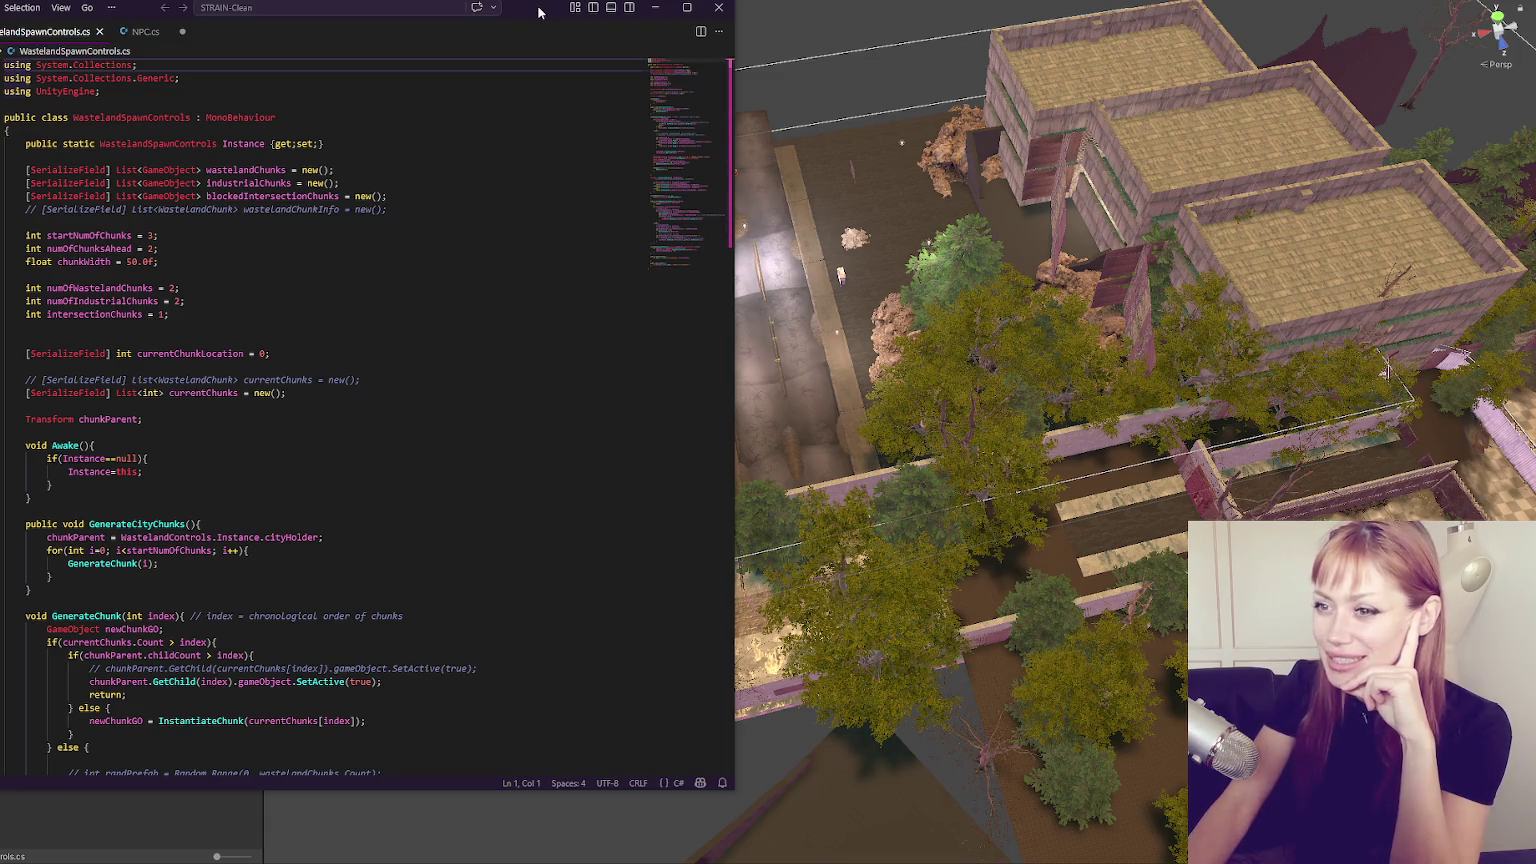
click(656, 7)
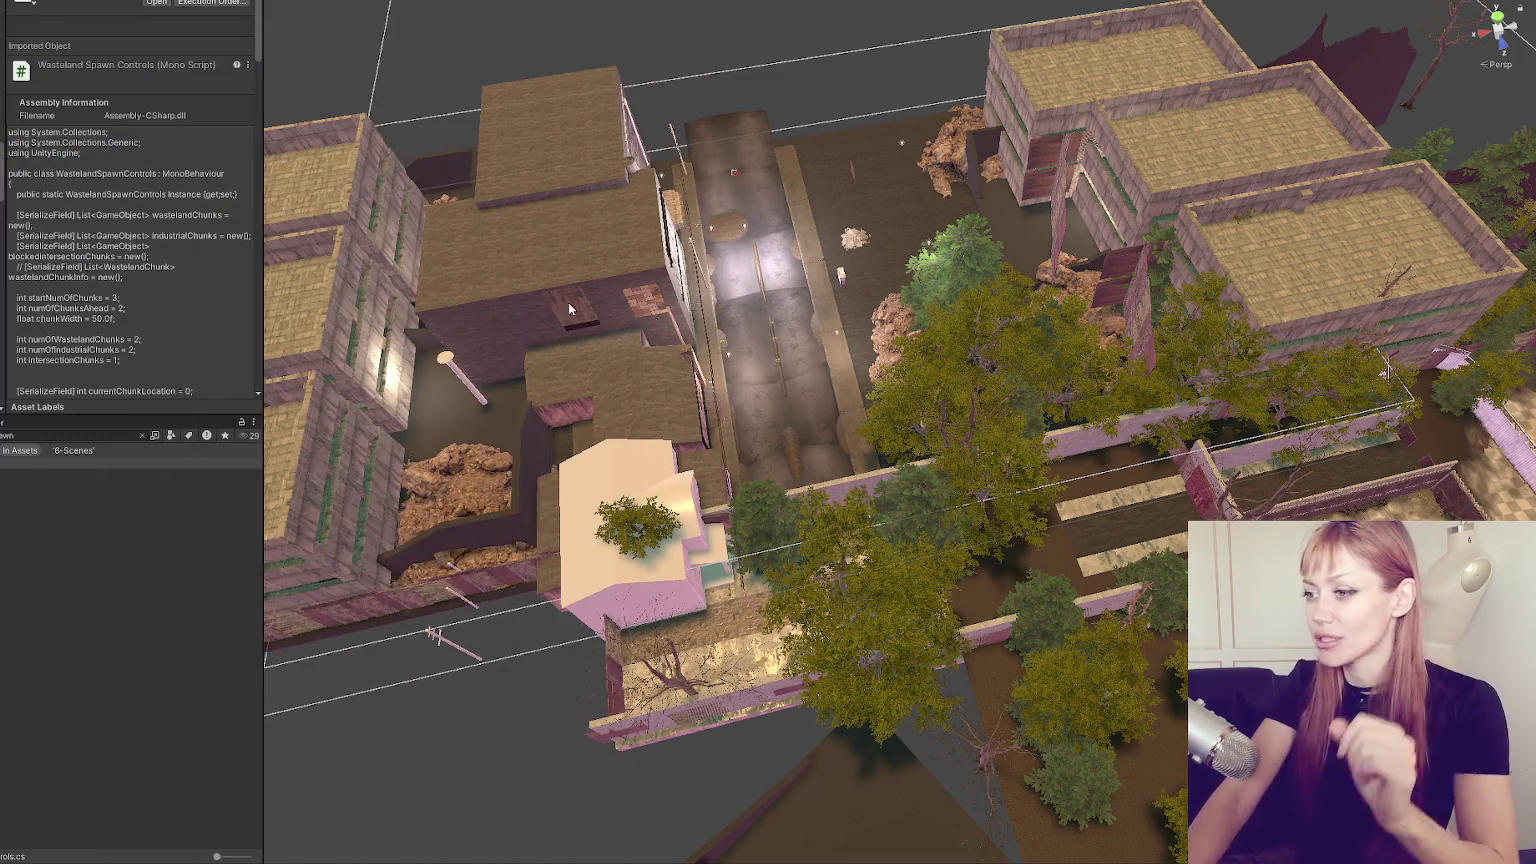
Orbit, zoom and pan the Scene view over the fenced checkered yard beside the city block.
mouse_move(850, 412)
mouse_down()
mouse_move(1042, 471)
mouse_move(542, 521)
mouse_move(765, 510)
mouse_move(857, 387)
mouse_move(669, 470)
mouse_up()
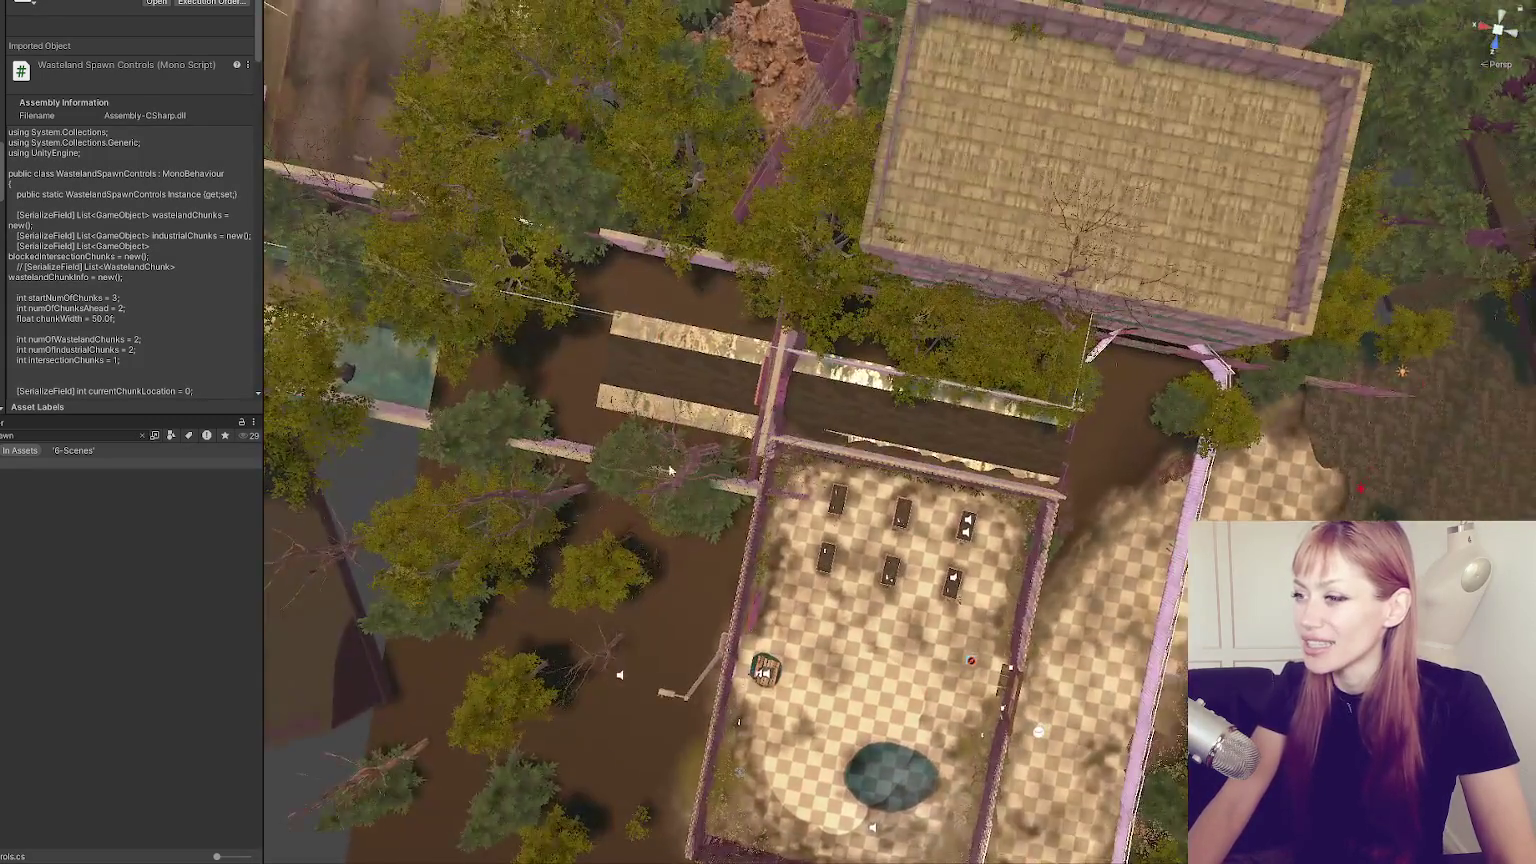
scroll(670, 470, down, 5)
mouse_move(836, 690)
mouse_down()
mouse_move(818, 287)
mouse_move(831, 520)
mouse_up()
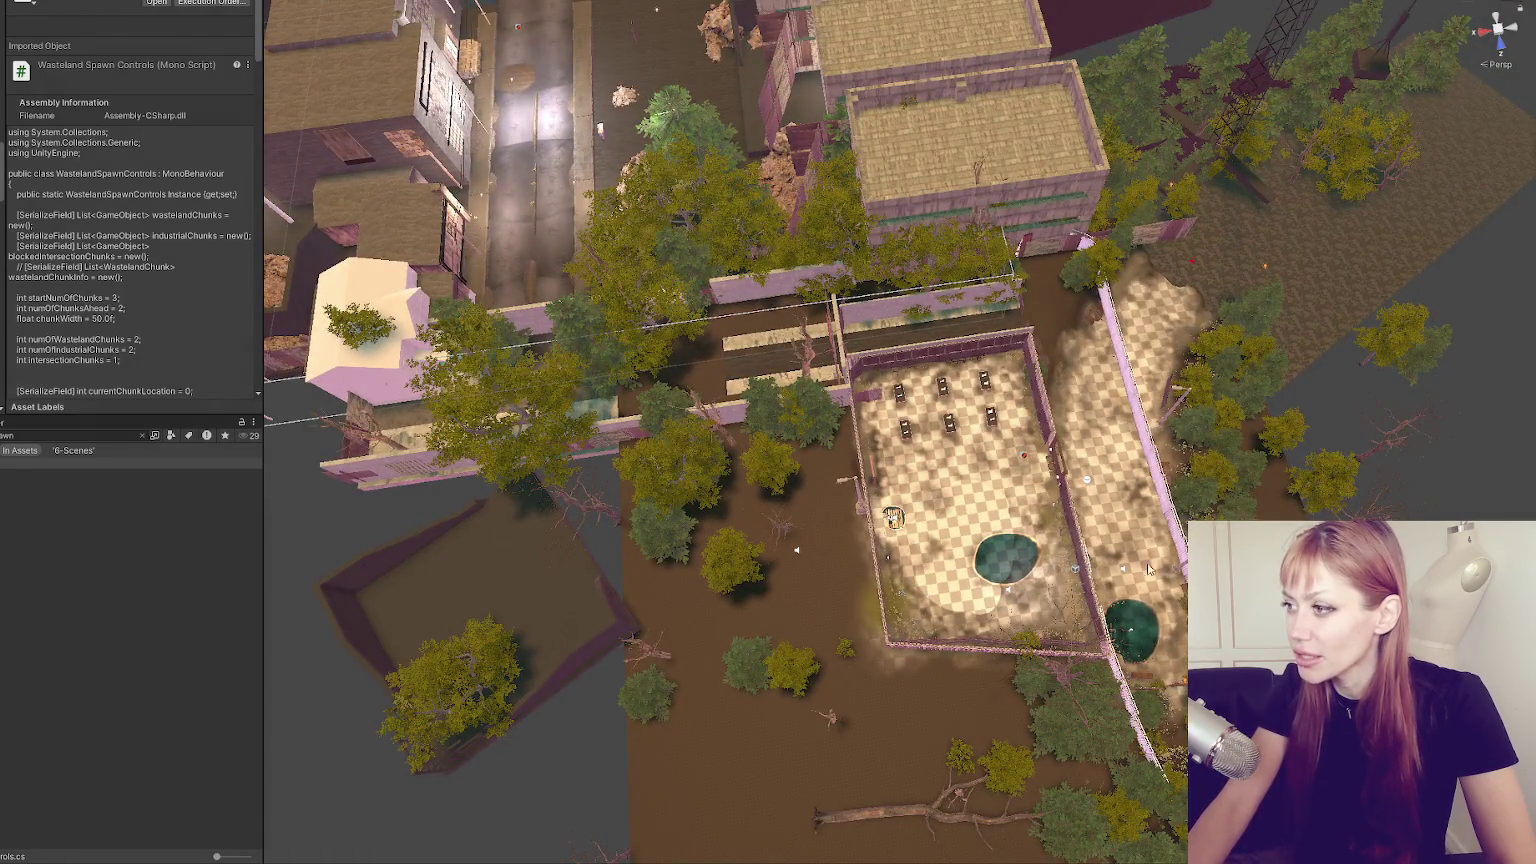
scroll(1059, 708, up, 5)
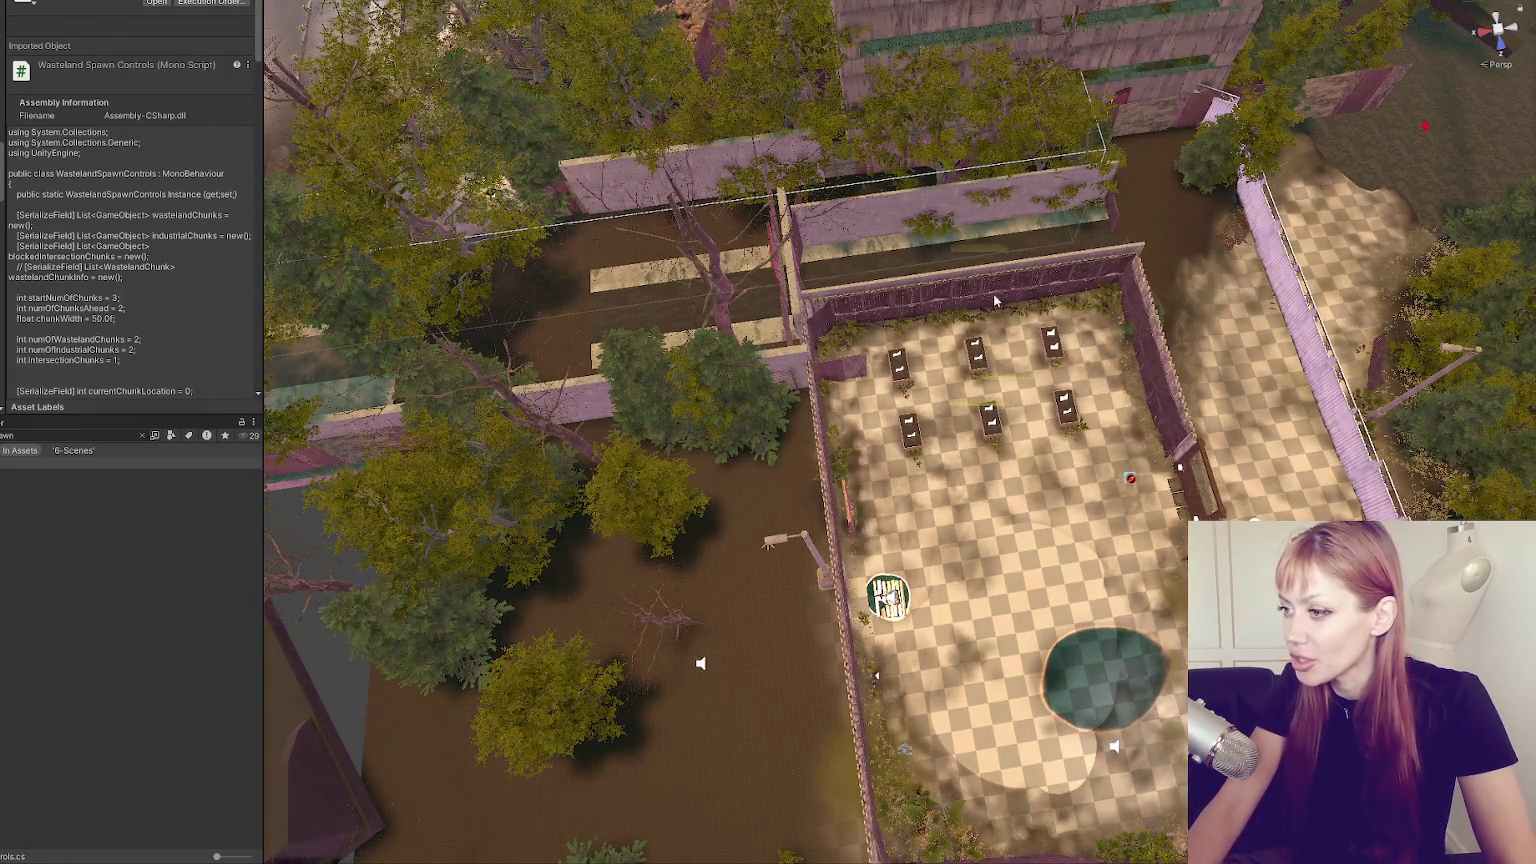
mouse_move(1076, 614)
mouse_down()
mouse_move(1092, 633)
mouse_move(1076, 446)
mouse_move(1152, 430)
mouse_move(955, 294)
mouse_move(924, 291)
mouse_up()
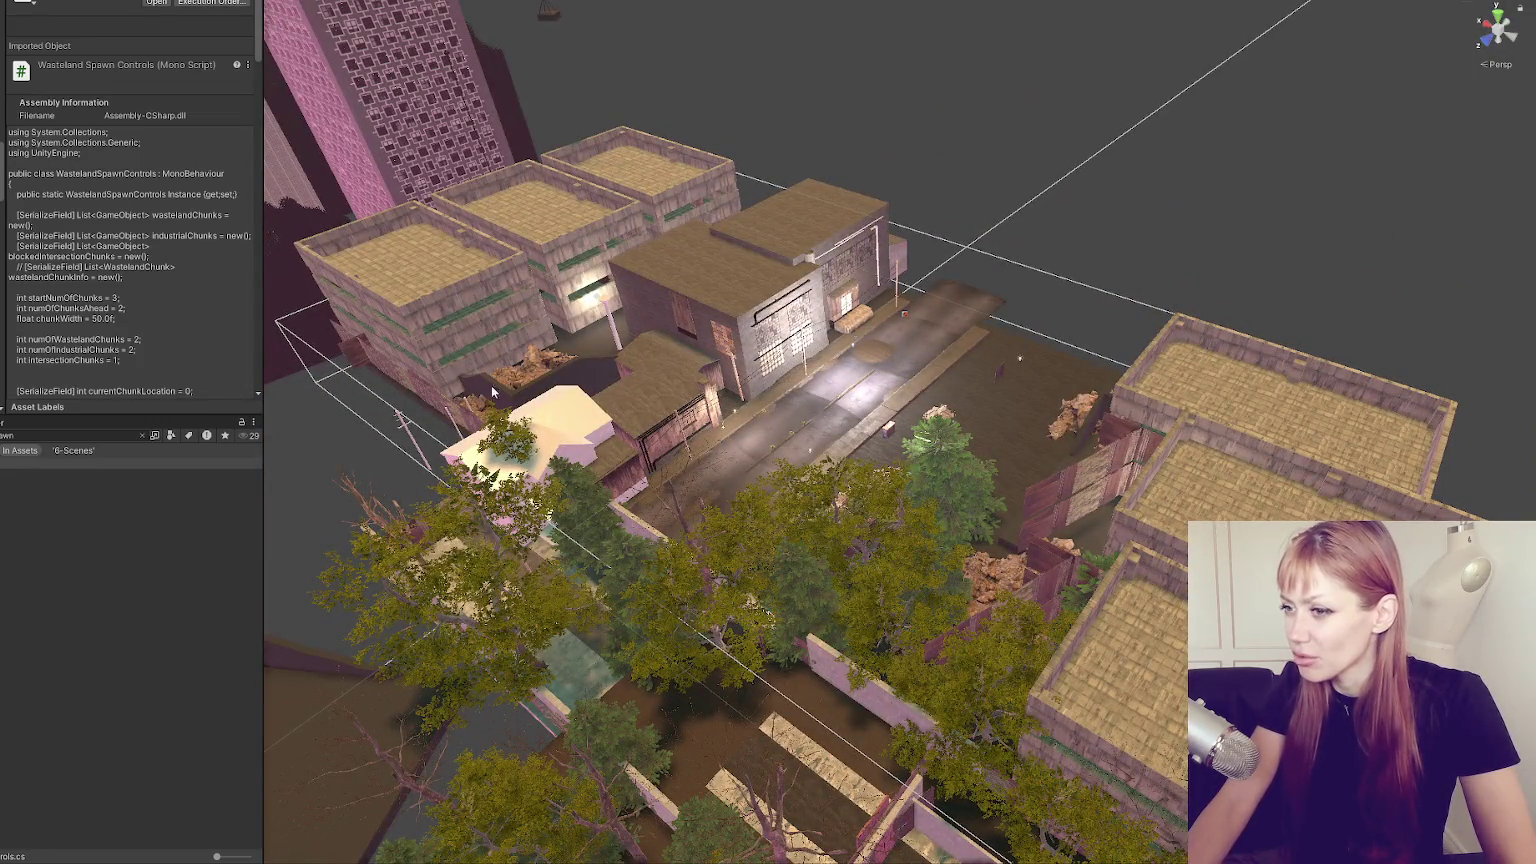
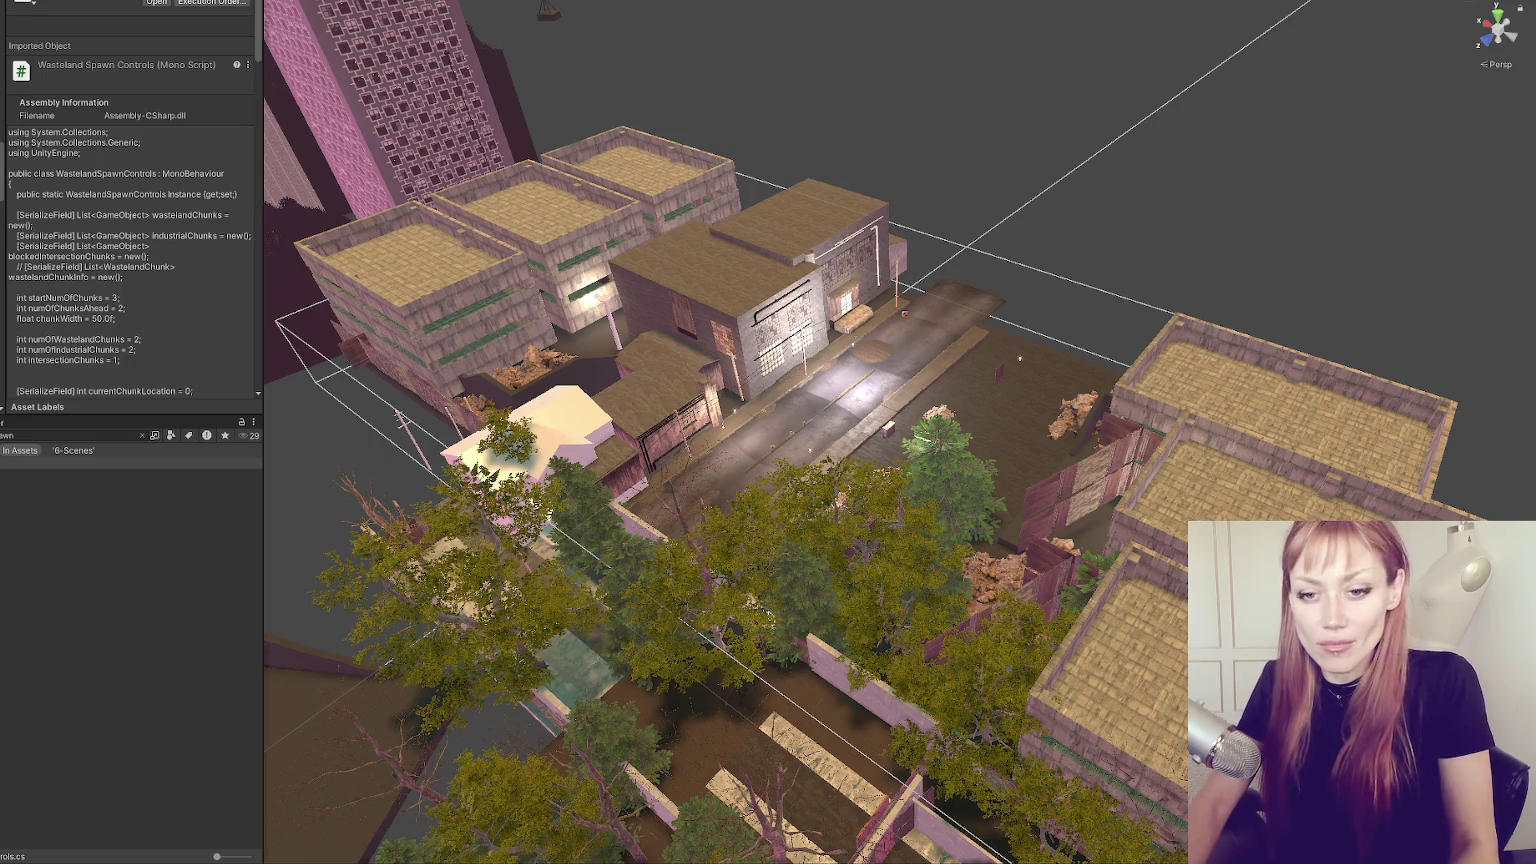
Clear the asset search filter, enlarge the Project icons, and select the WastelandSpawnControls script.
scroll(587, 526, up, 5)
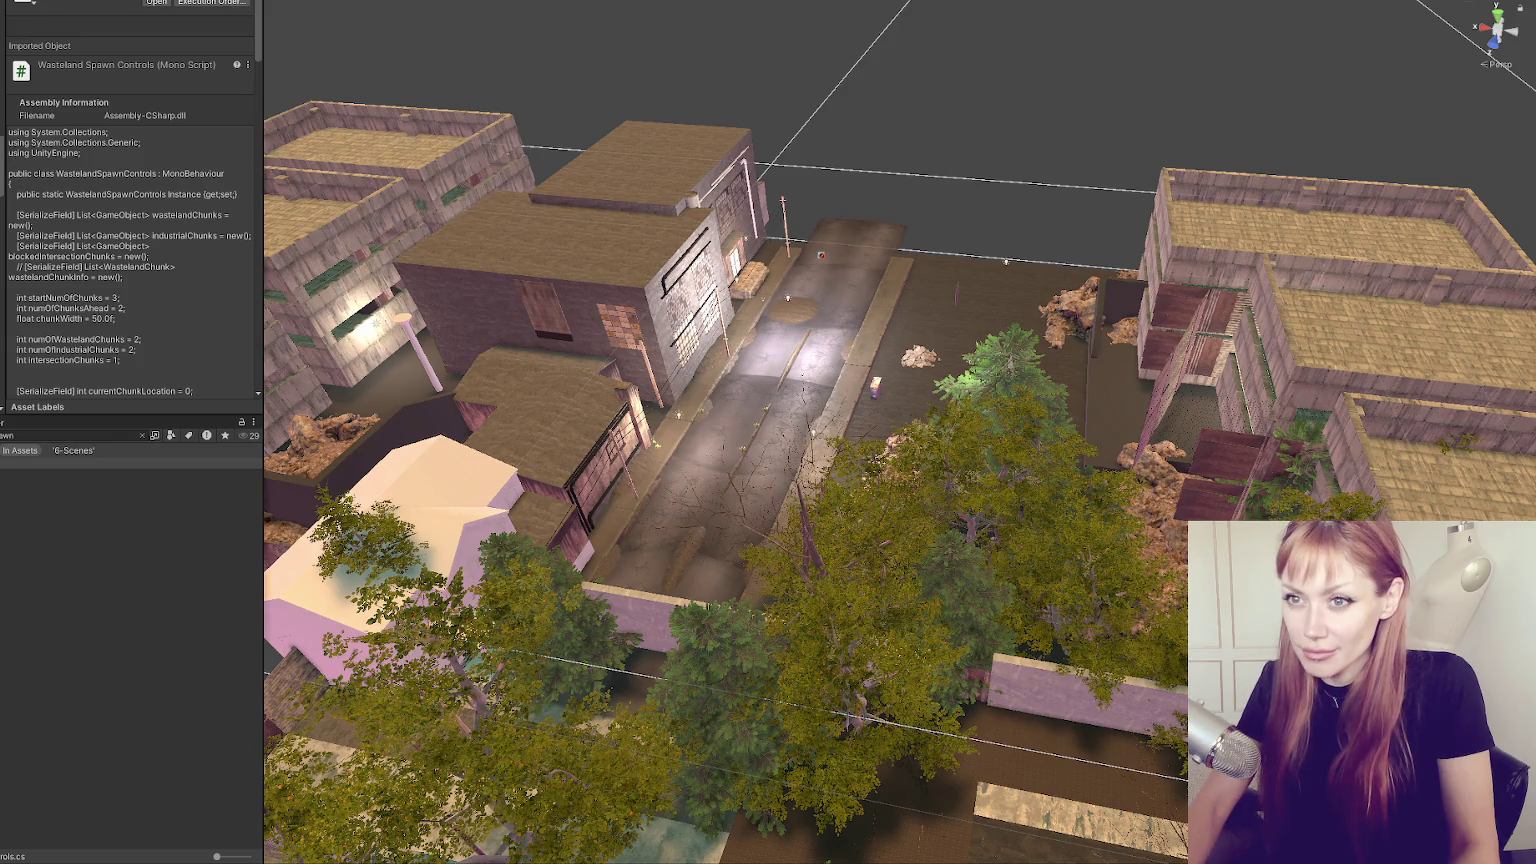
click(30, 436)
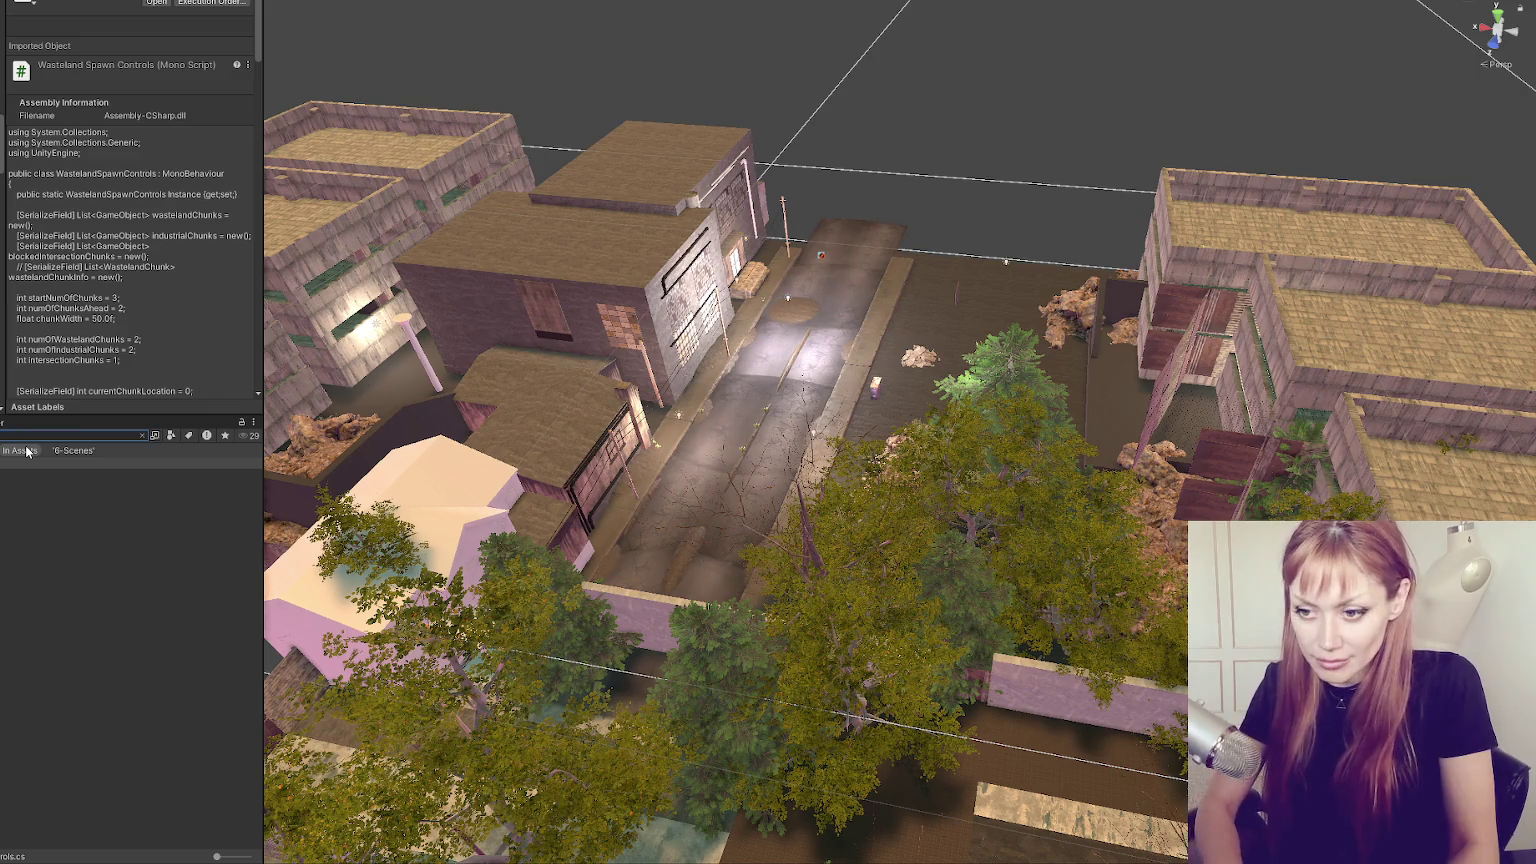
key(BackSpace)
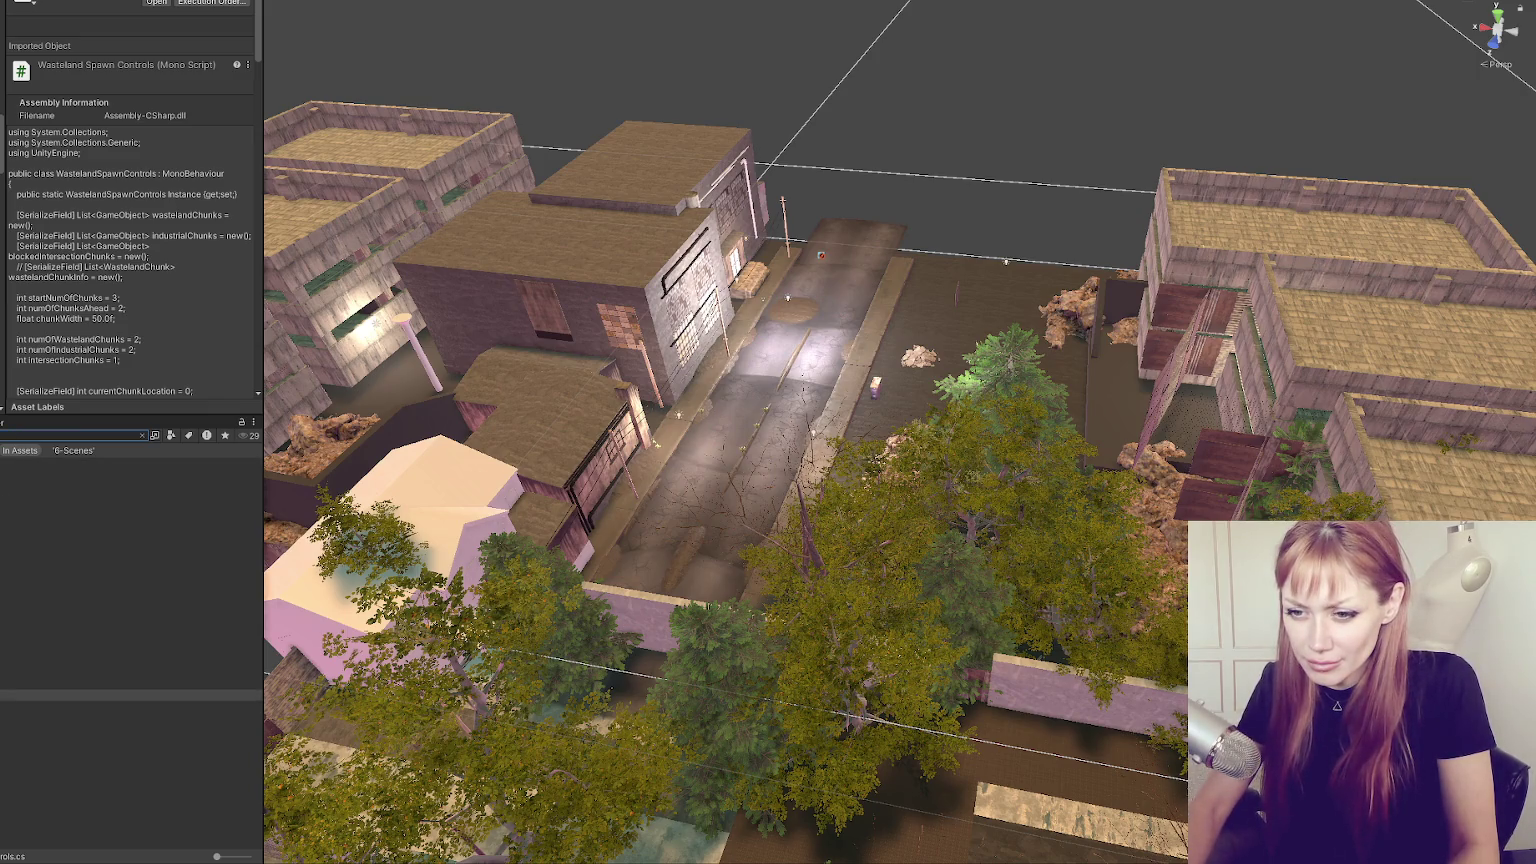
drag(218, 857, 230, 857)
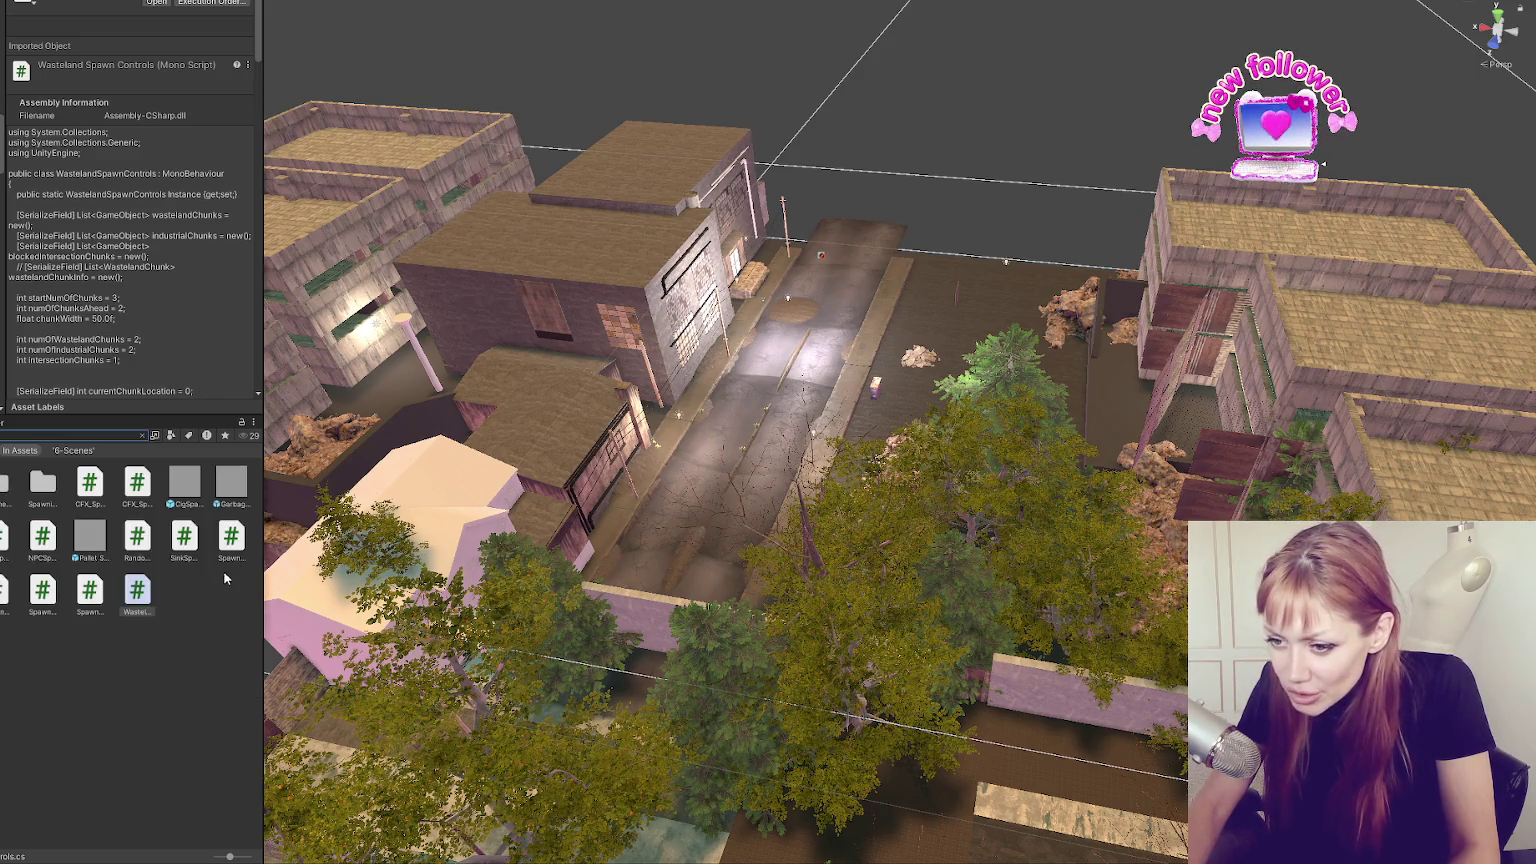
click(100, 598)
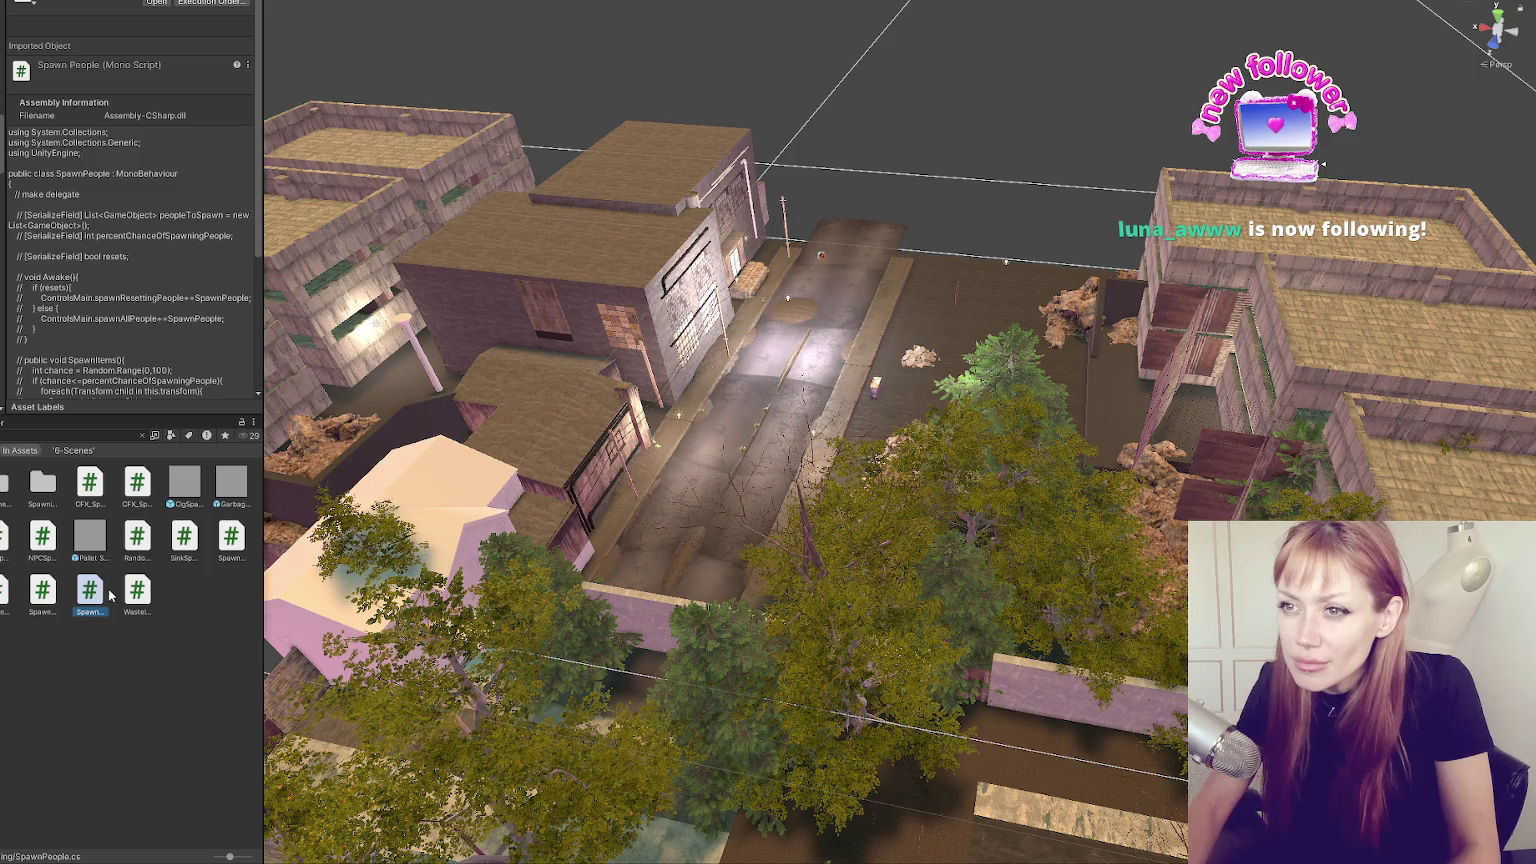
click(140, 592)
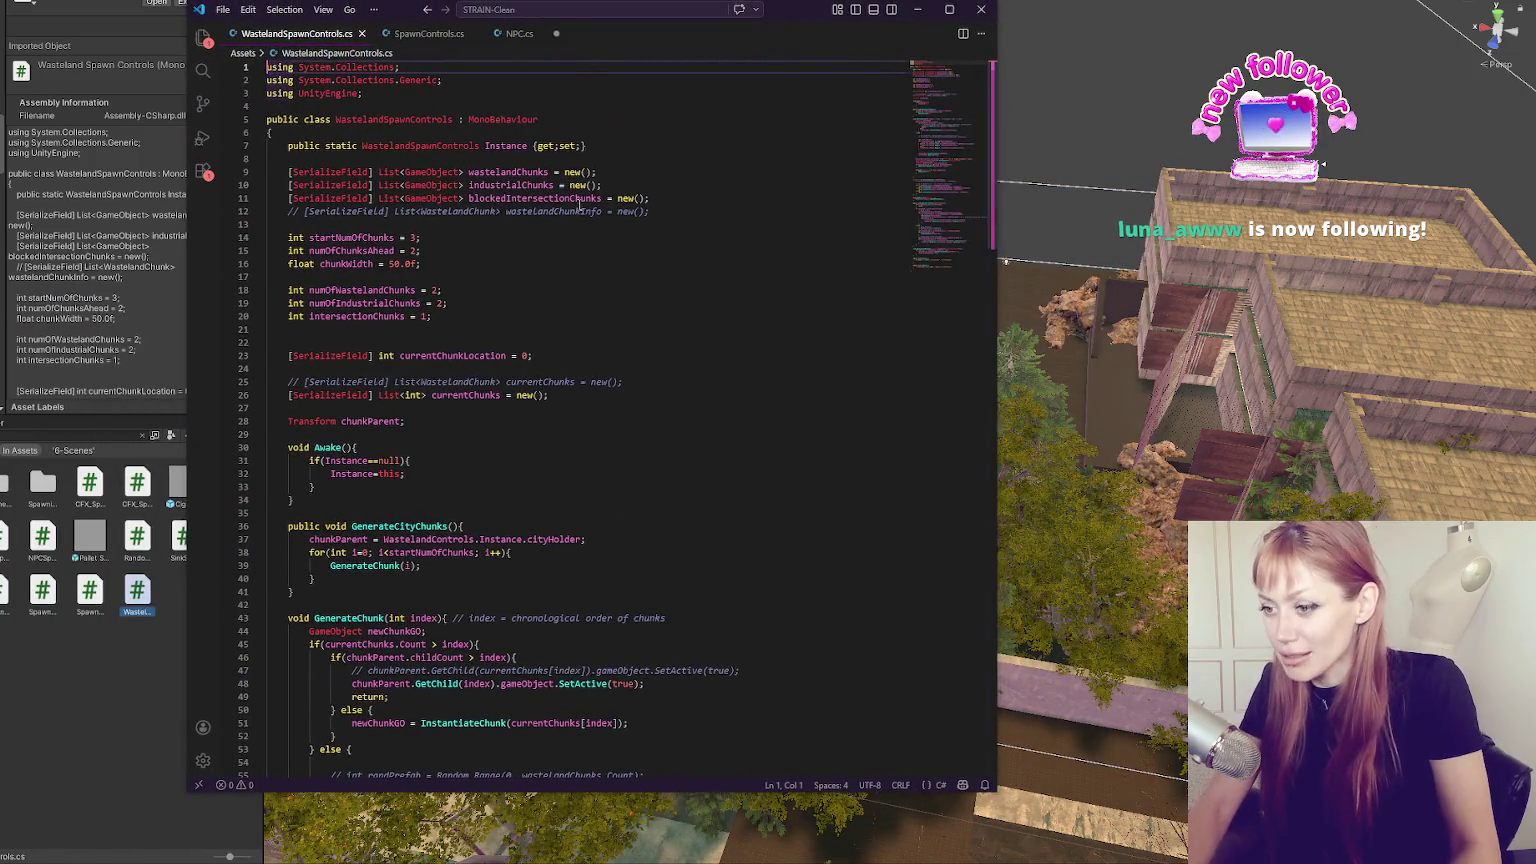
Review GenerateChunk in WastelandSpawnControls.cs and highlight every use of index.
scroll(585, 230, down, 4)
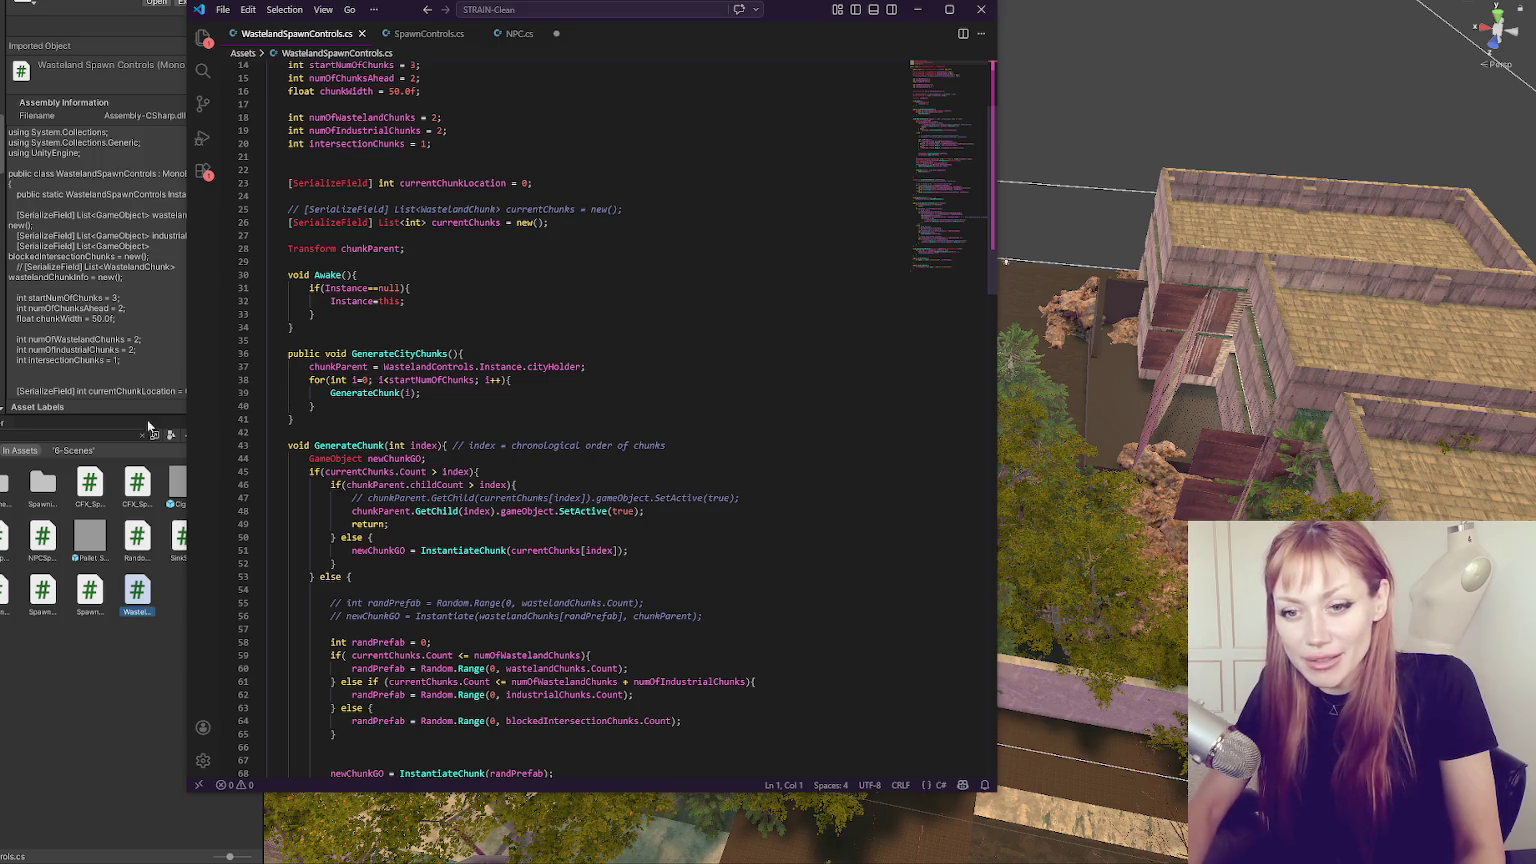
key(alt+Tab)
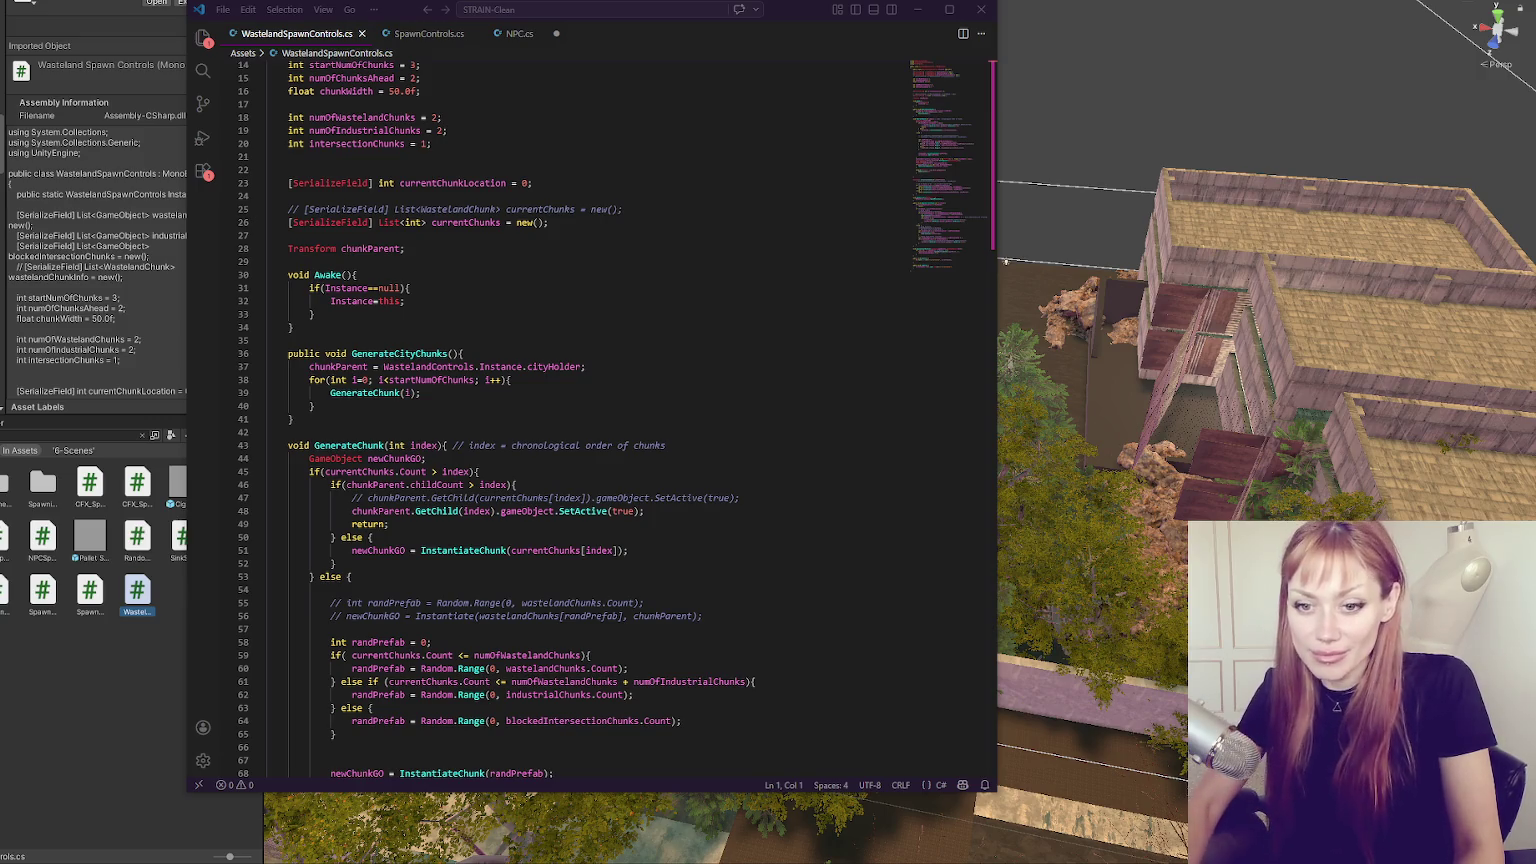
click(672, 380)
click(547, 327)
scroll(547, 312, down, 4)
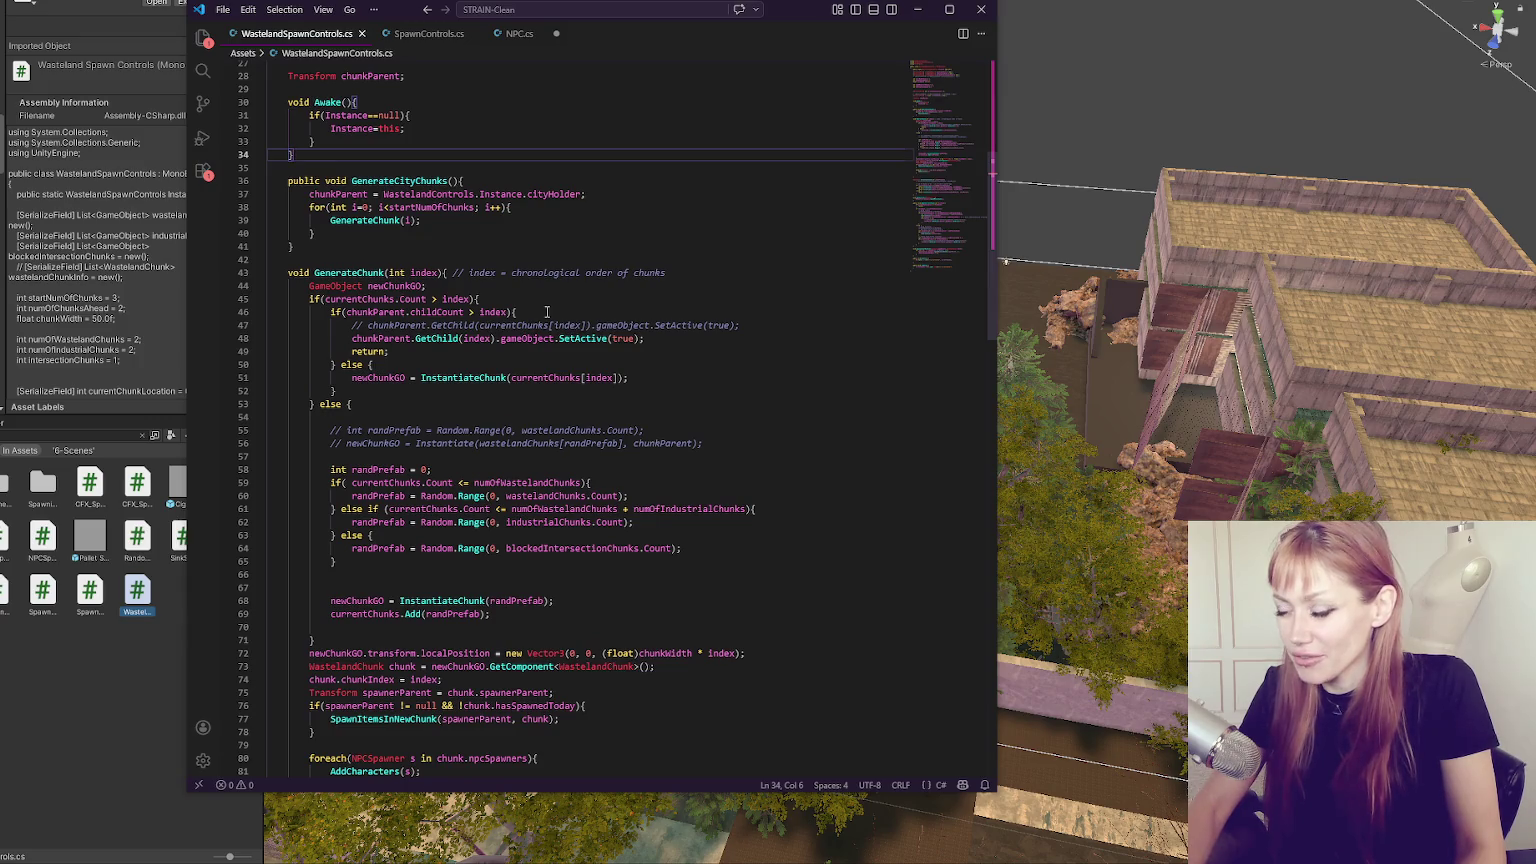
click(421, 246)
double_click(423, 272)
scroll(701, 235, down, 2)
scroll(598, 189, up, 4)
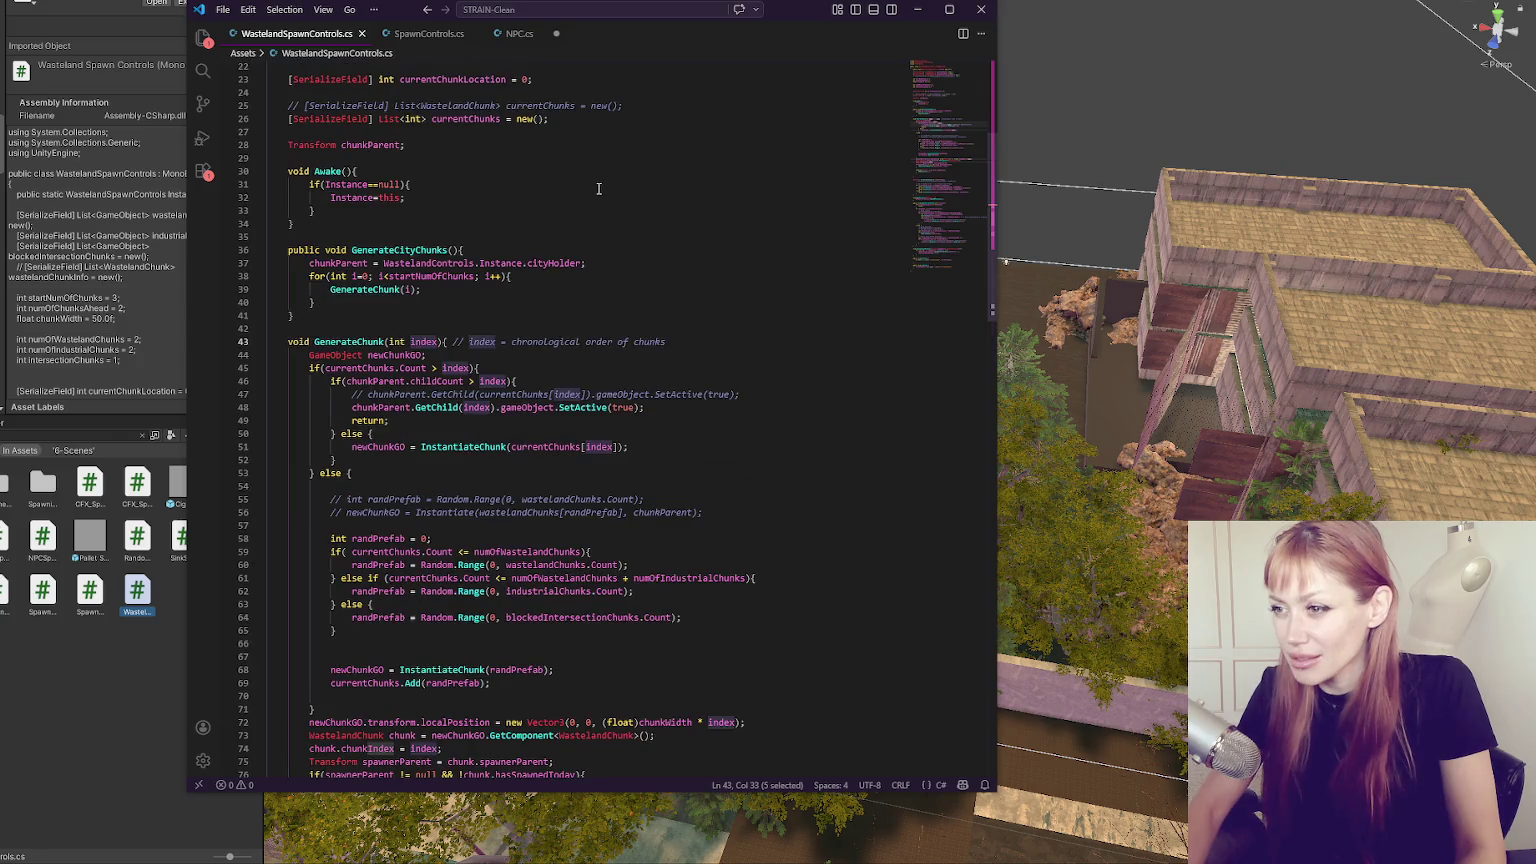
scroll(598, 189, up, 7)
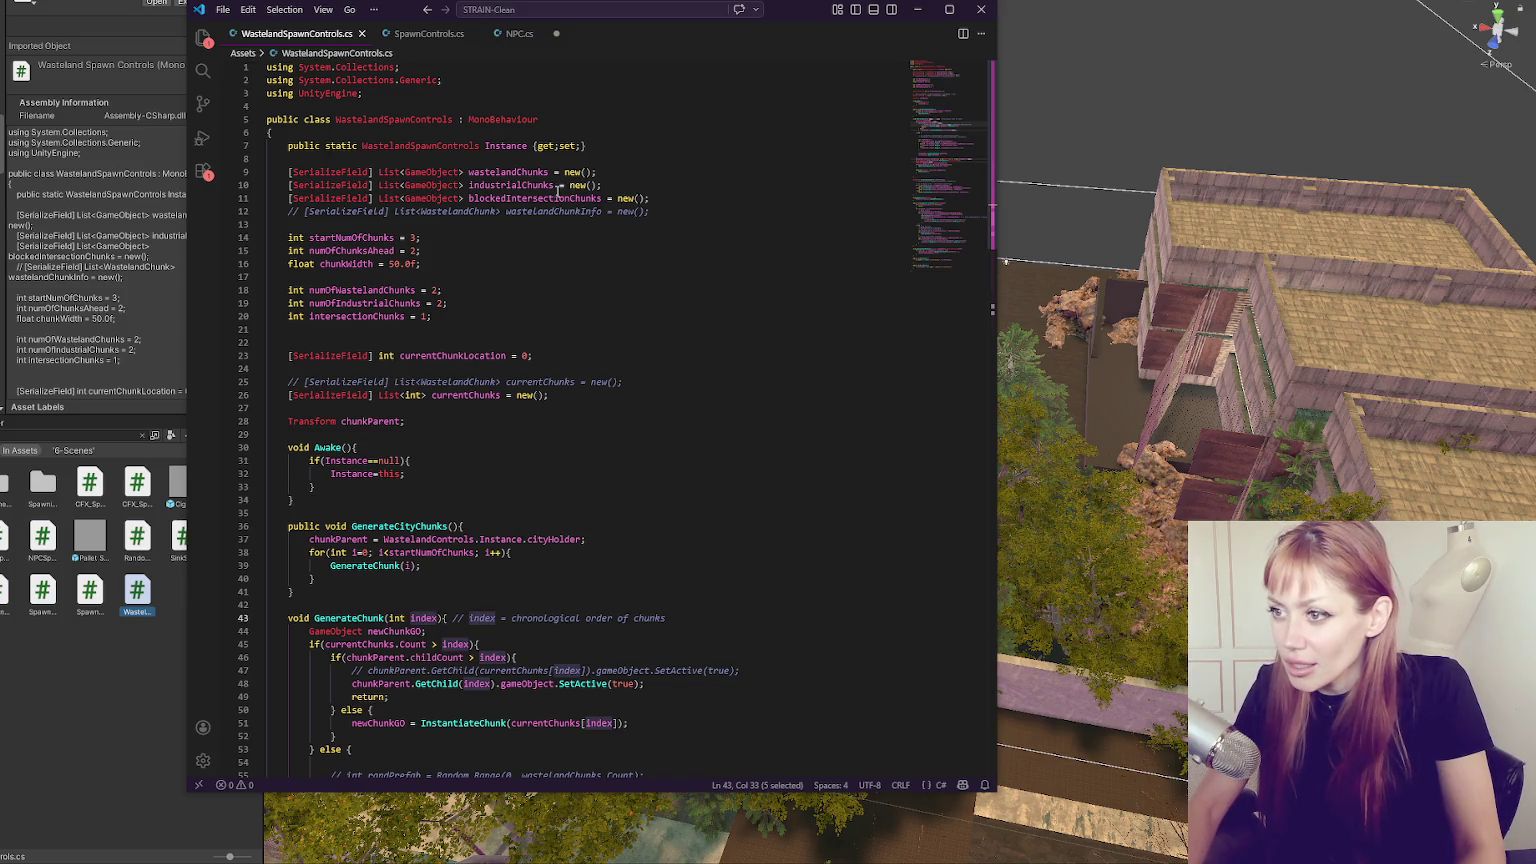
Declare 'Vector3 offset = new Vector3(52f, 0, -75f);' after line 12 and save the script.
click(655, 211)
key(Return)
key(Return)
text(ve)
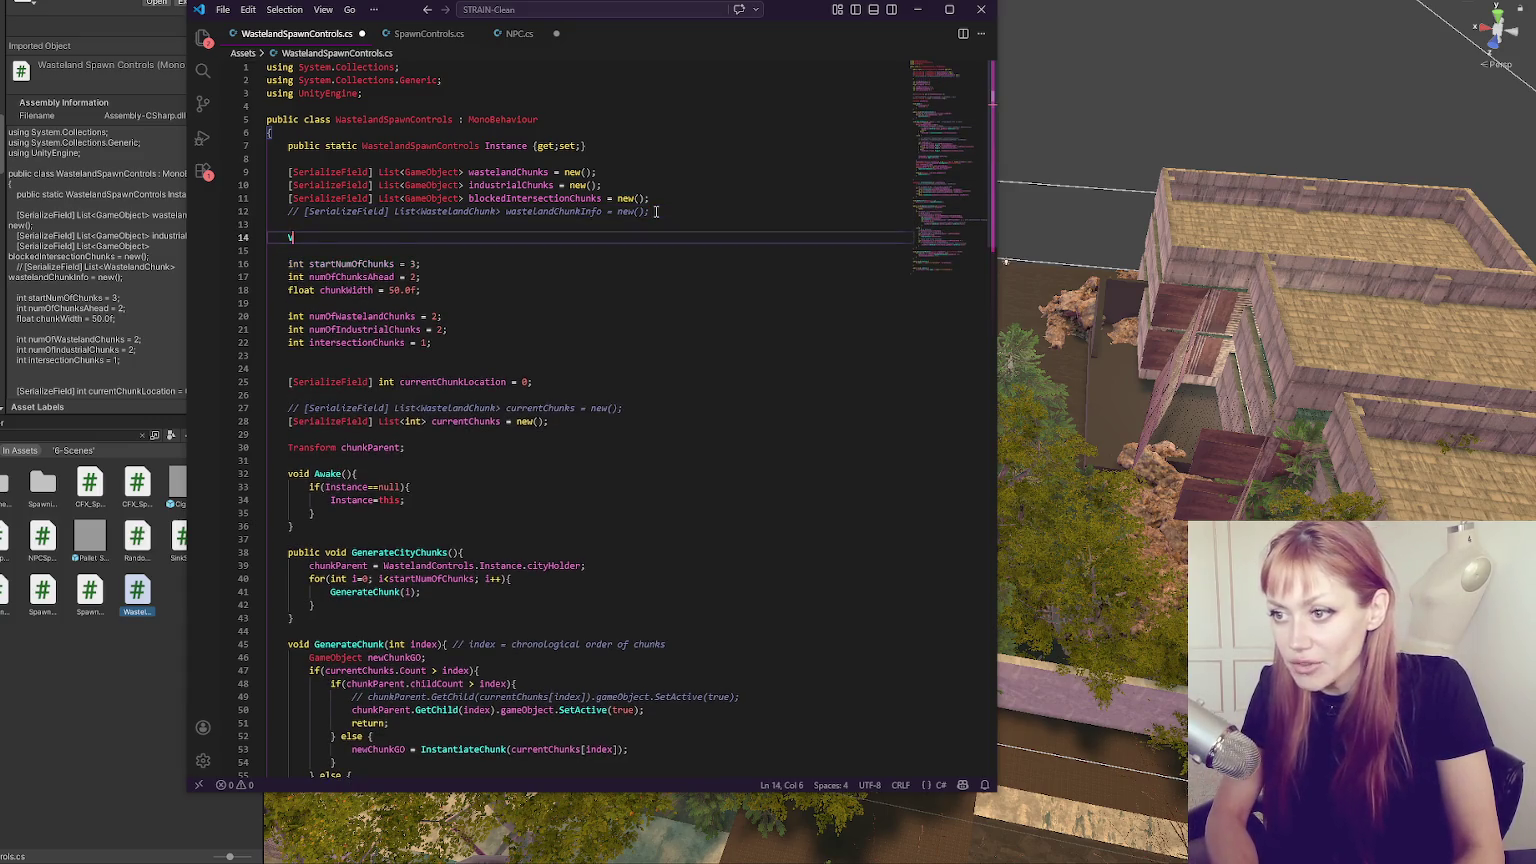
key(Tab)
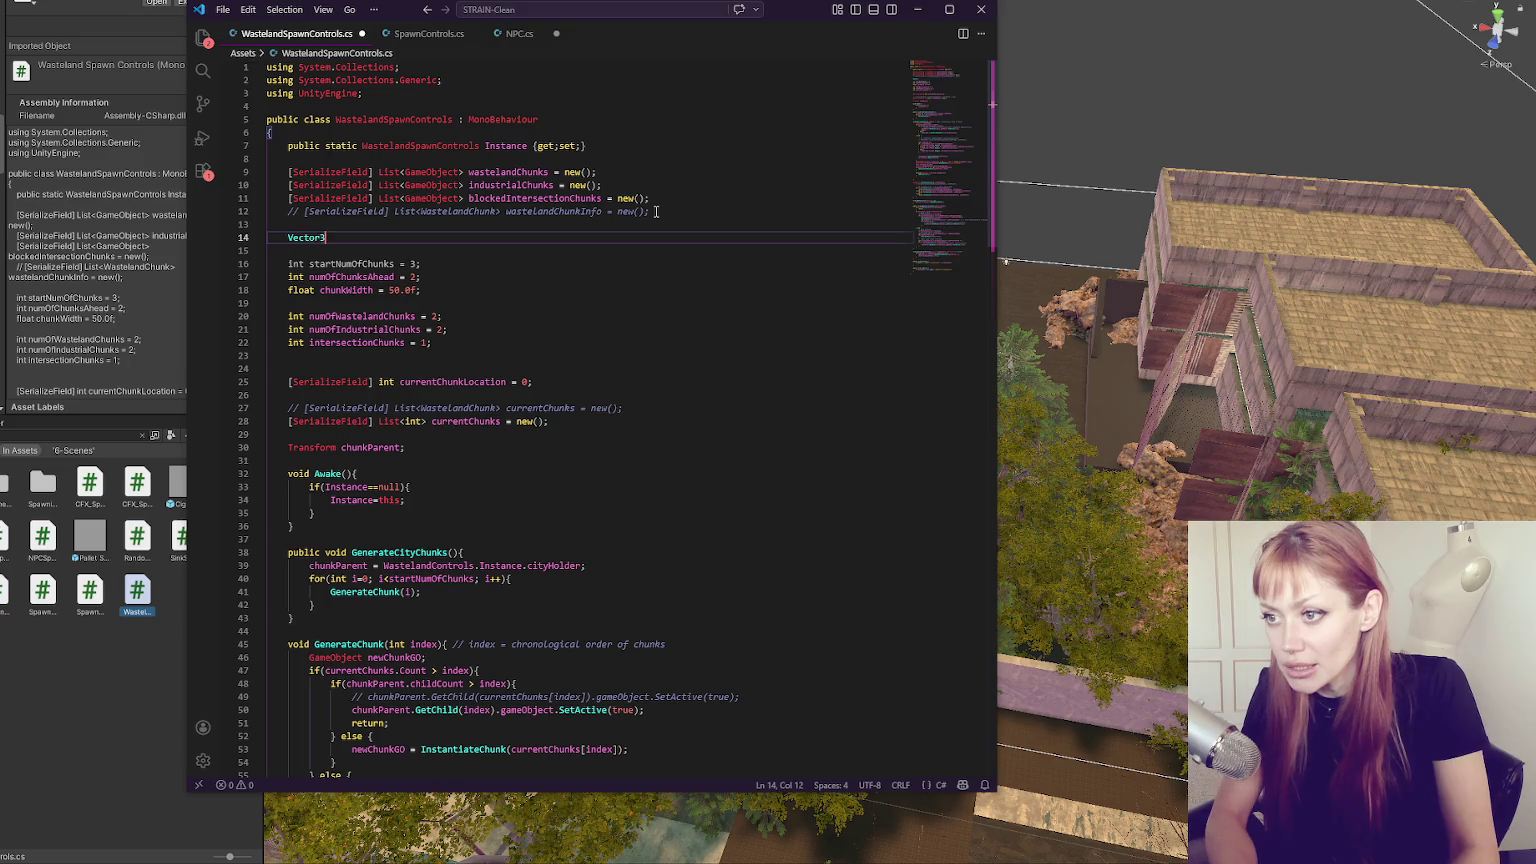
text( offset )
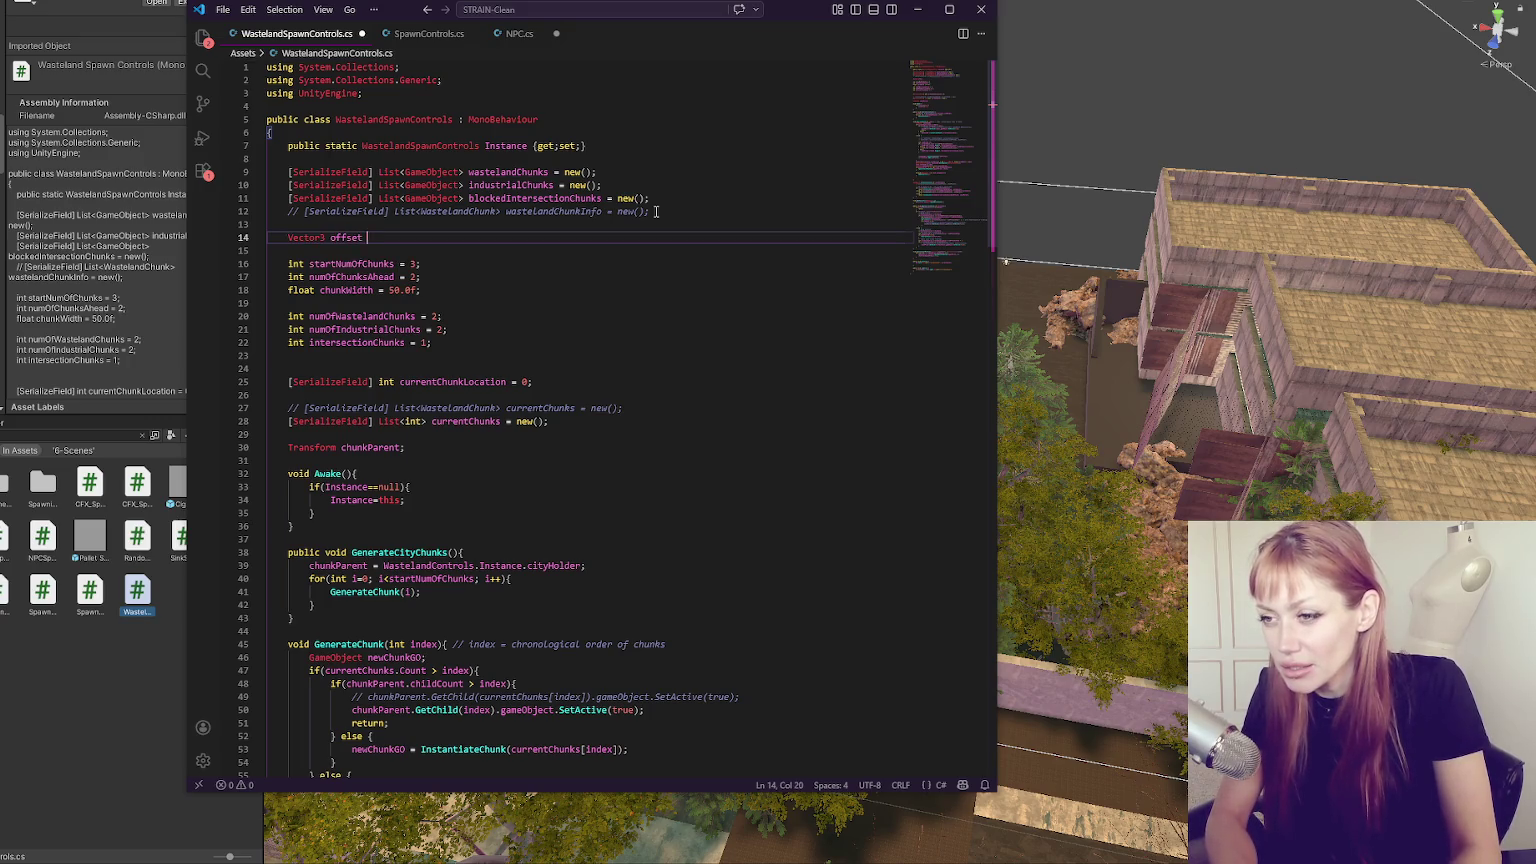
text(= new Vector3())
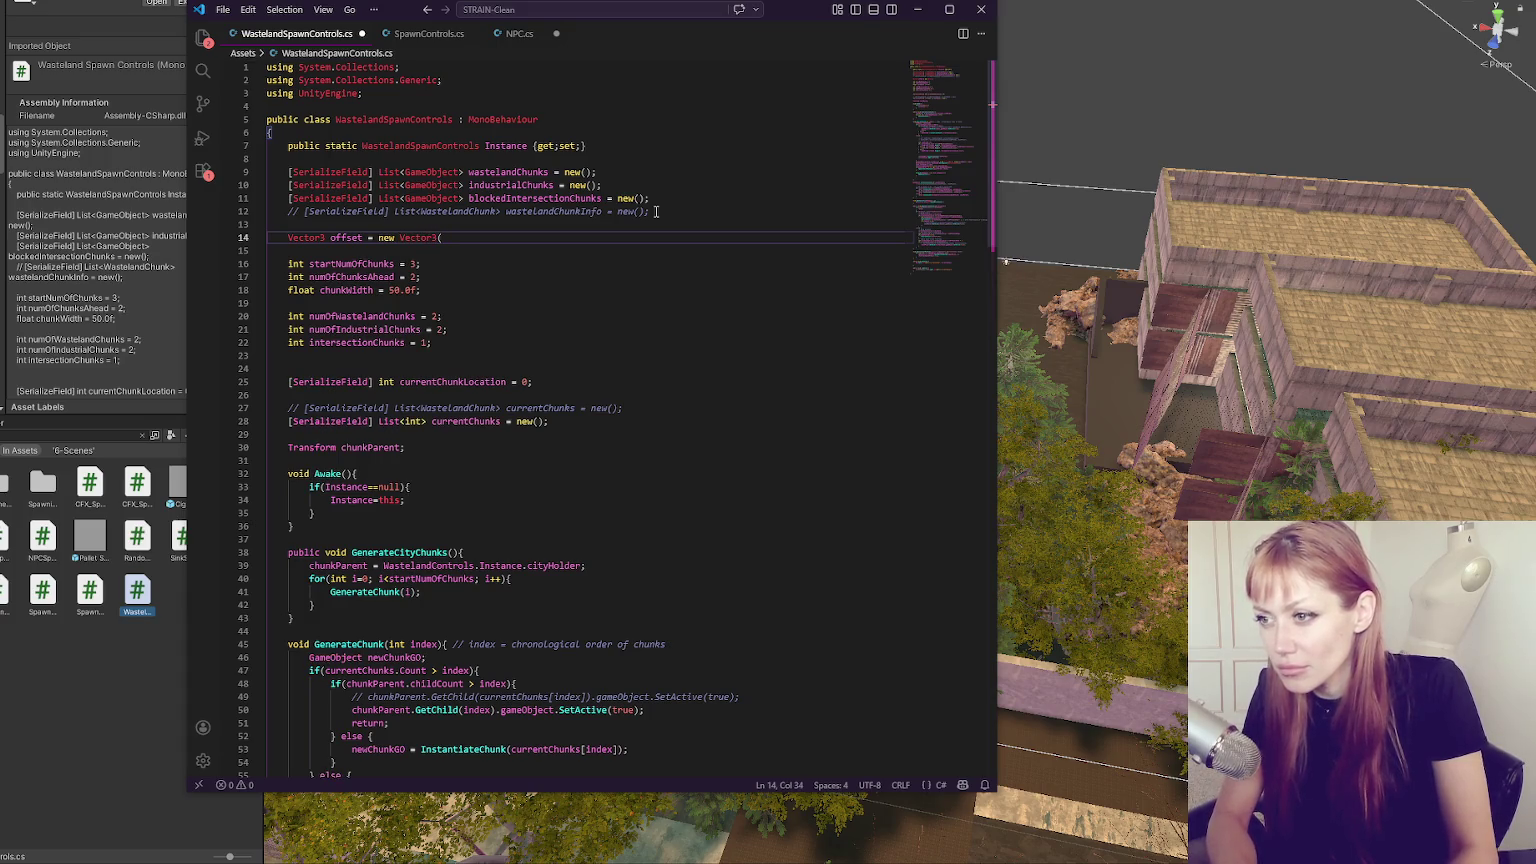
key(BackSpace)
text(52f,)
key(BackSpace)
key(BackSpace)
key(BackSpace)
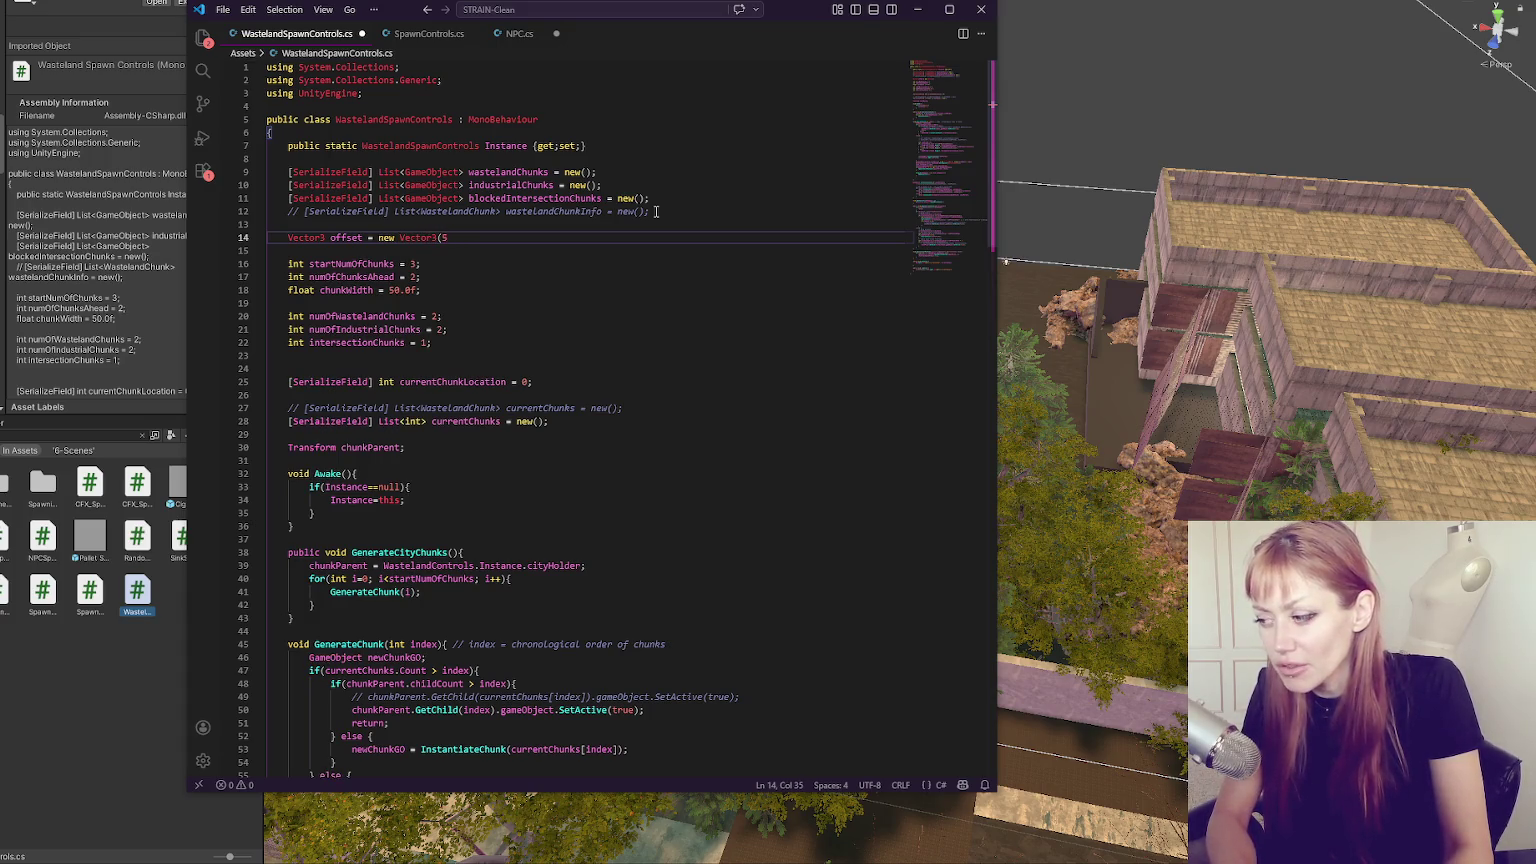
text(,0, )
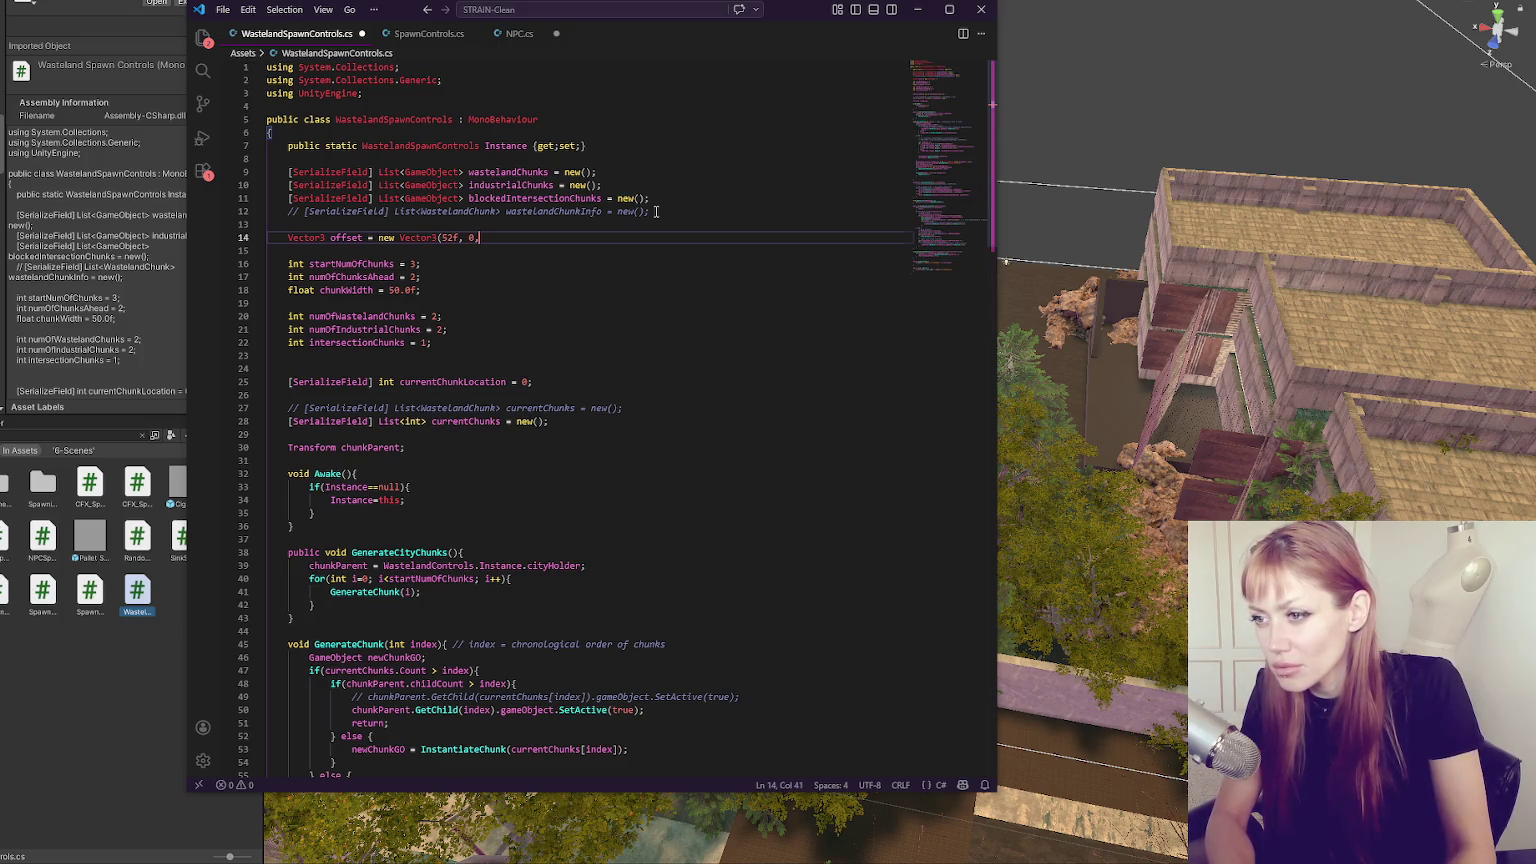
text(-65)
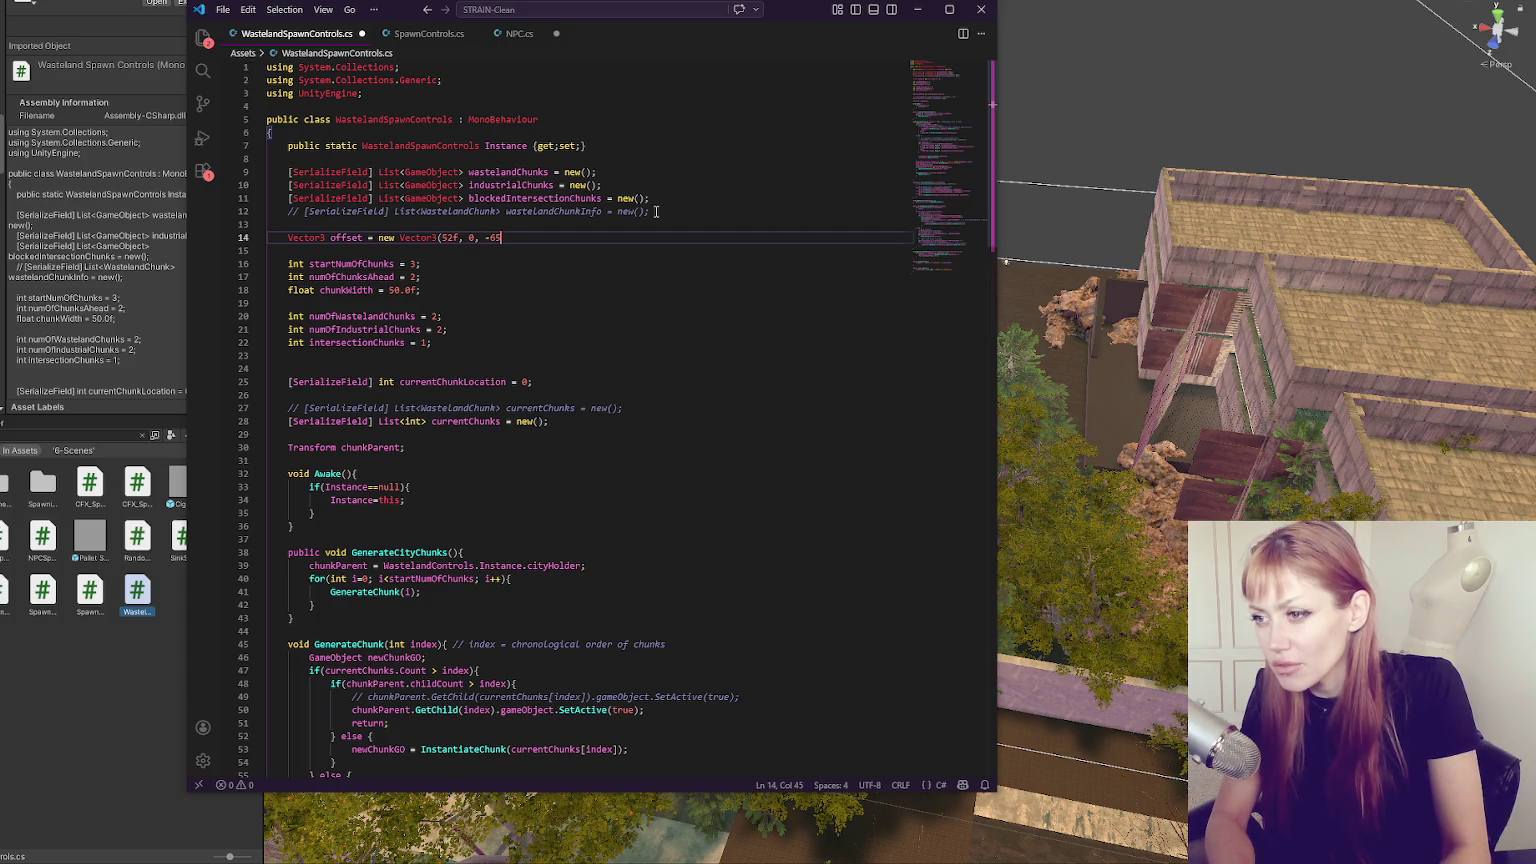
text(f);)
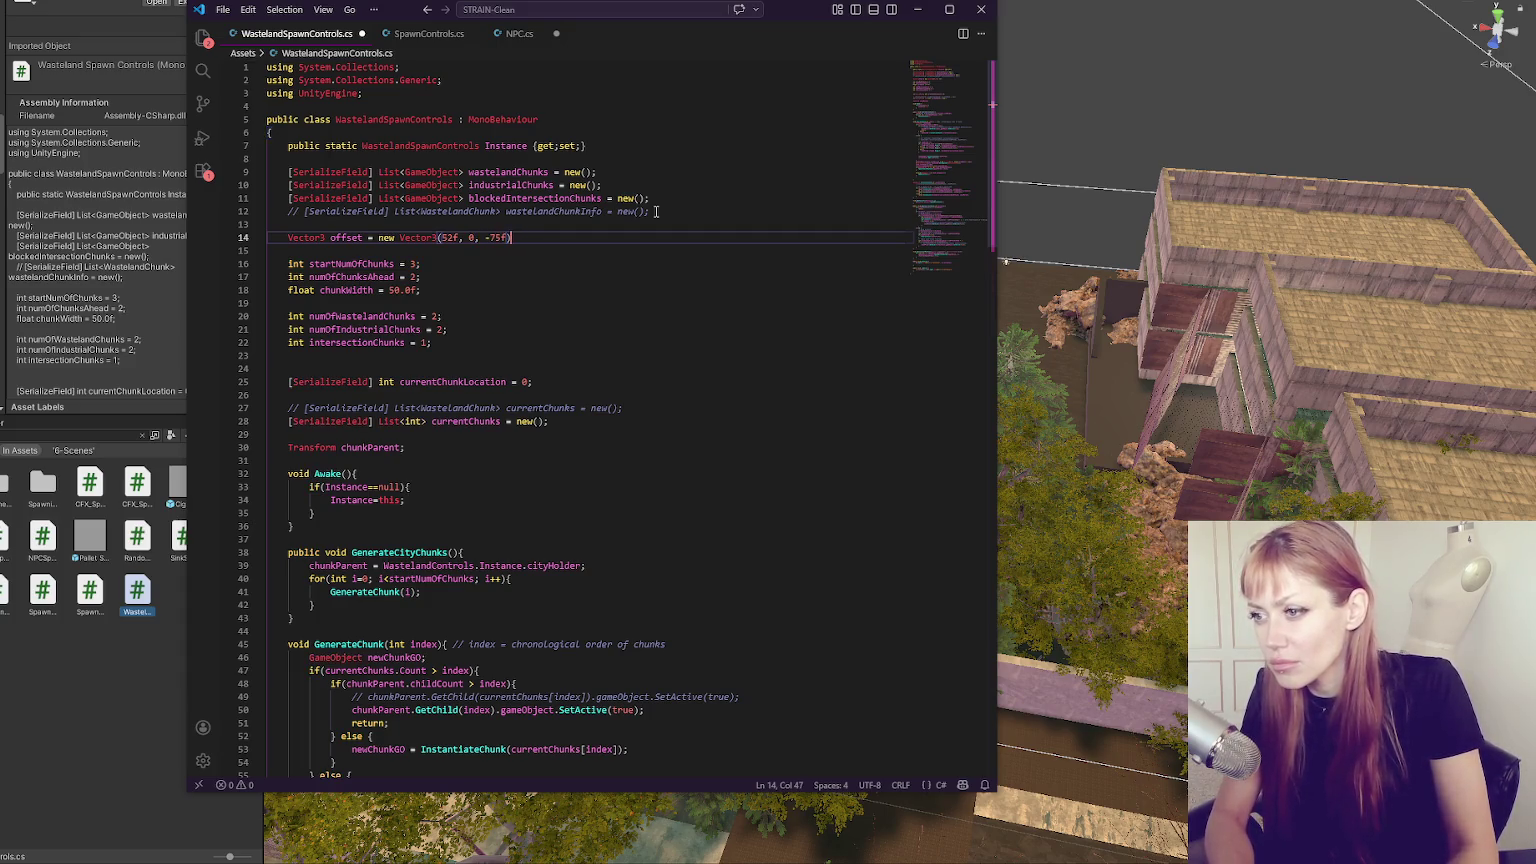
key(ctrl+s)
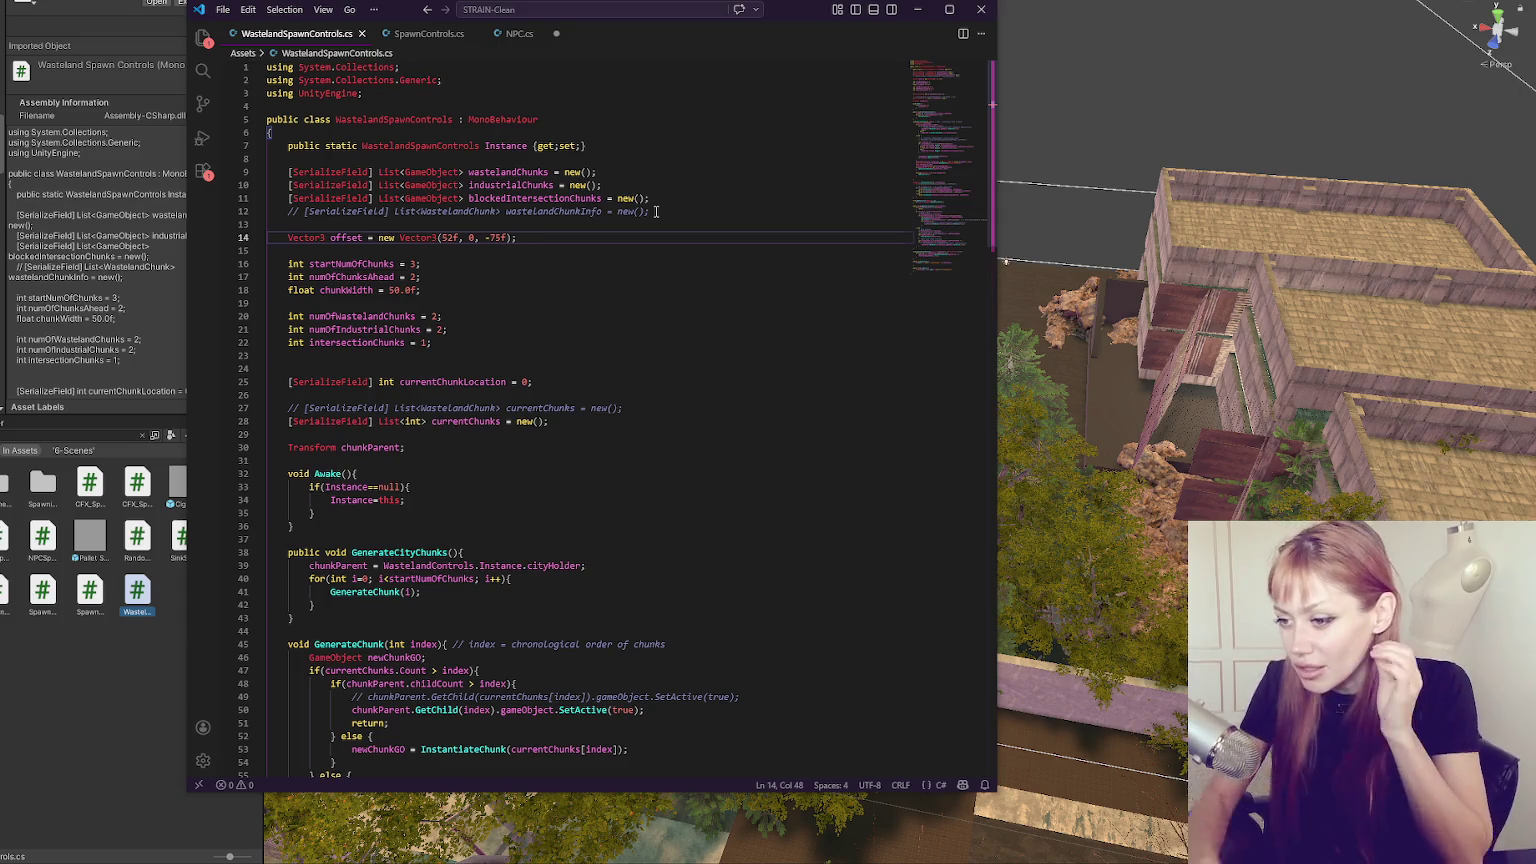
scroll(717, 457, down, 10)
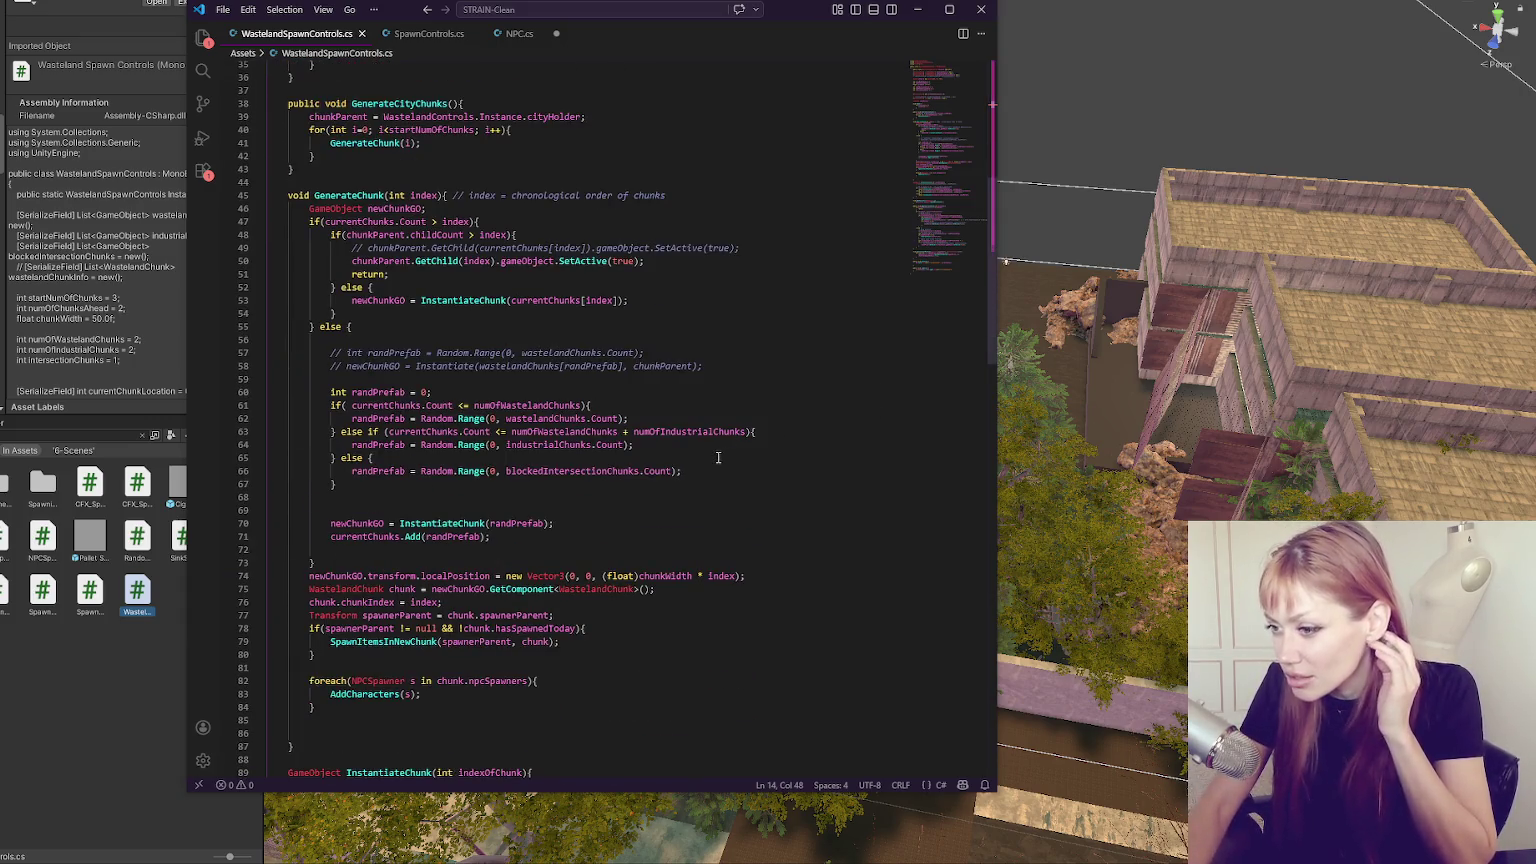
Search the script for 'instantiate' and step through the InstantiateChunk matches to its definition.
key(ctrl+f)
text(insta)
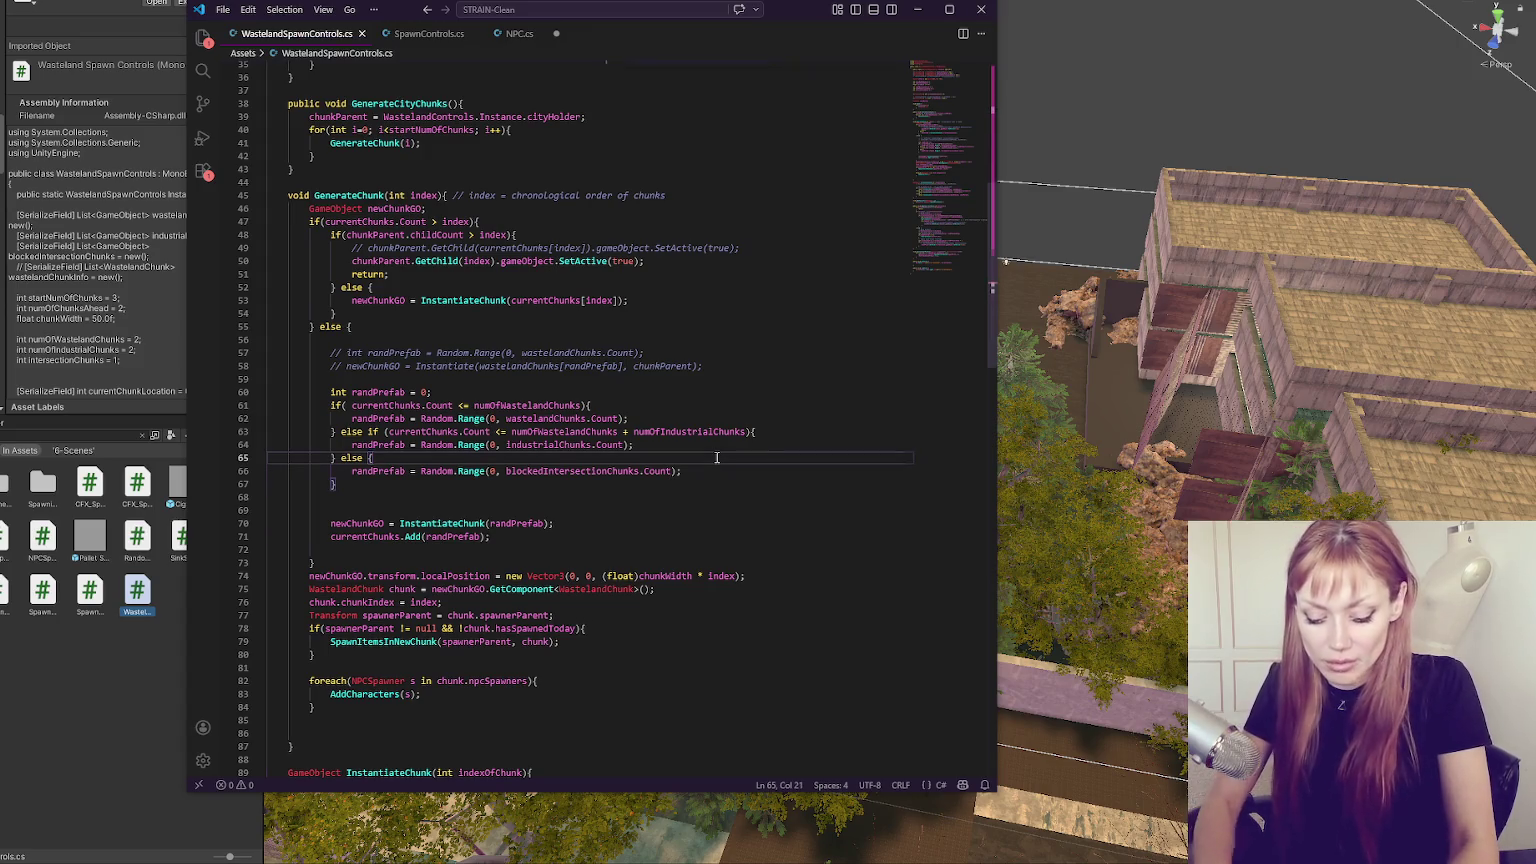
text(ntiate)
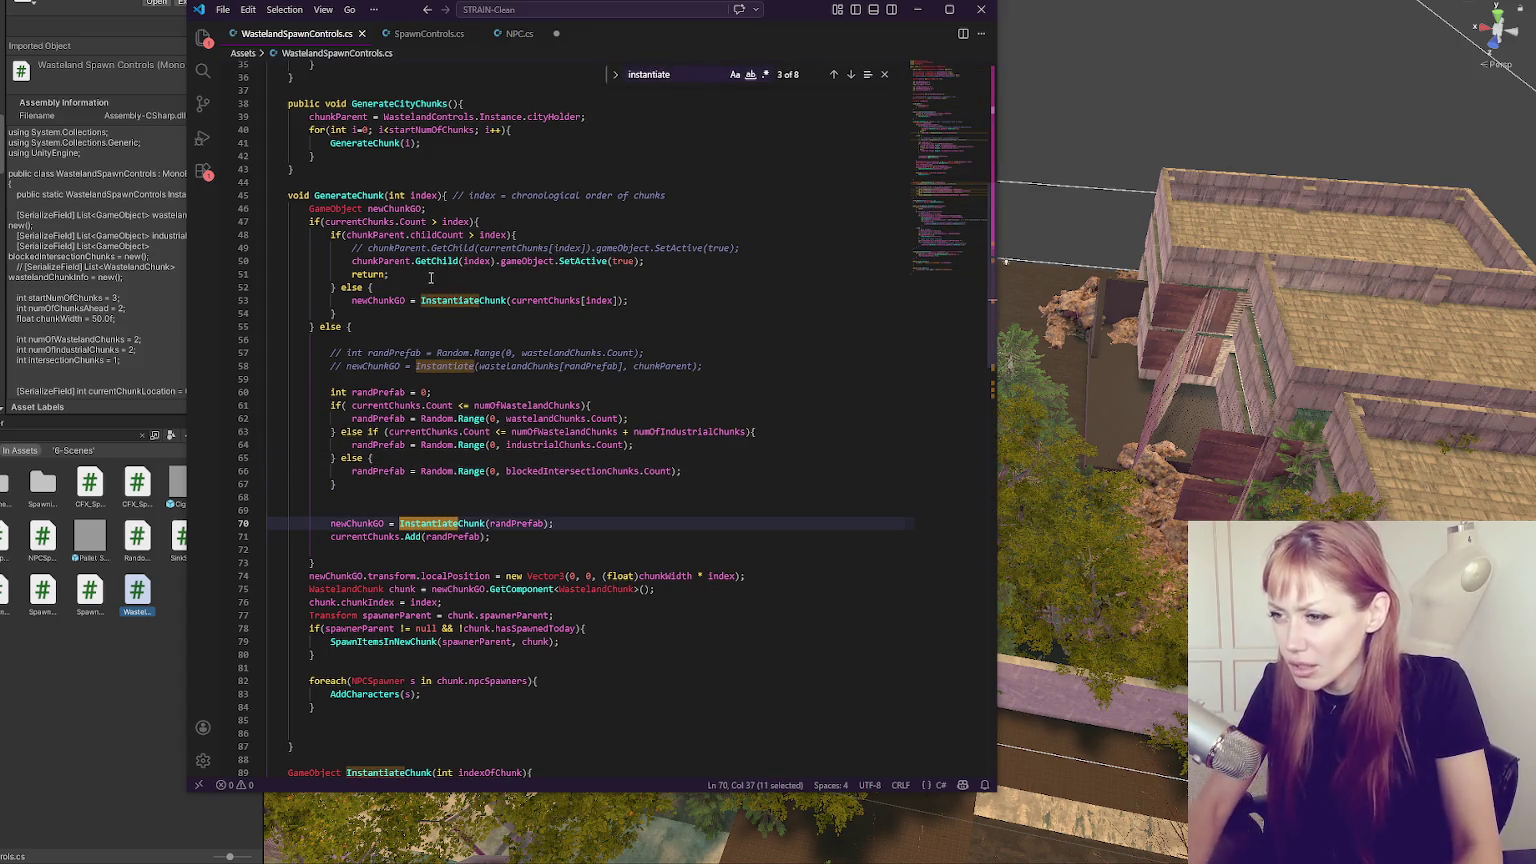
triple_click(521, 300)
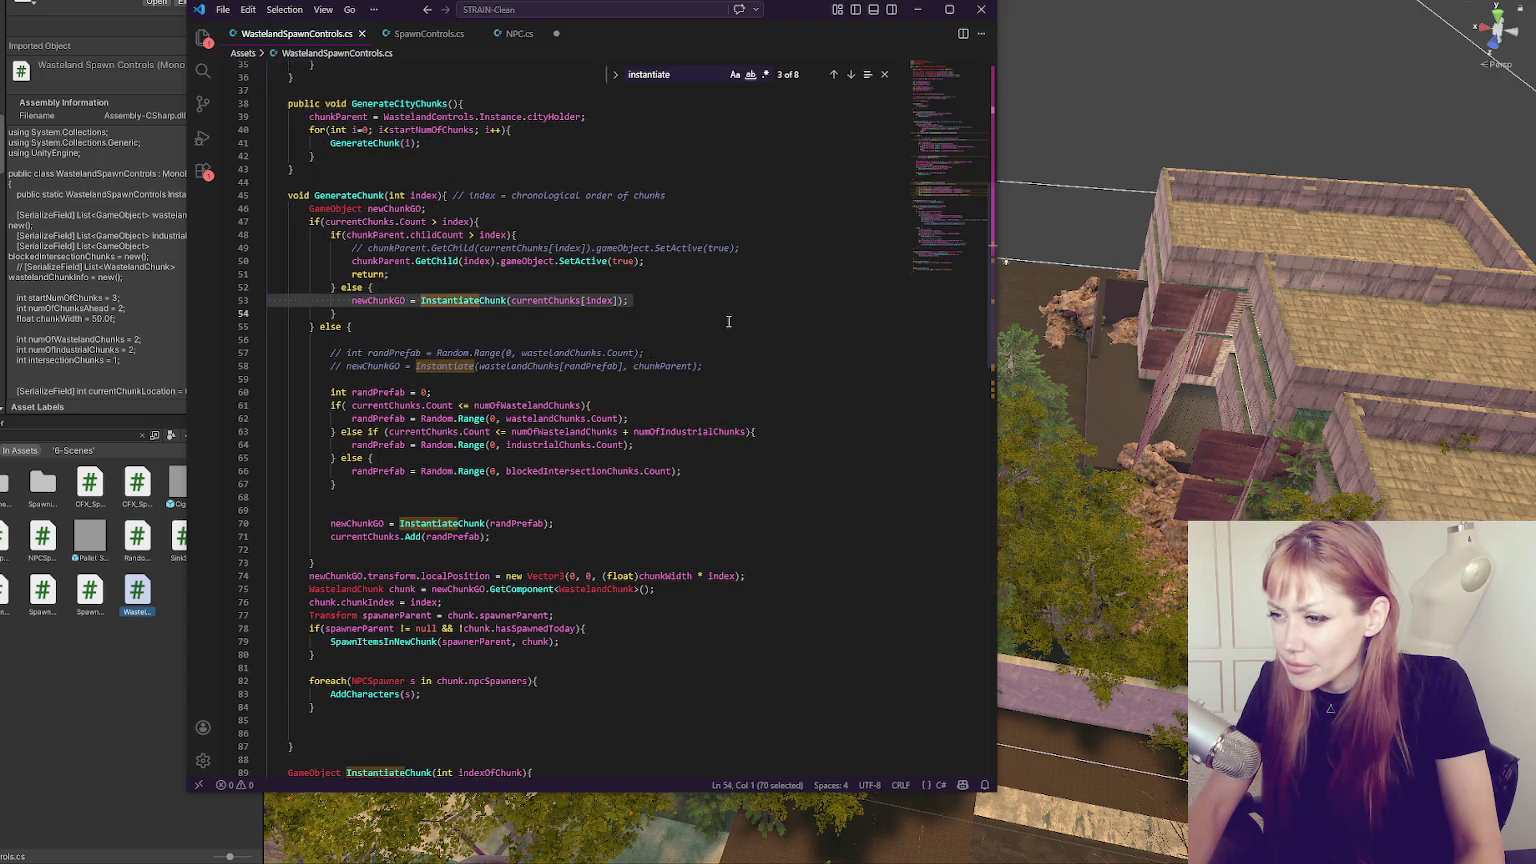
double_click(458, 302)
key(ctrl+f)
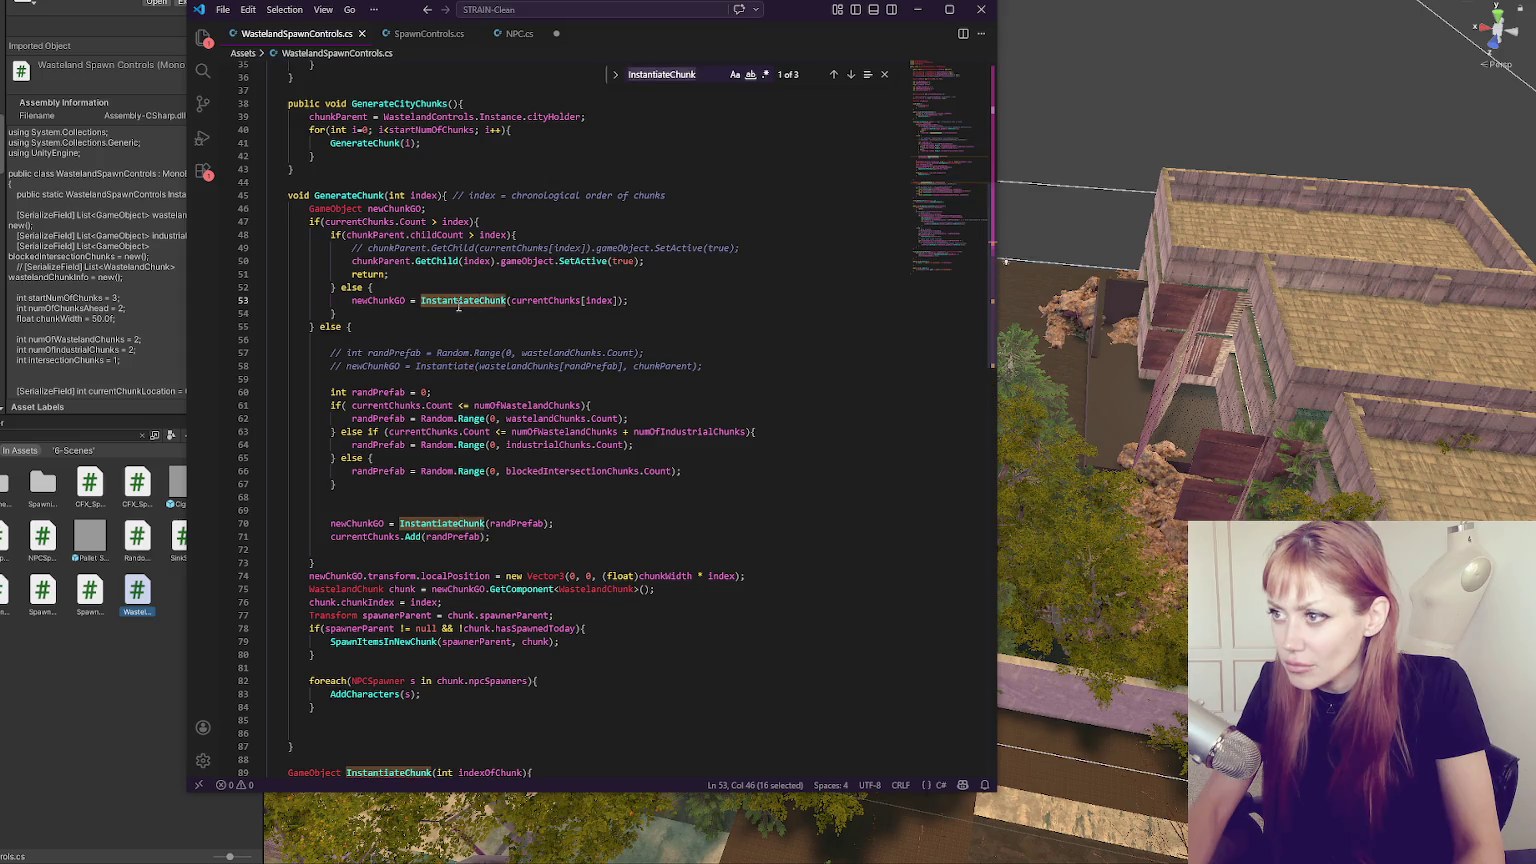
click(849, 76)
scroll(781, 239, down, 4)
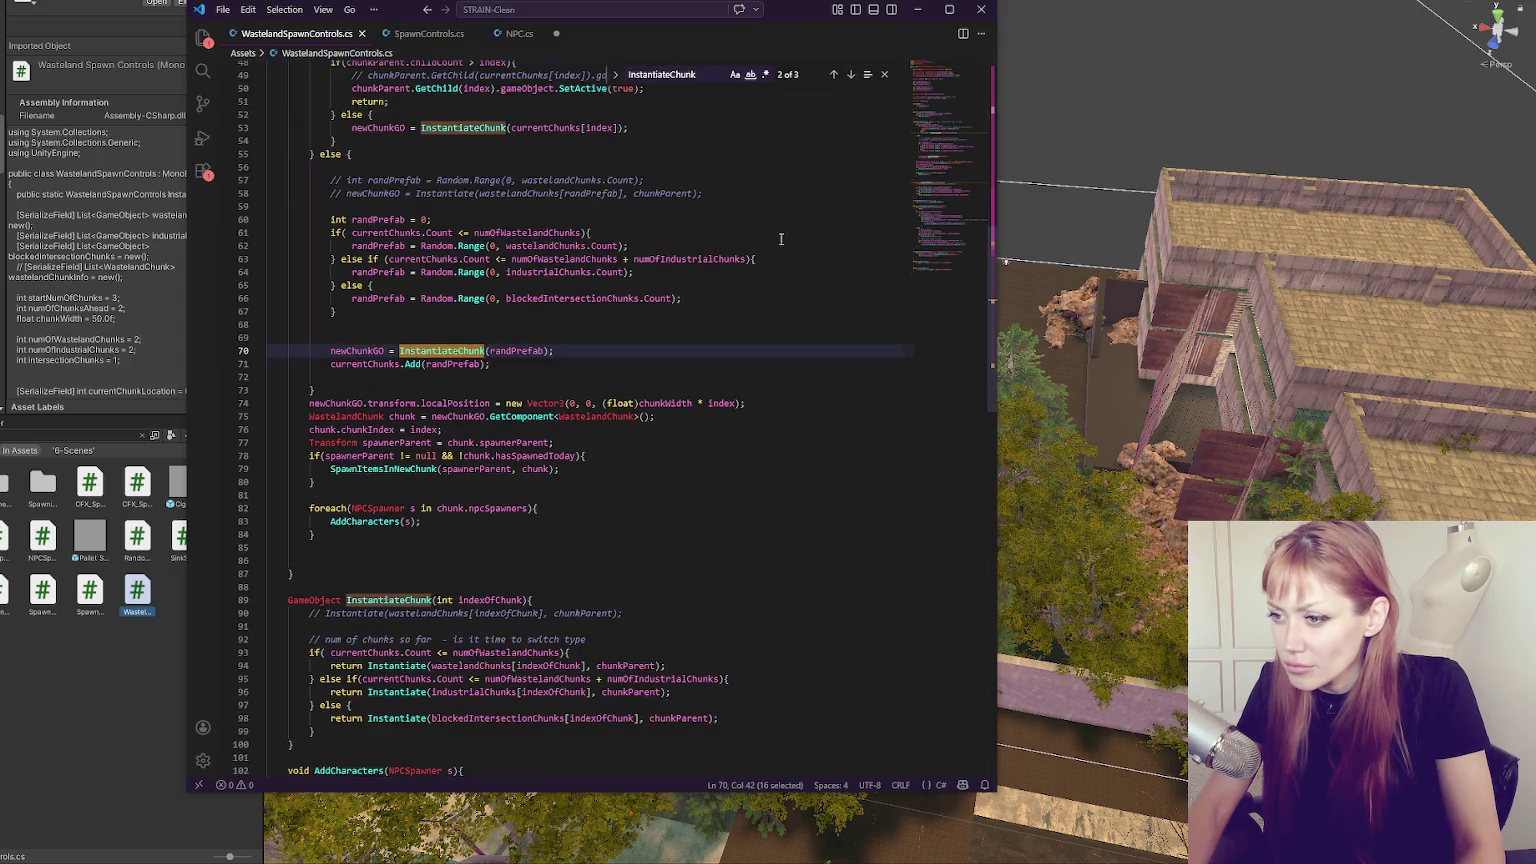
click(851, 78)
scroll(761, 200, down, 8)
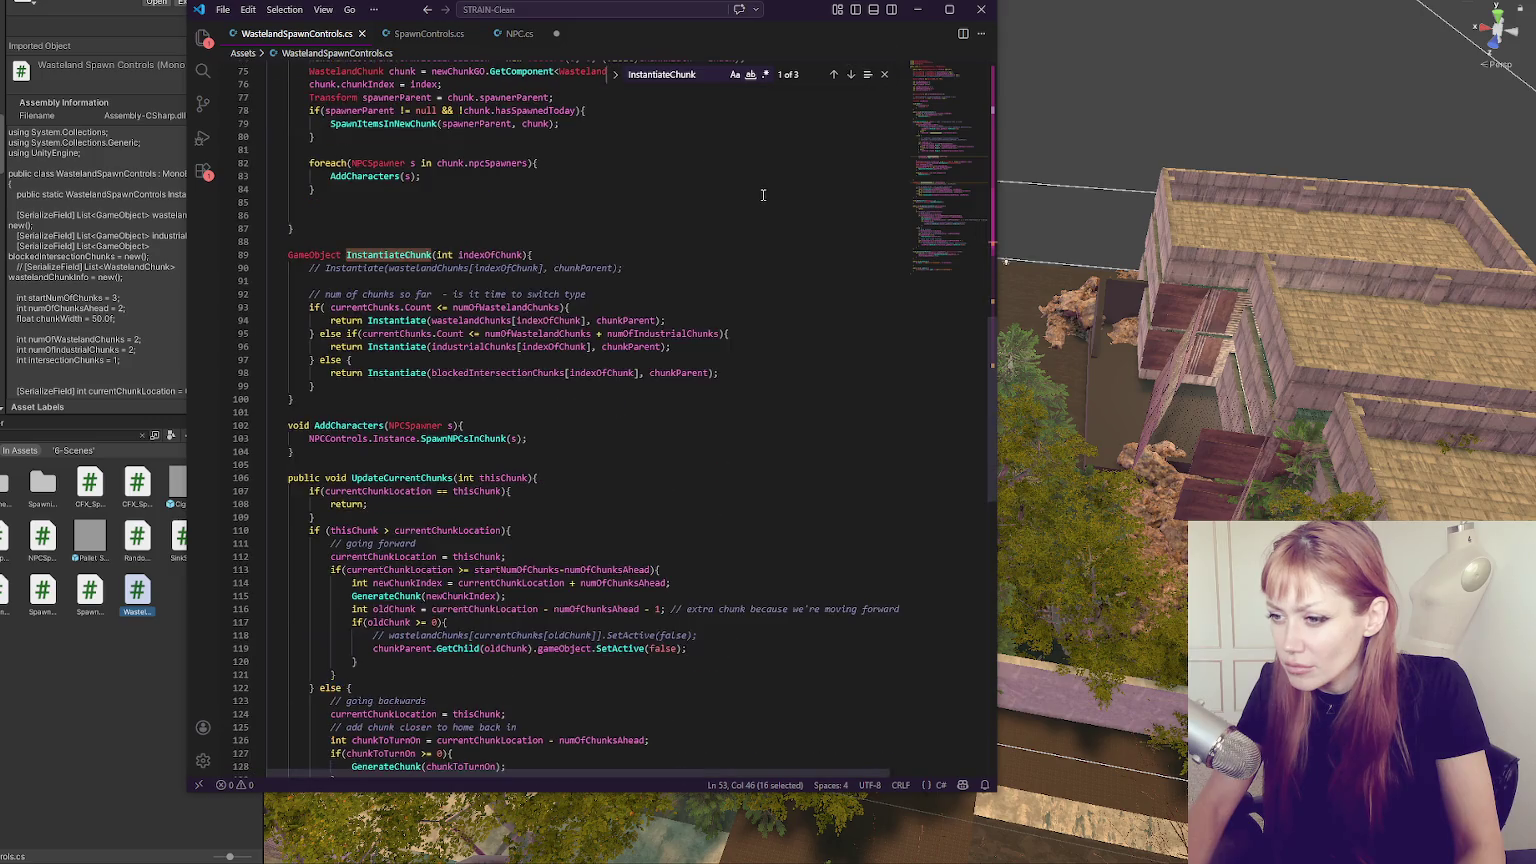
Try adding an offset argument to the Instantiate call on line 94, then undo it.
click(645, 320)
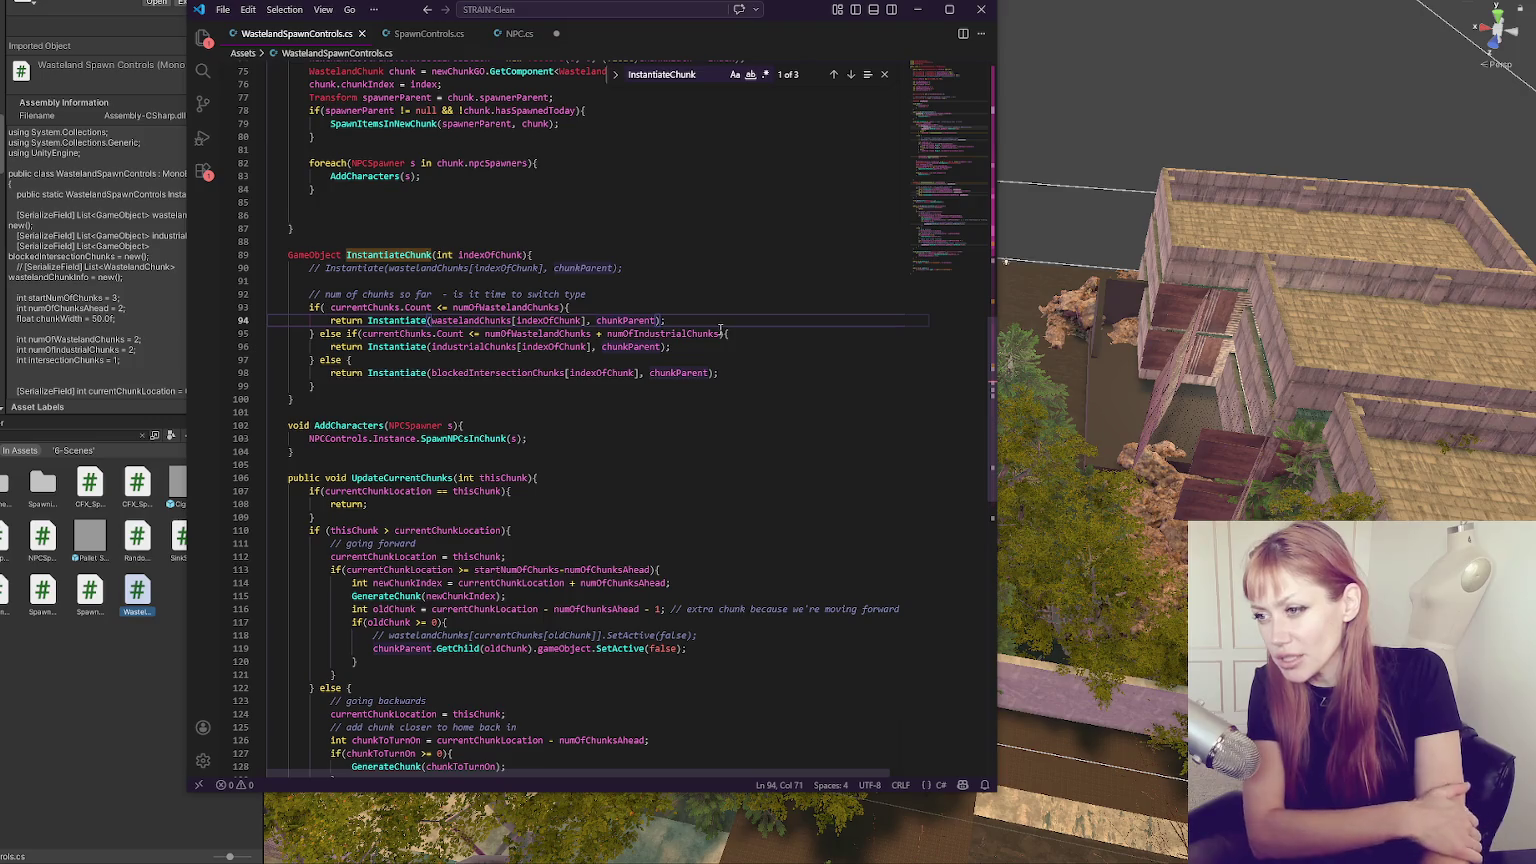
double_click(591, 321)
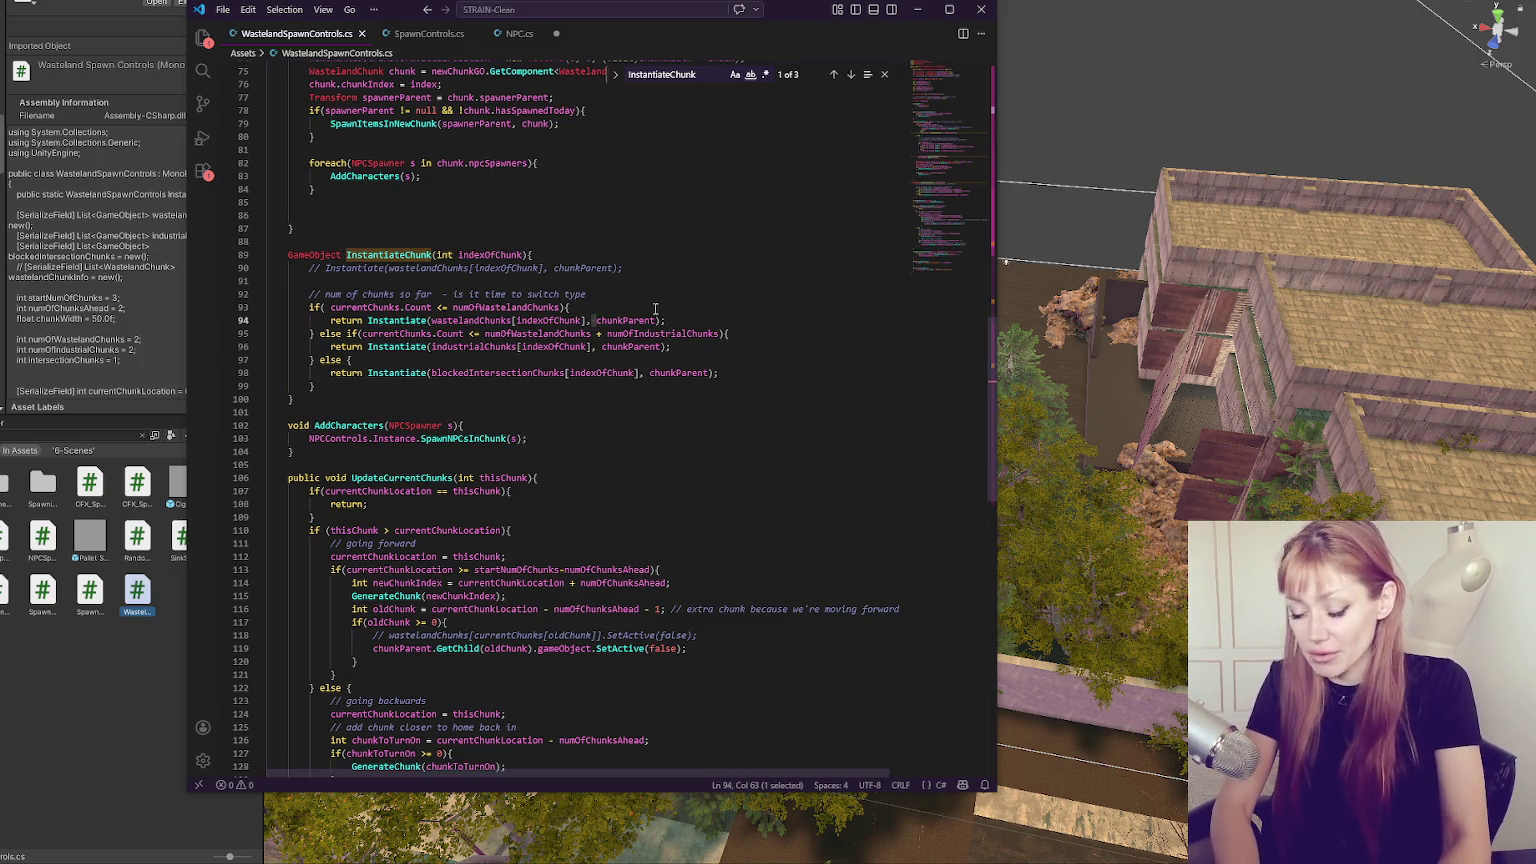
text(offset,)
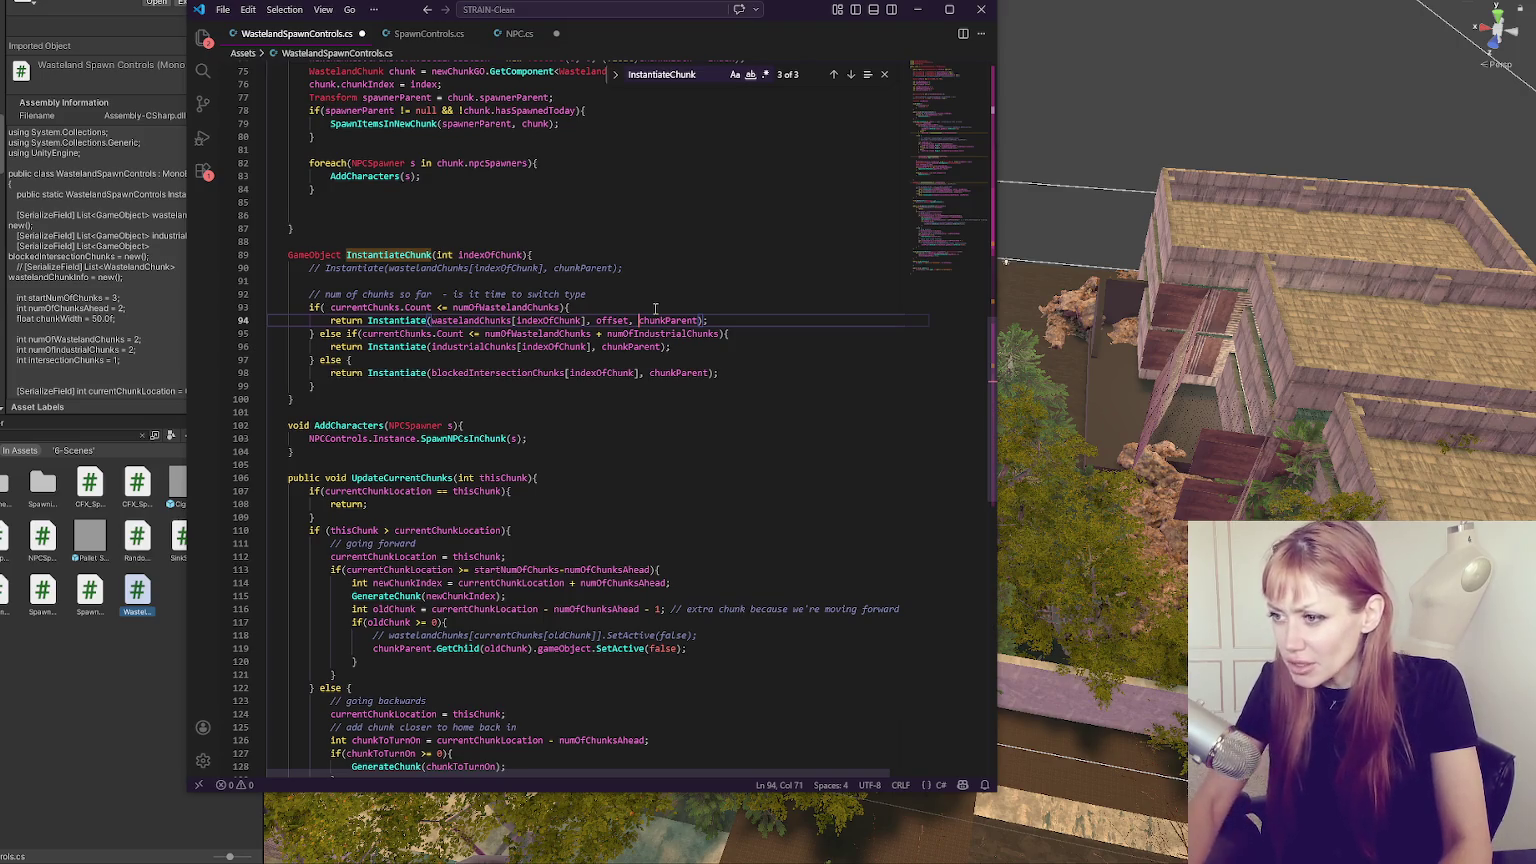
key(ctrl+z)
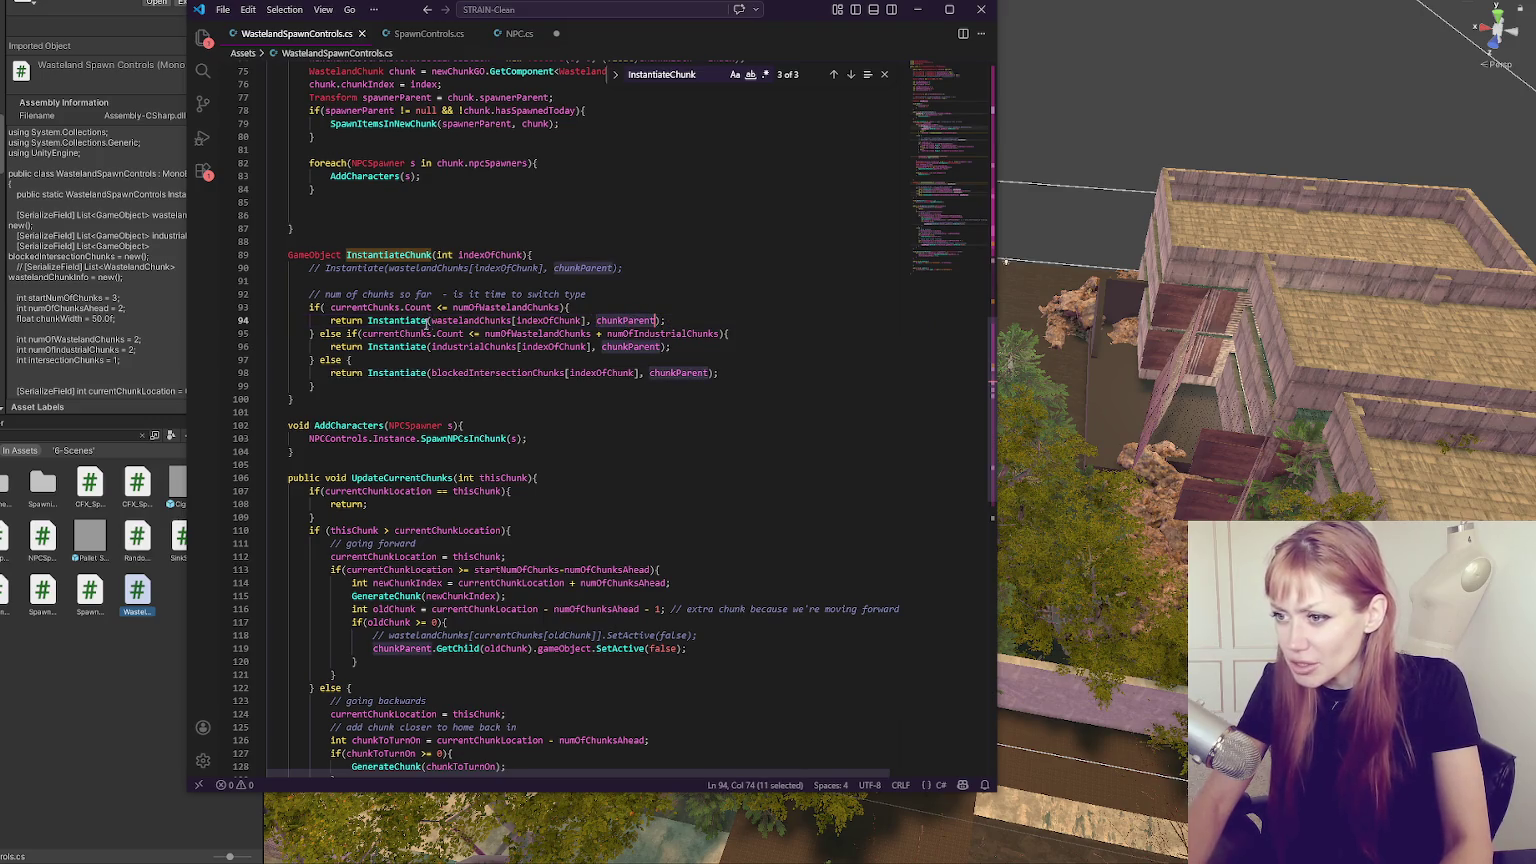
double_click(414, 320)
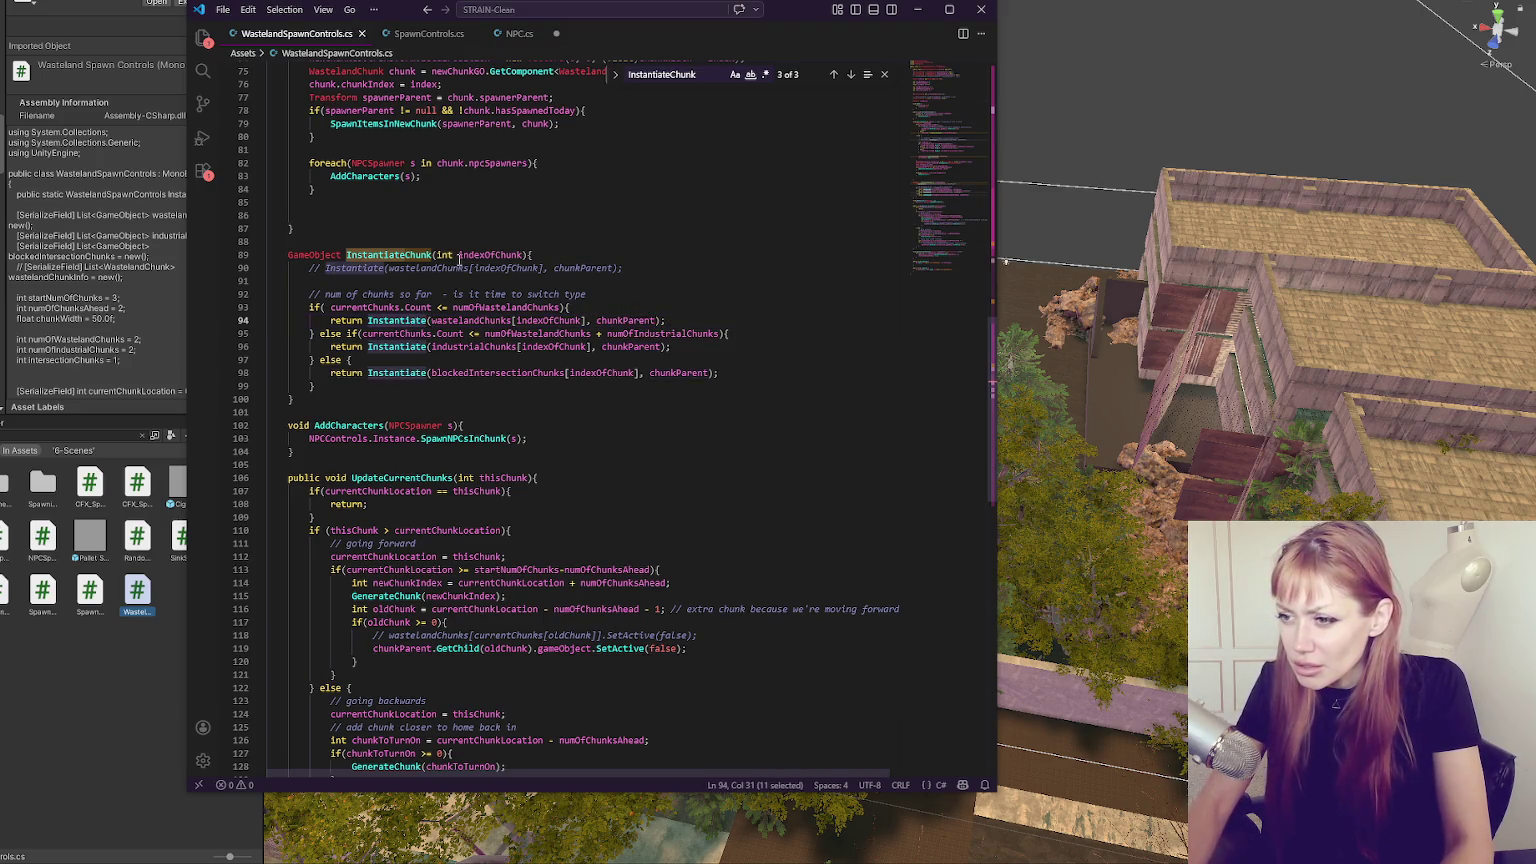
Insert 'offset + ' before new Vector3 in the line 74 localPosition assignment and save.
scroll(425, 262, up, 5)
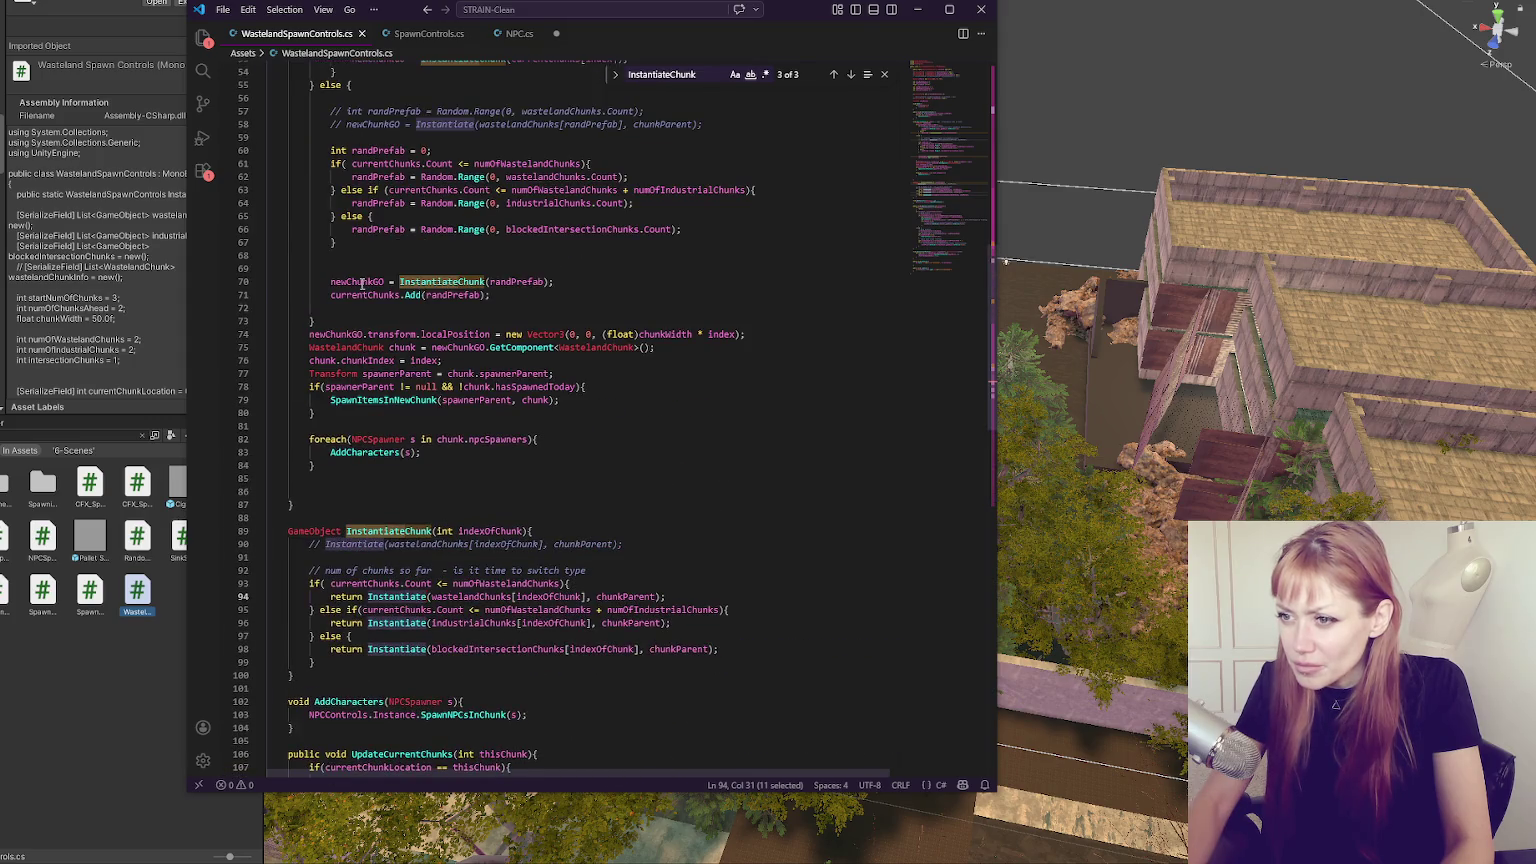
key(ctrl+a)
double_click(455, 334)
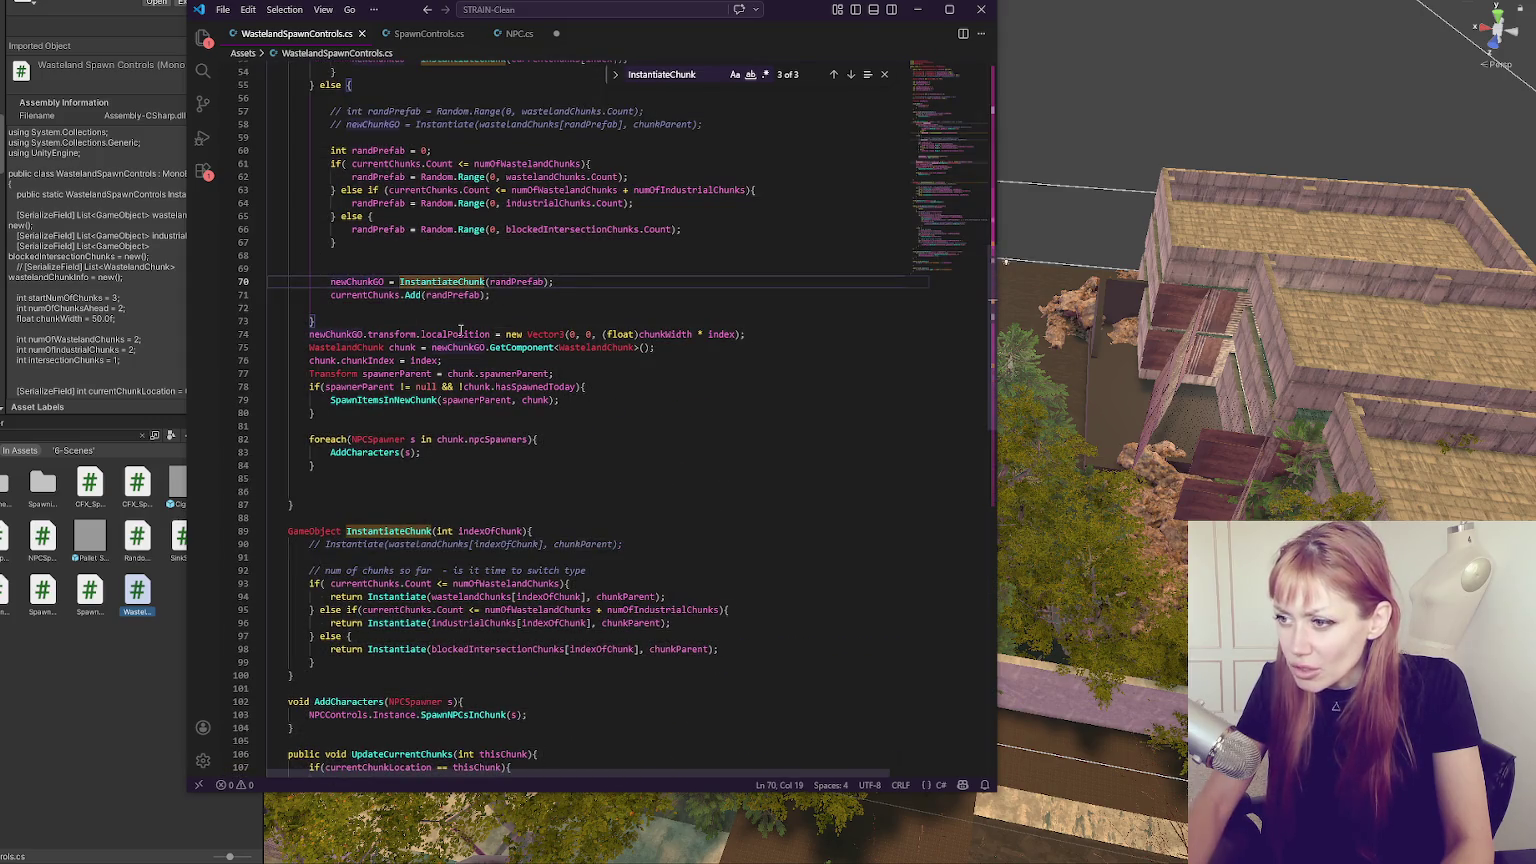
click(750, 334)
click(507, 334)
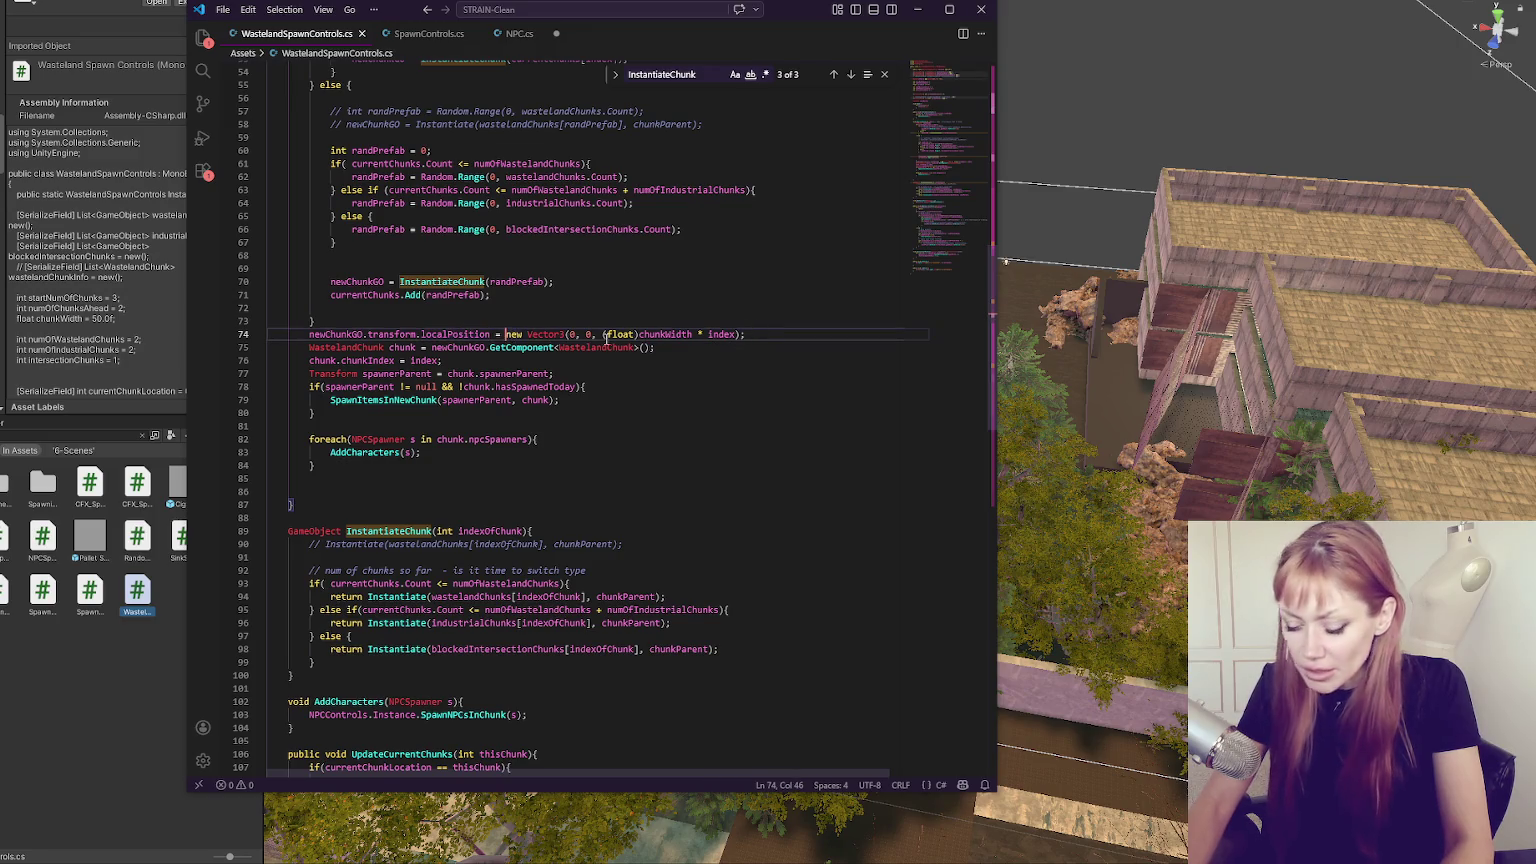
text(offset +)
key(ctrl+s)
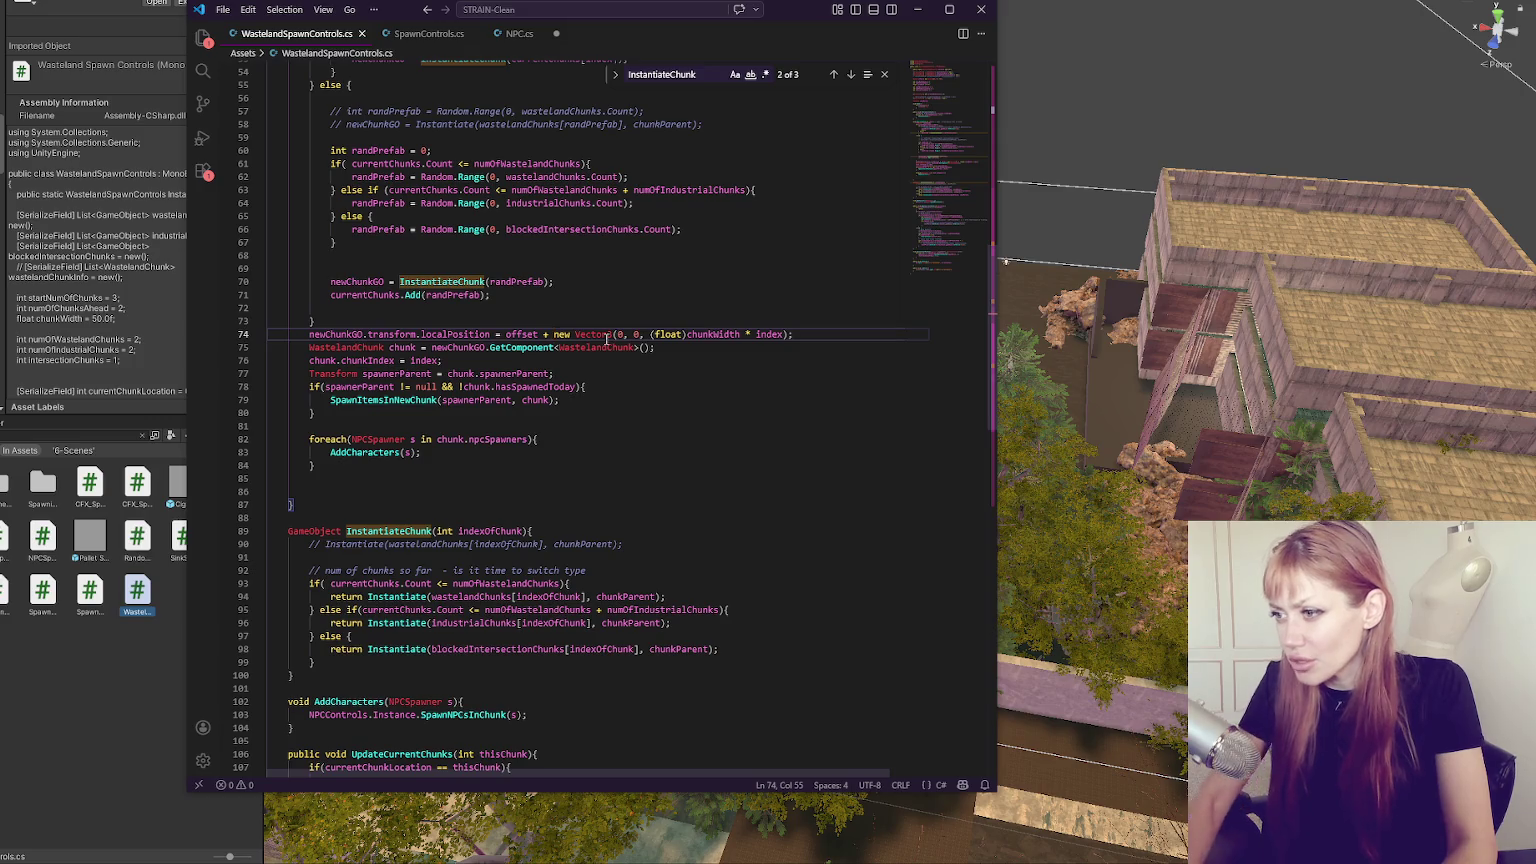
Duplicate the localPosition line, comment out the original without offset, and cut (float)chunkWidth * index from line 75.
drag(651, 336, 720, 334)
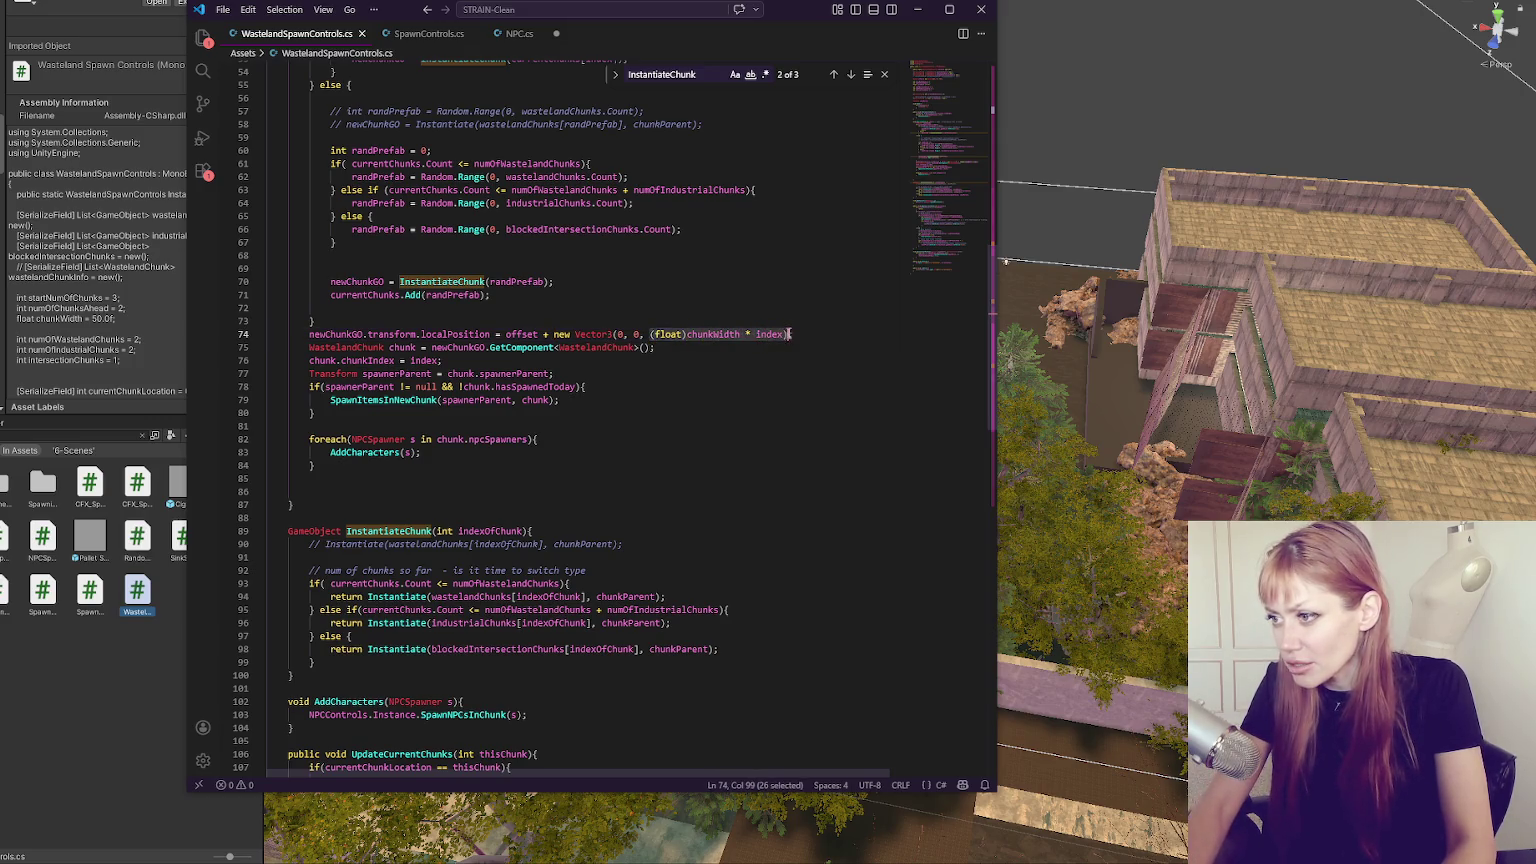
drag(810, 321, 815, 330)
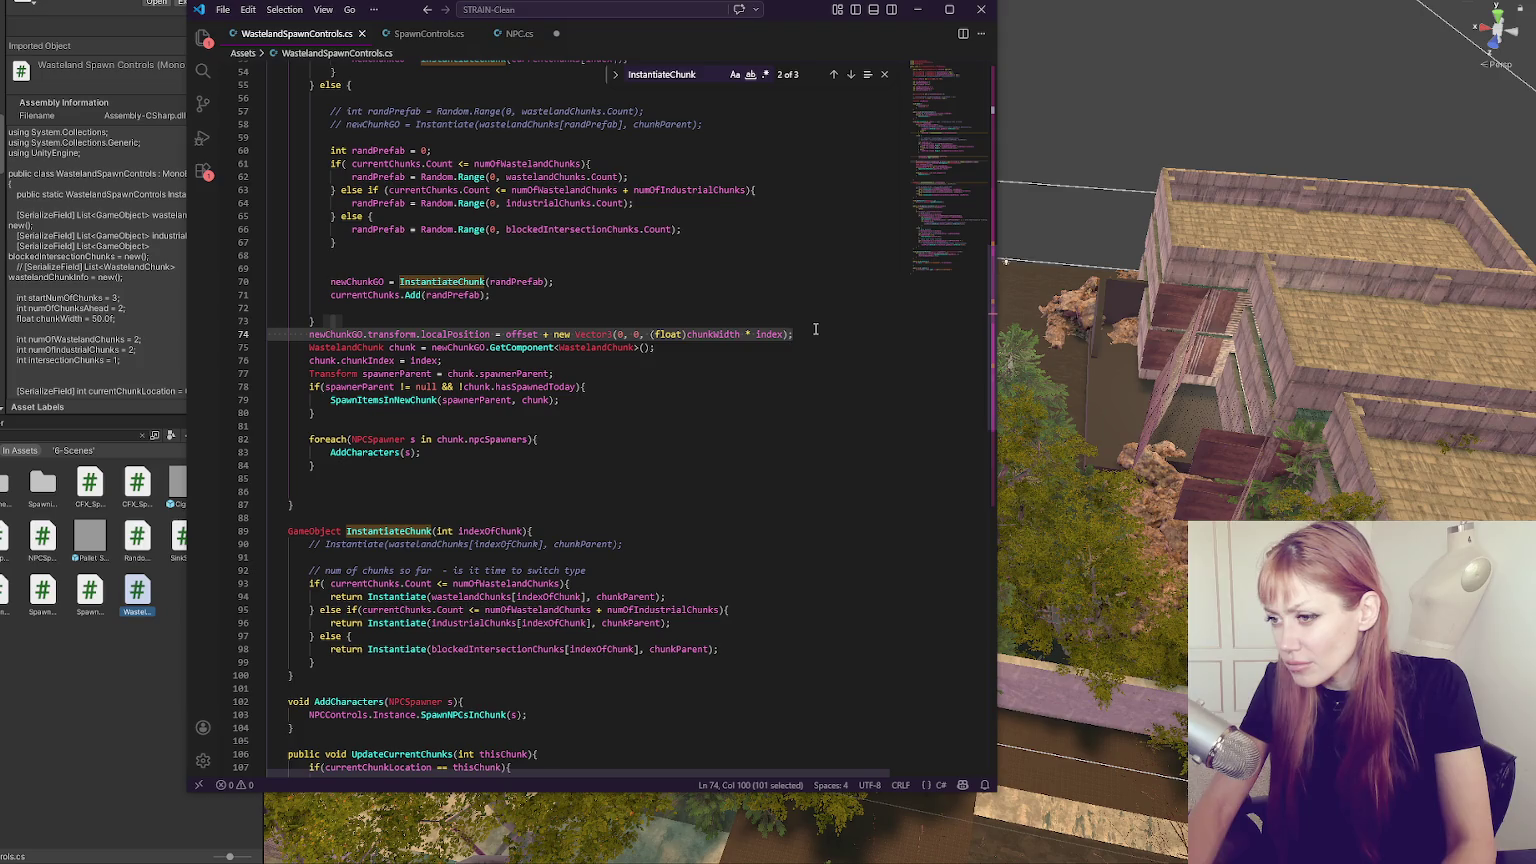
click(815, 330)
key(shift+alt+Up)
key(ctrl+slash)
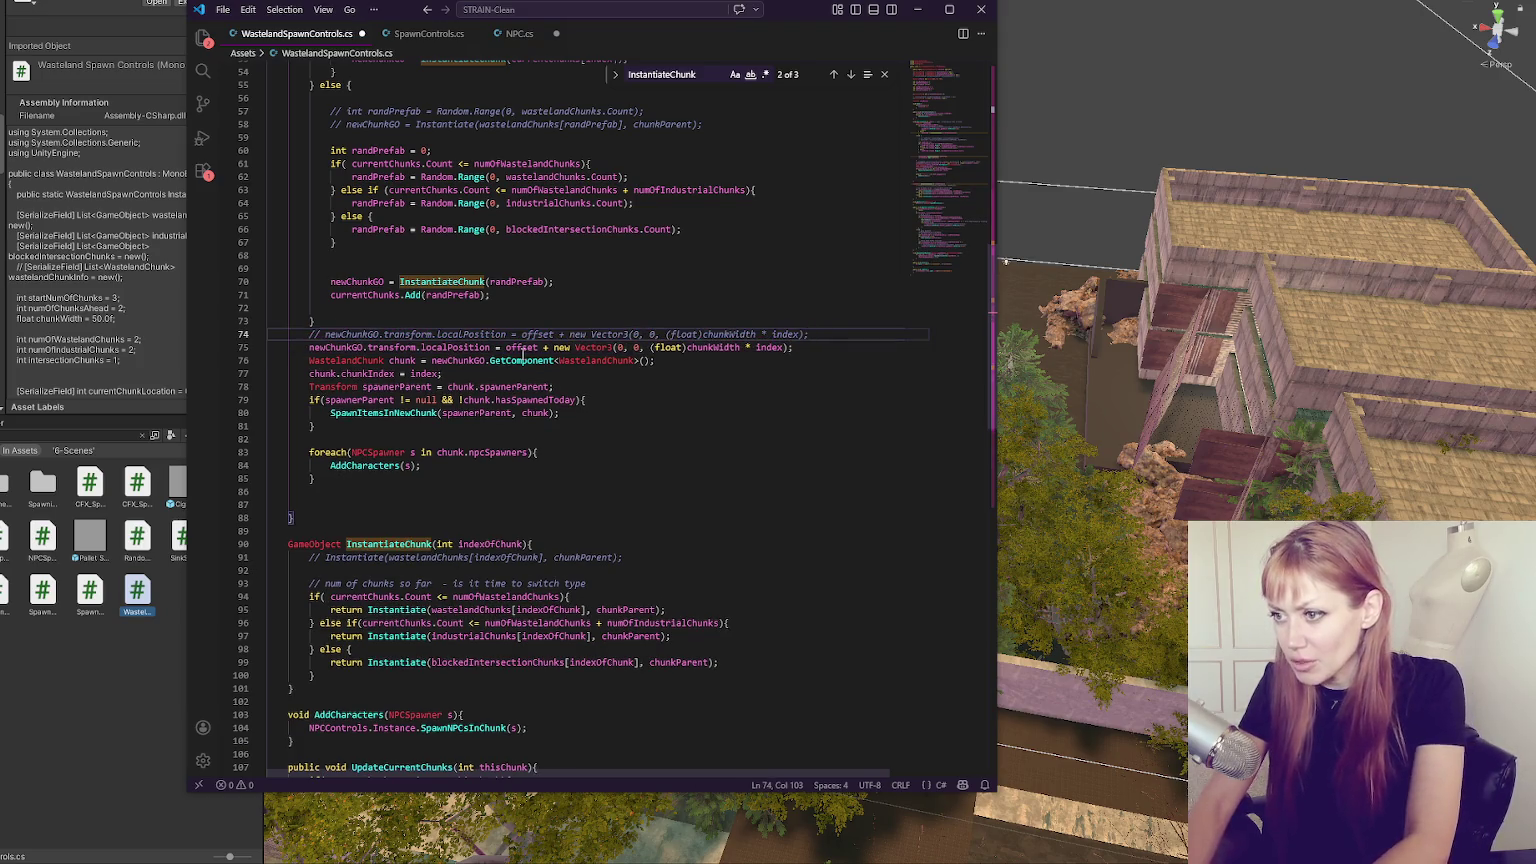
double_click(537, 334)
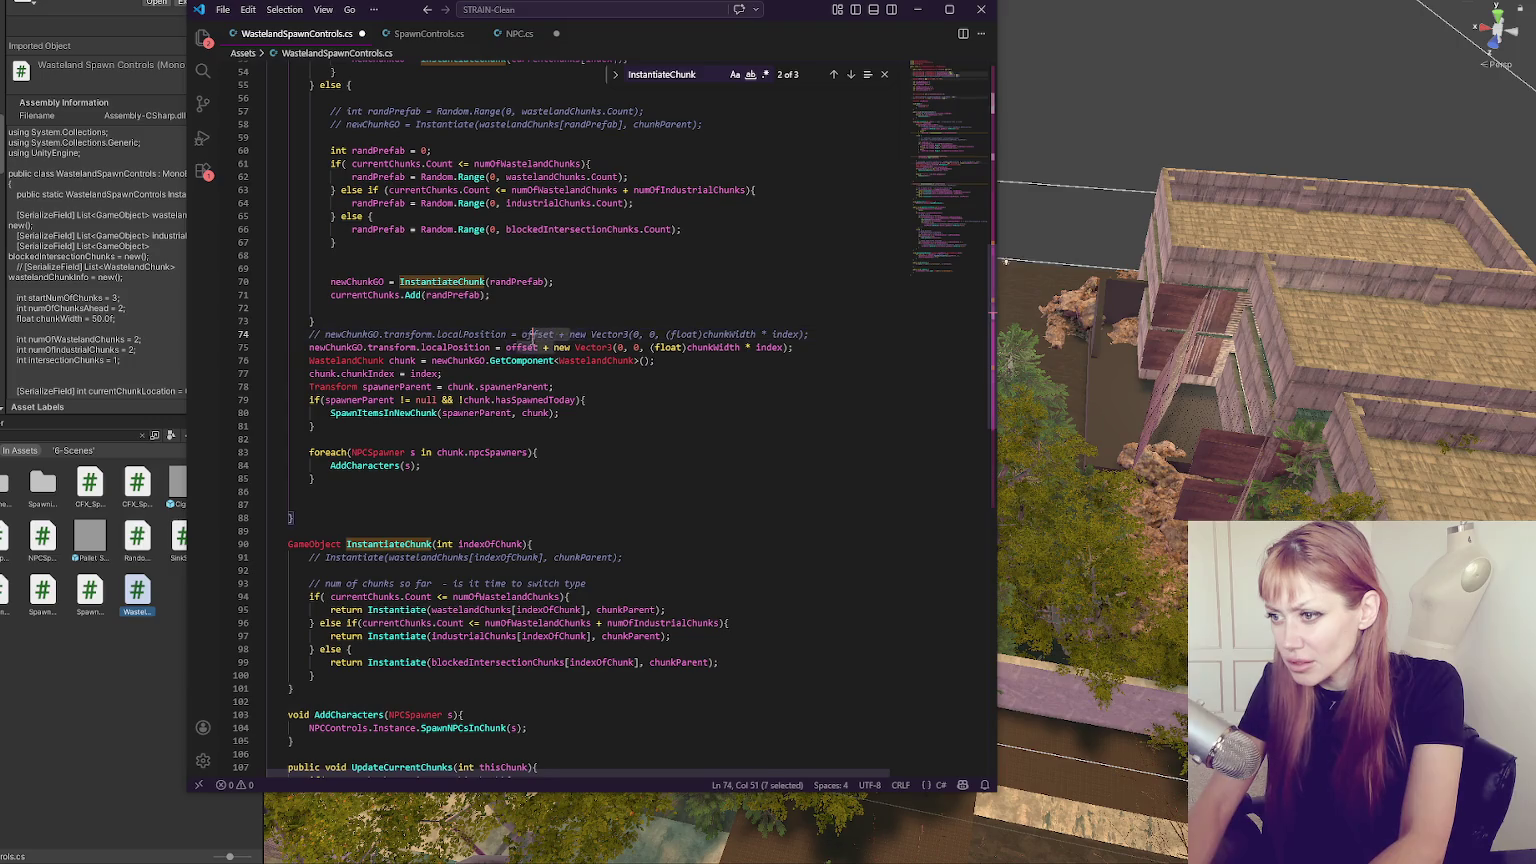
key(Delete)
drag(653, 347, 779, 347)
key(Delete)
text(, 0, 0)
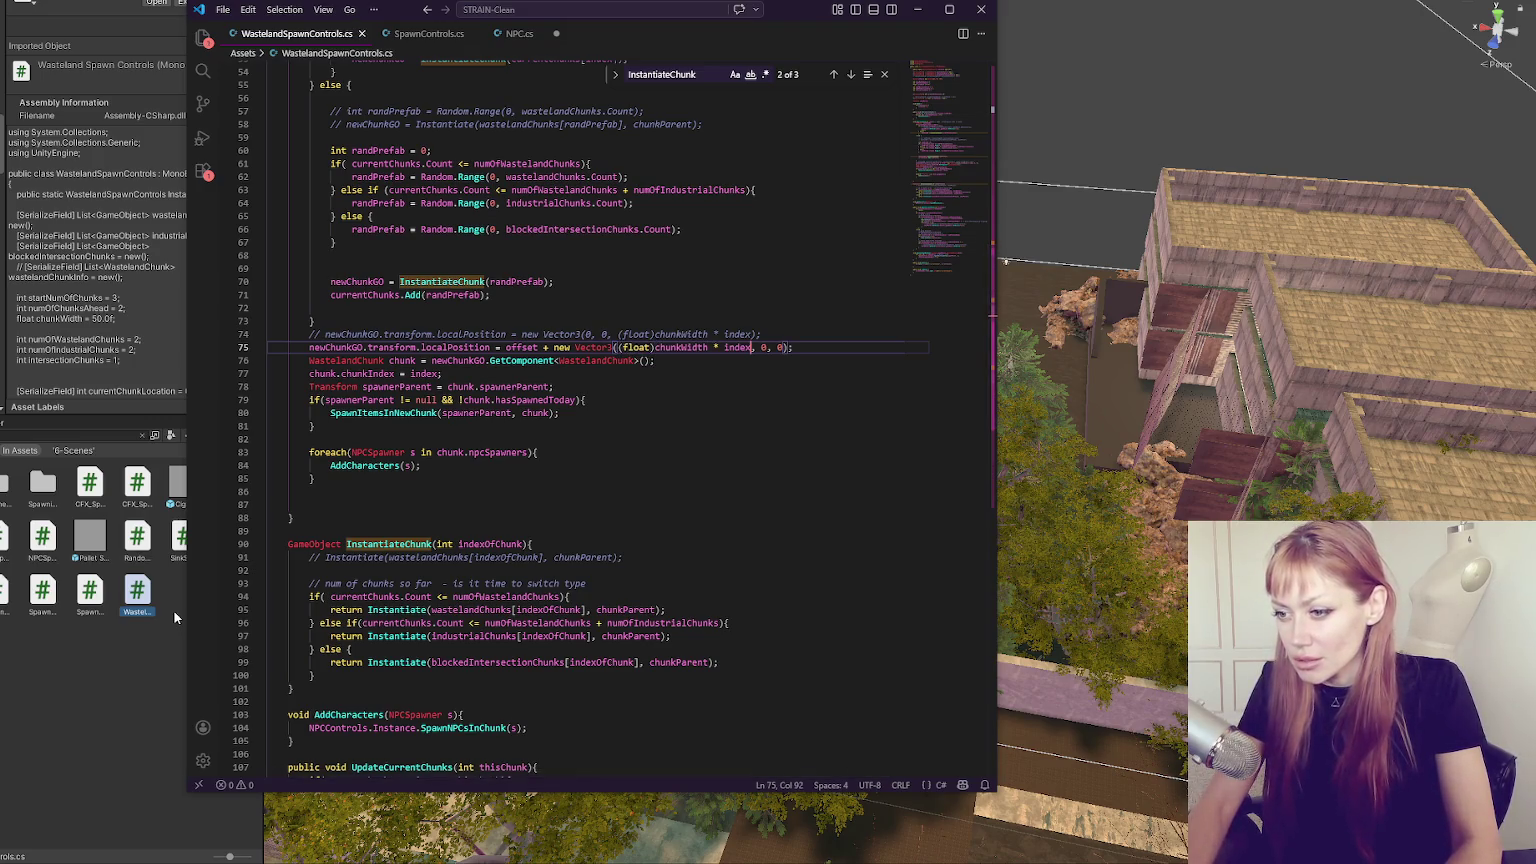
click(50, 710)
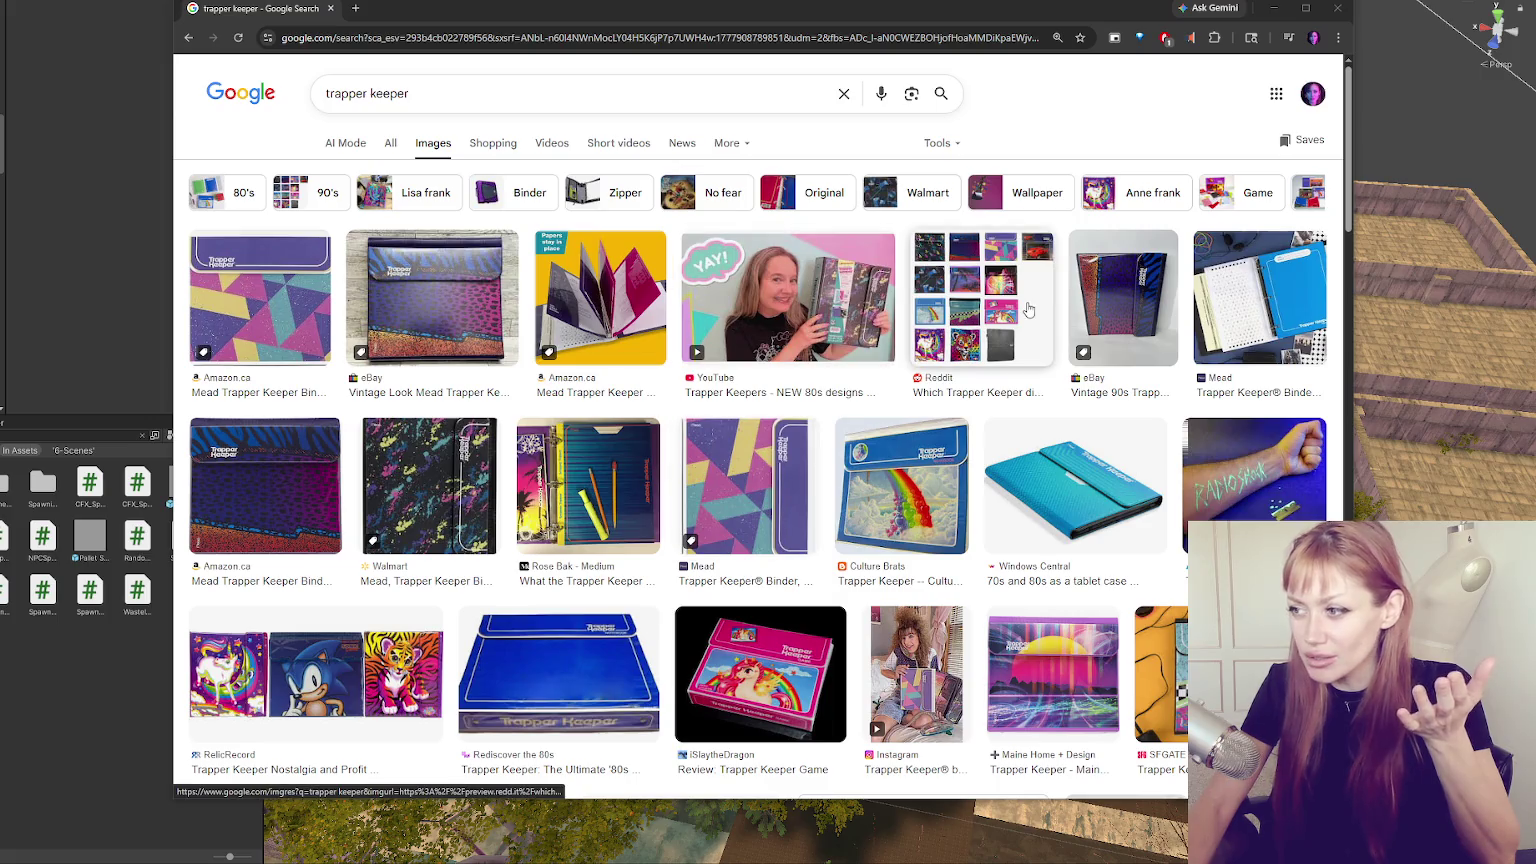
Preview the first Trapper Keeper results, from the blue tablet case to the SFGATE zigzag binder.
click(1075, 483)
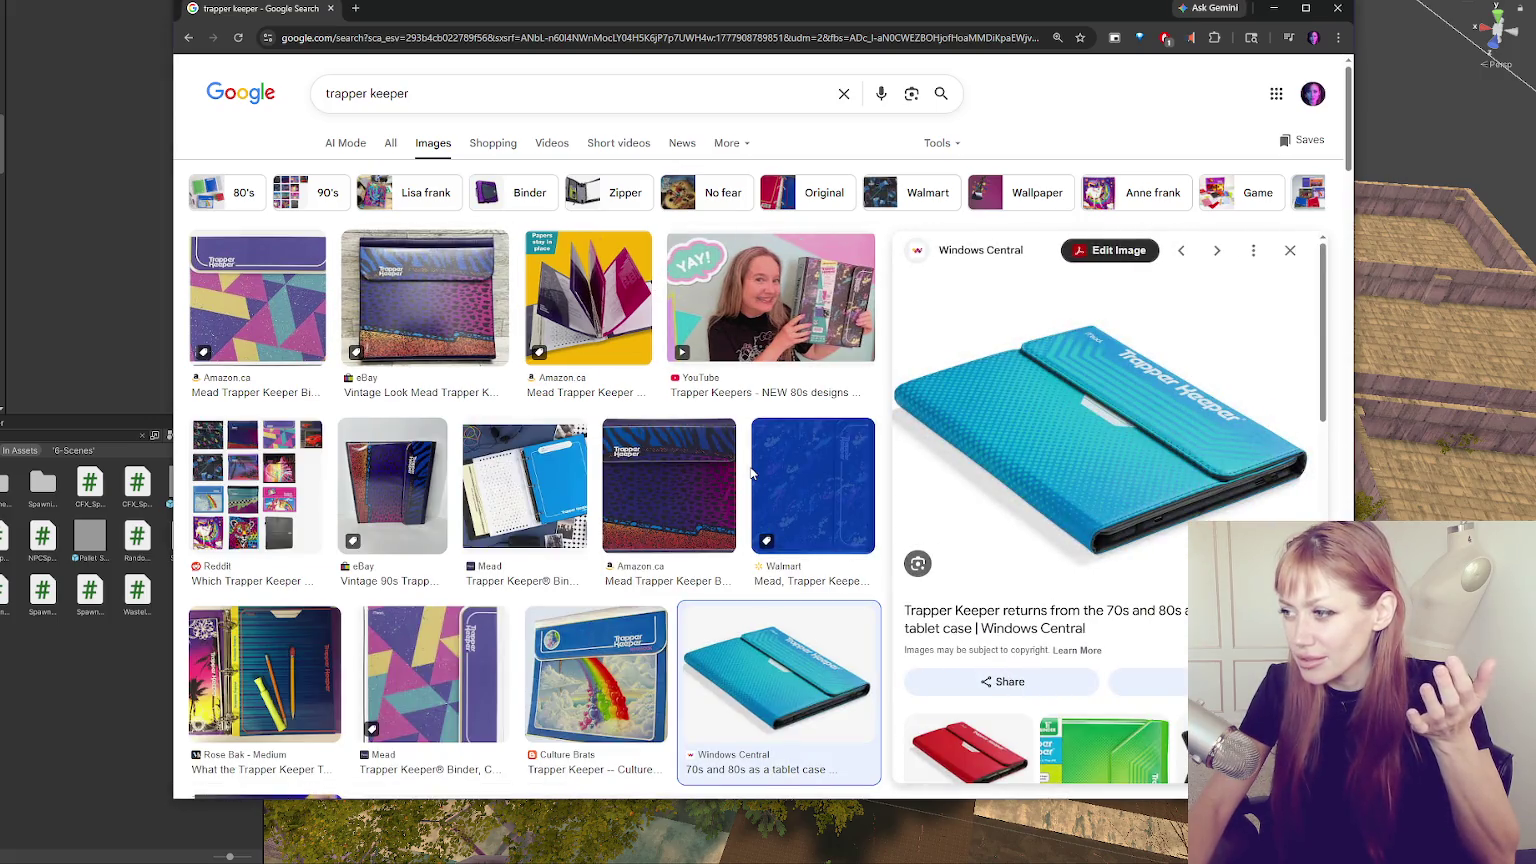
click(659, 469)
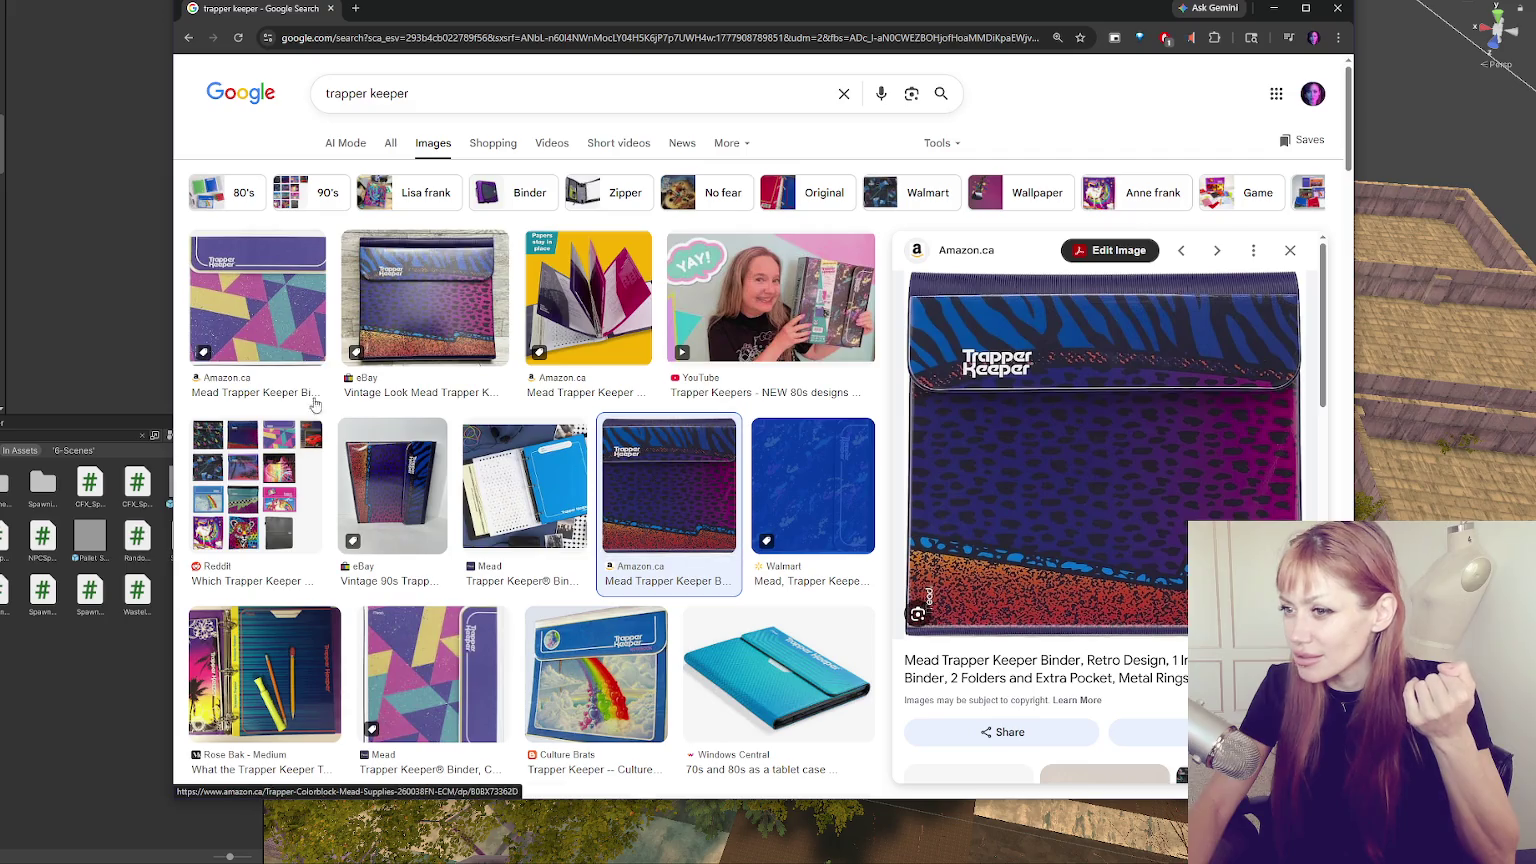
click(305, 340)
click(367, 303)
scroll(330, 300, down, 2)
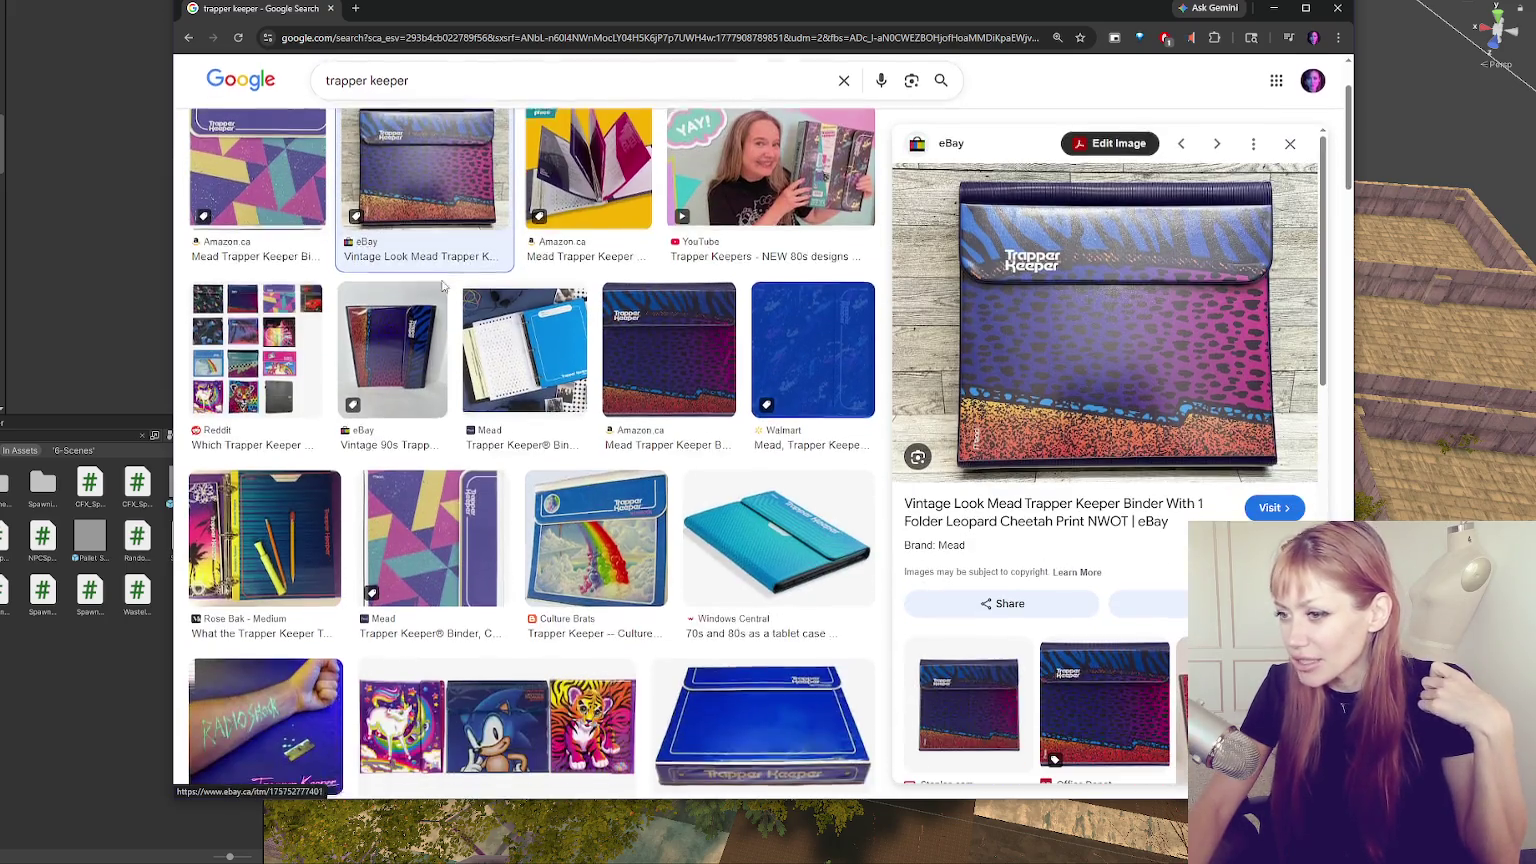
scroll(327, 302, down, 3)
click(430, 265)
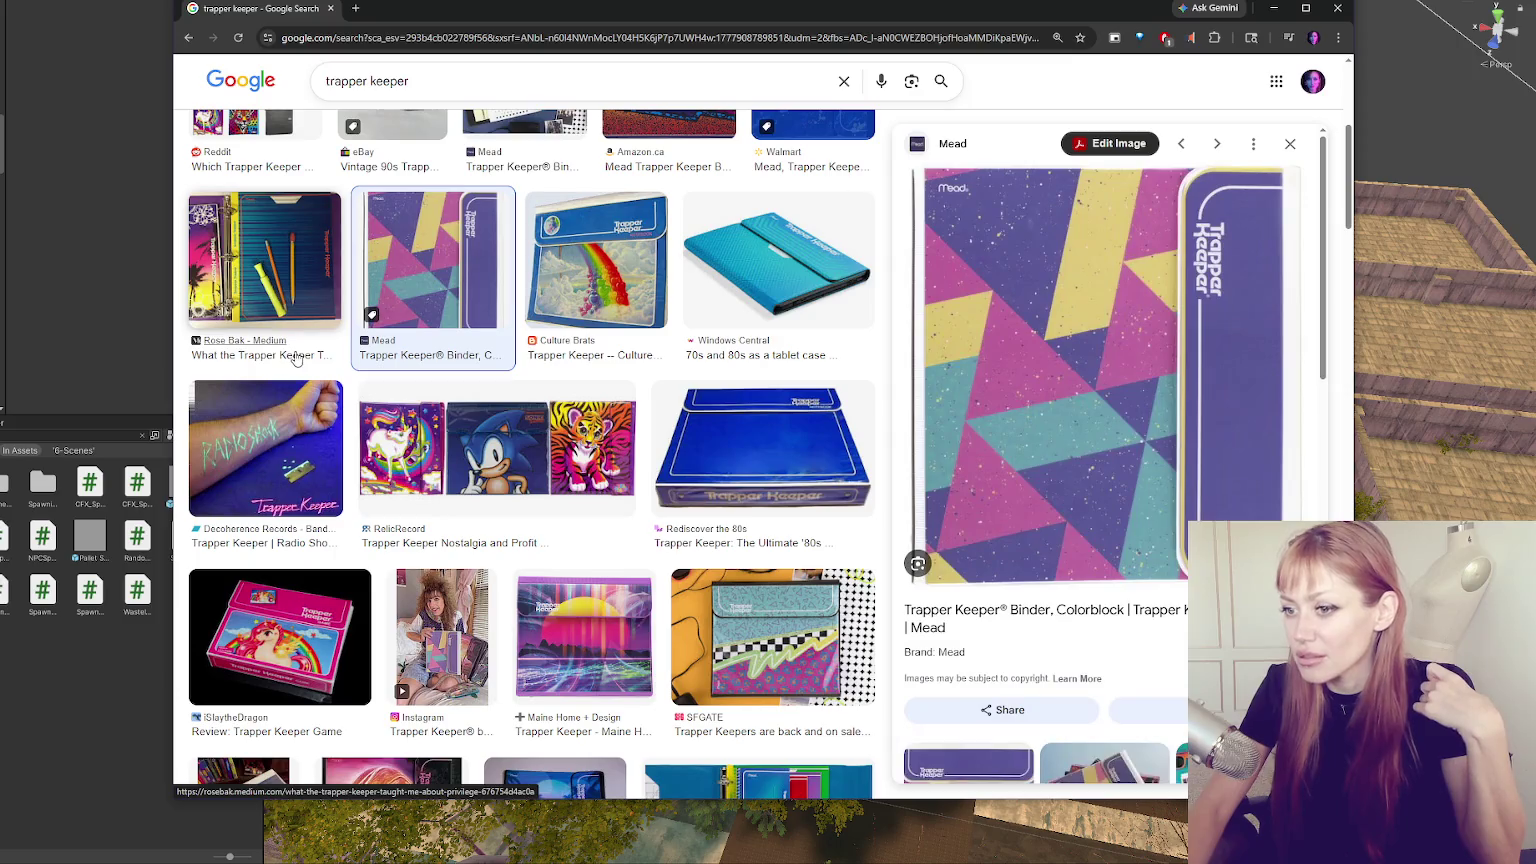
click(226, 503)
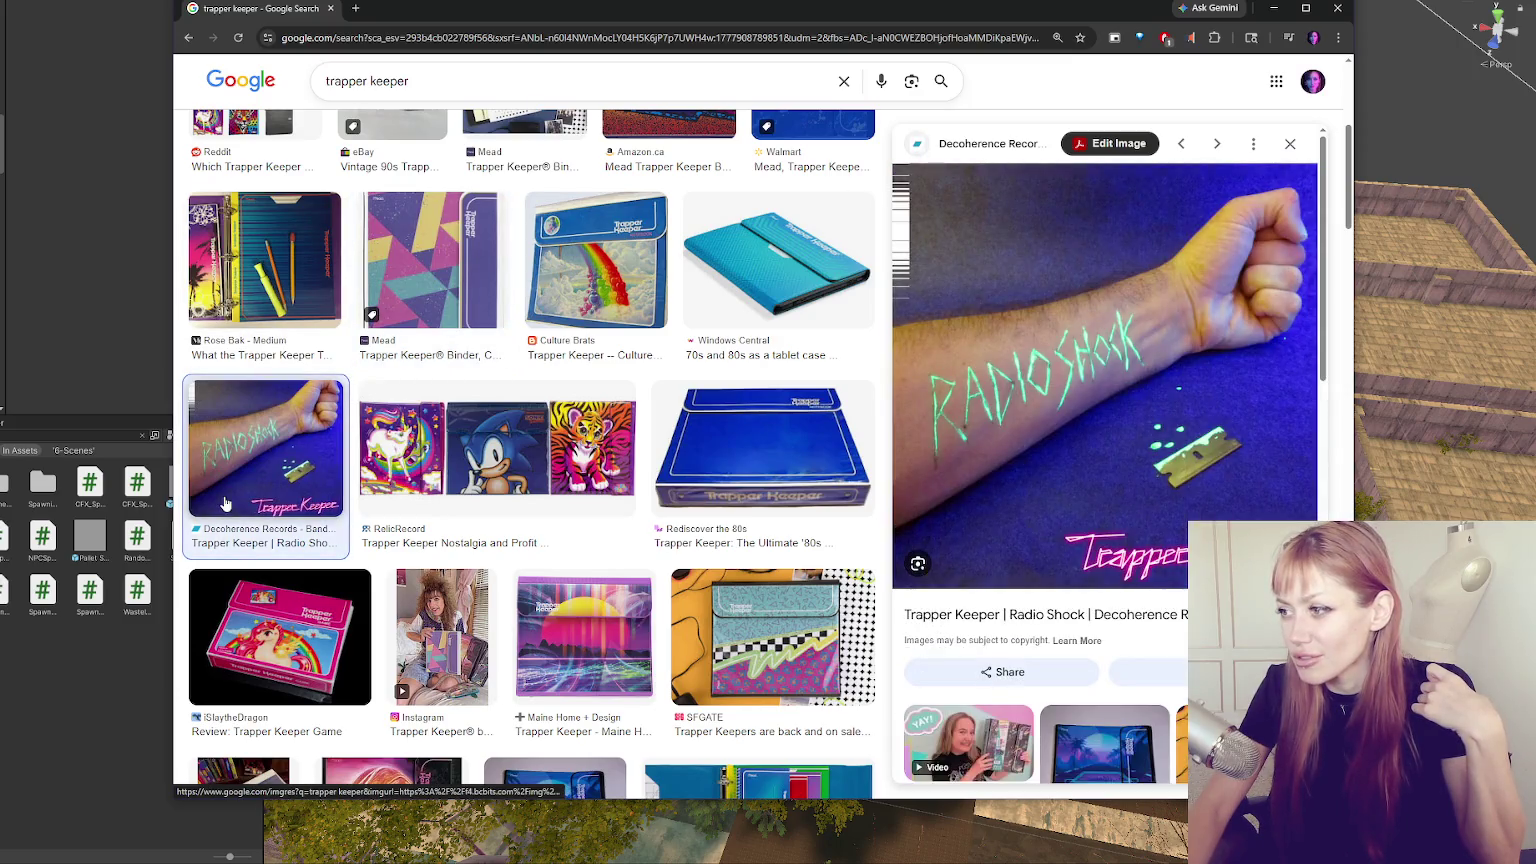
click(450, 470)
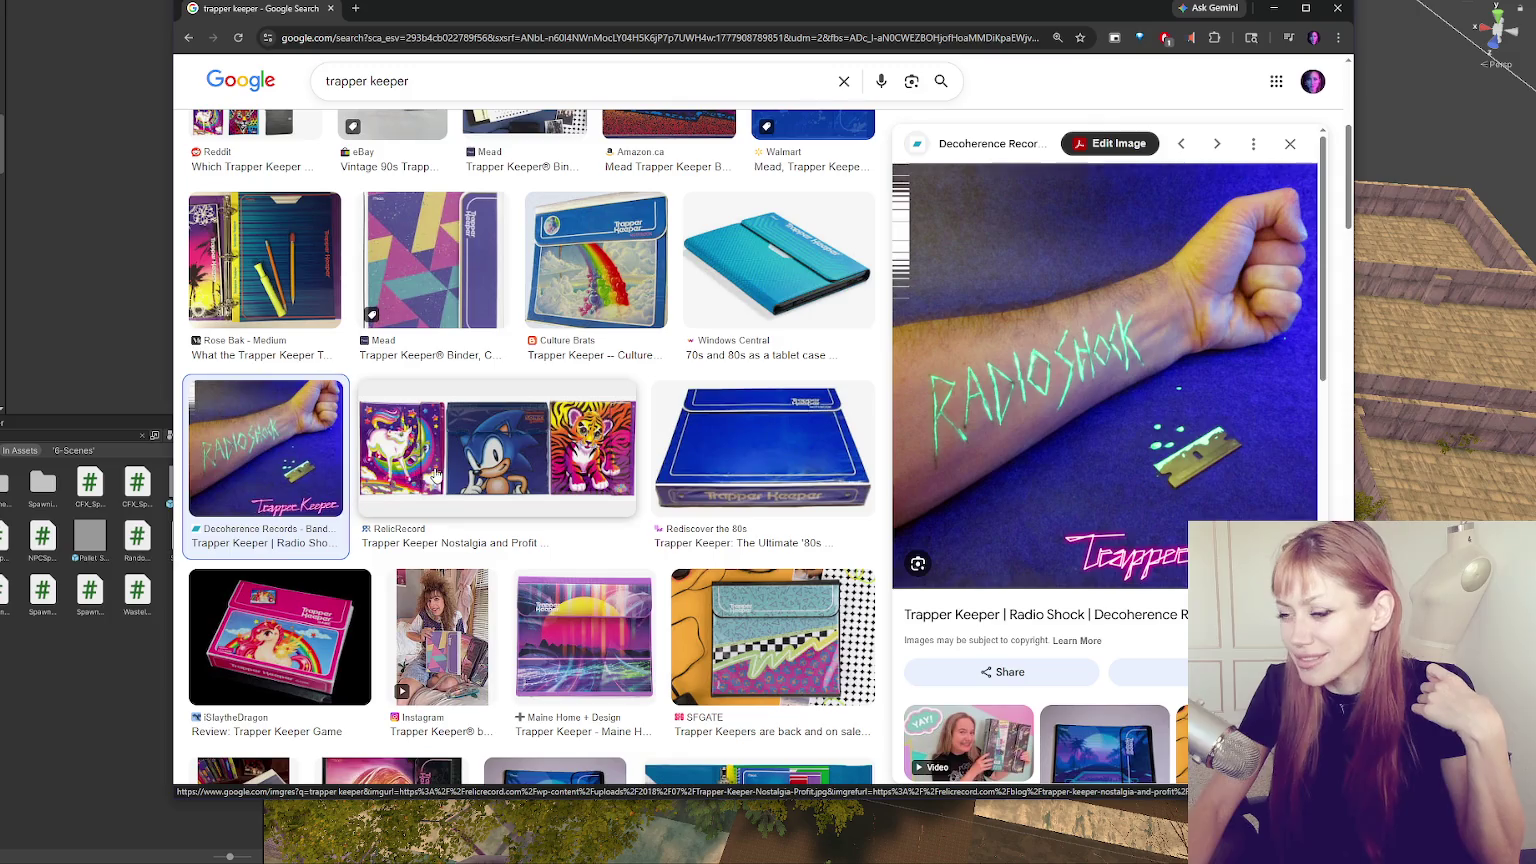
click(672, 474)
scroll(741, 427, down, 2)
click(741, 427)
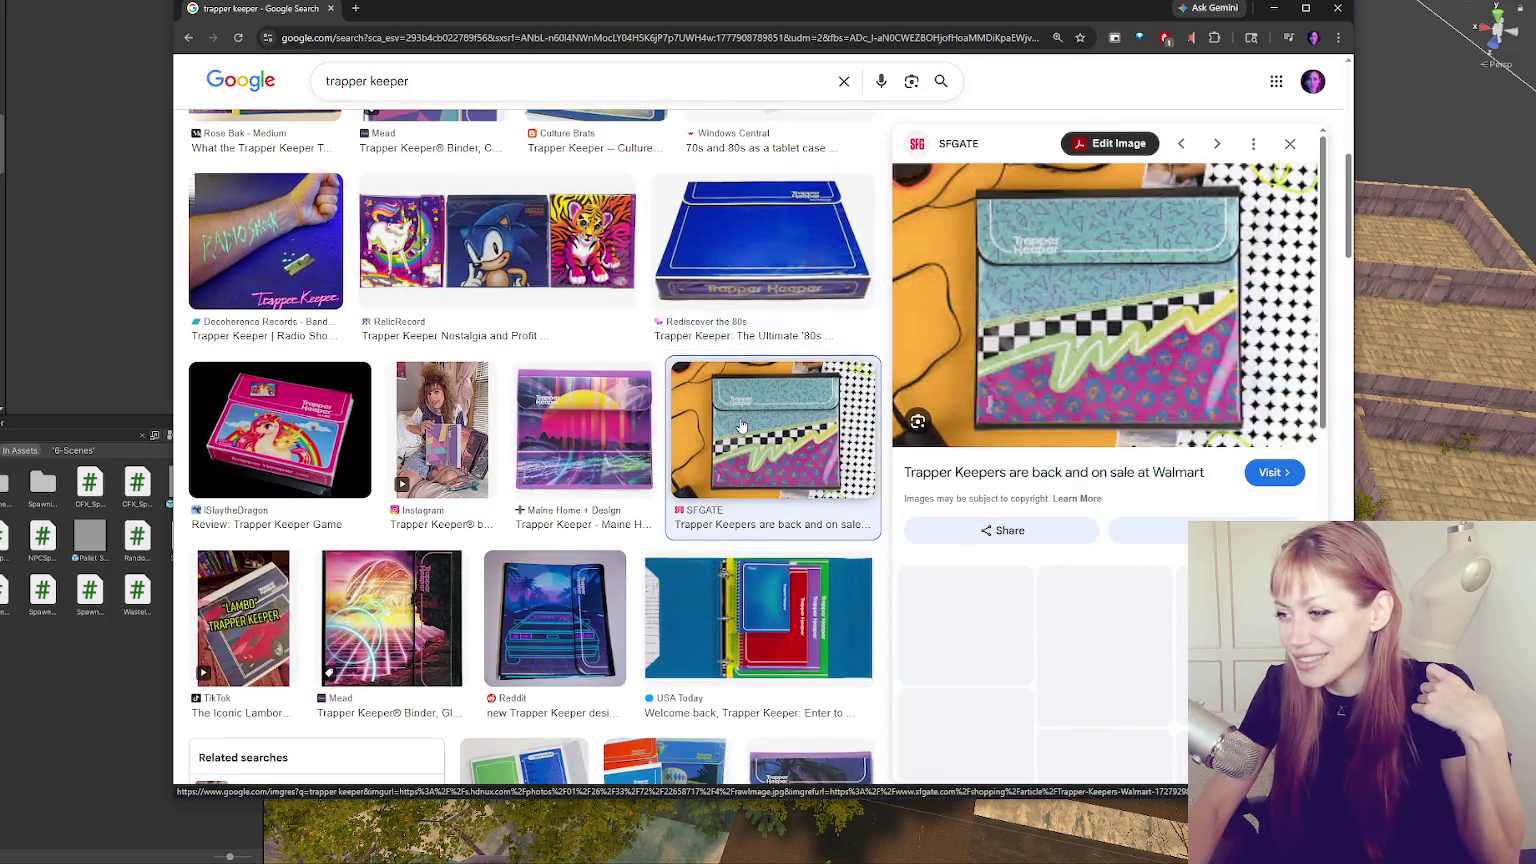
Preview the Walmart colorblock, Click Americana, USA Today green and Tedium baseball Trapper Keeper images.
scroll(741, 427, down, 1)
scroll(741, 427, down, 1)
scroll(771, 347, down, 2)
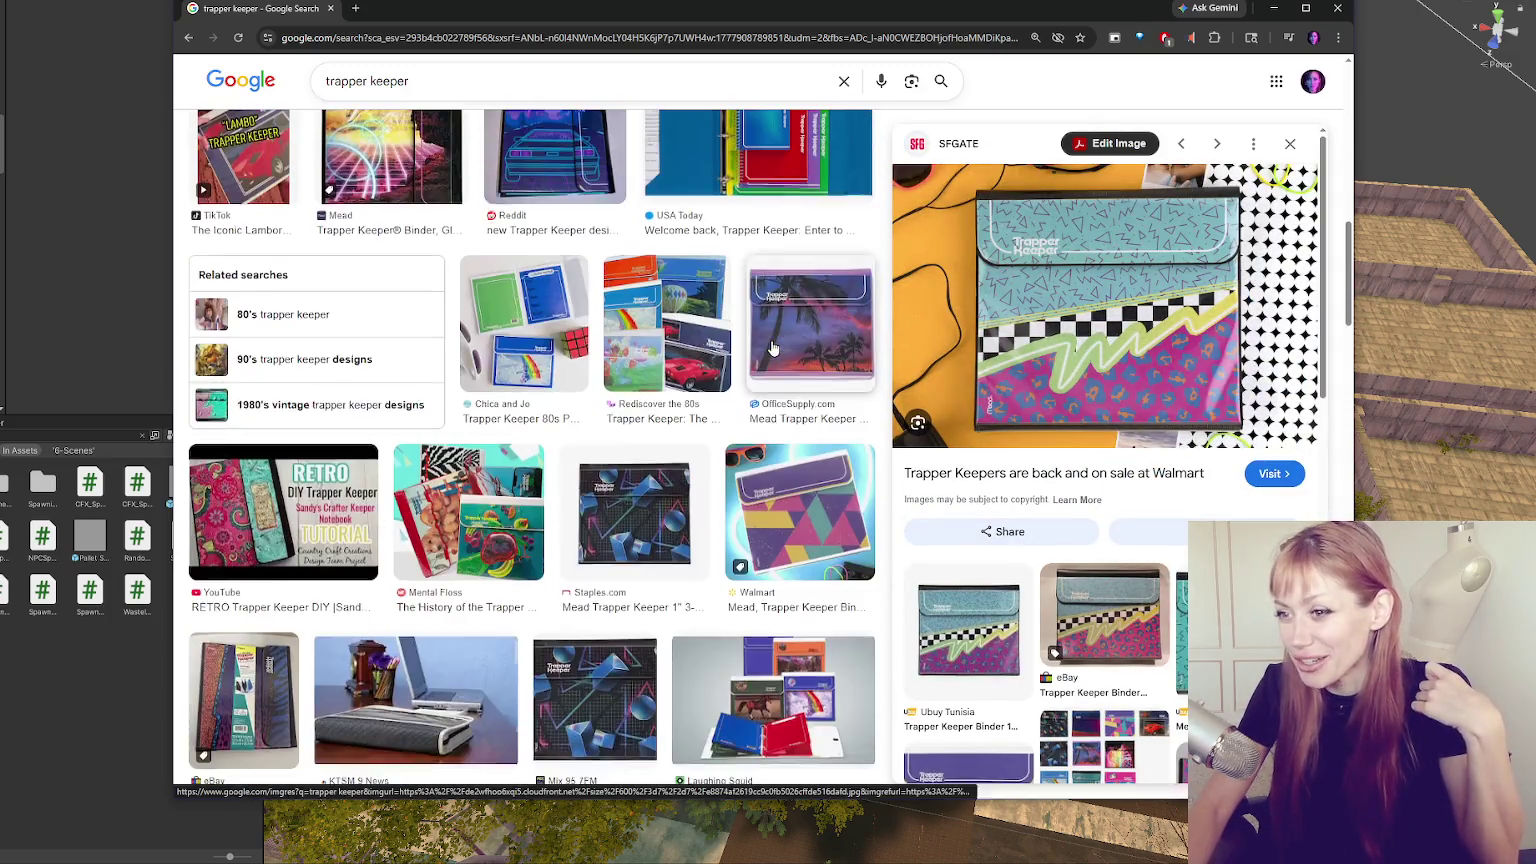
scroll(771, 347, down, 2)
click(799, 324)
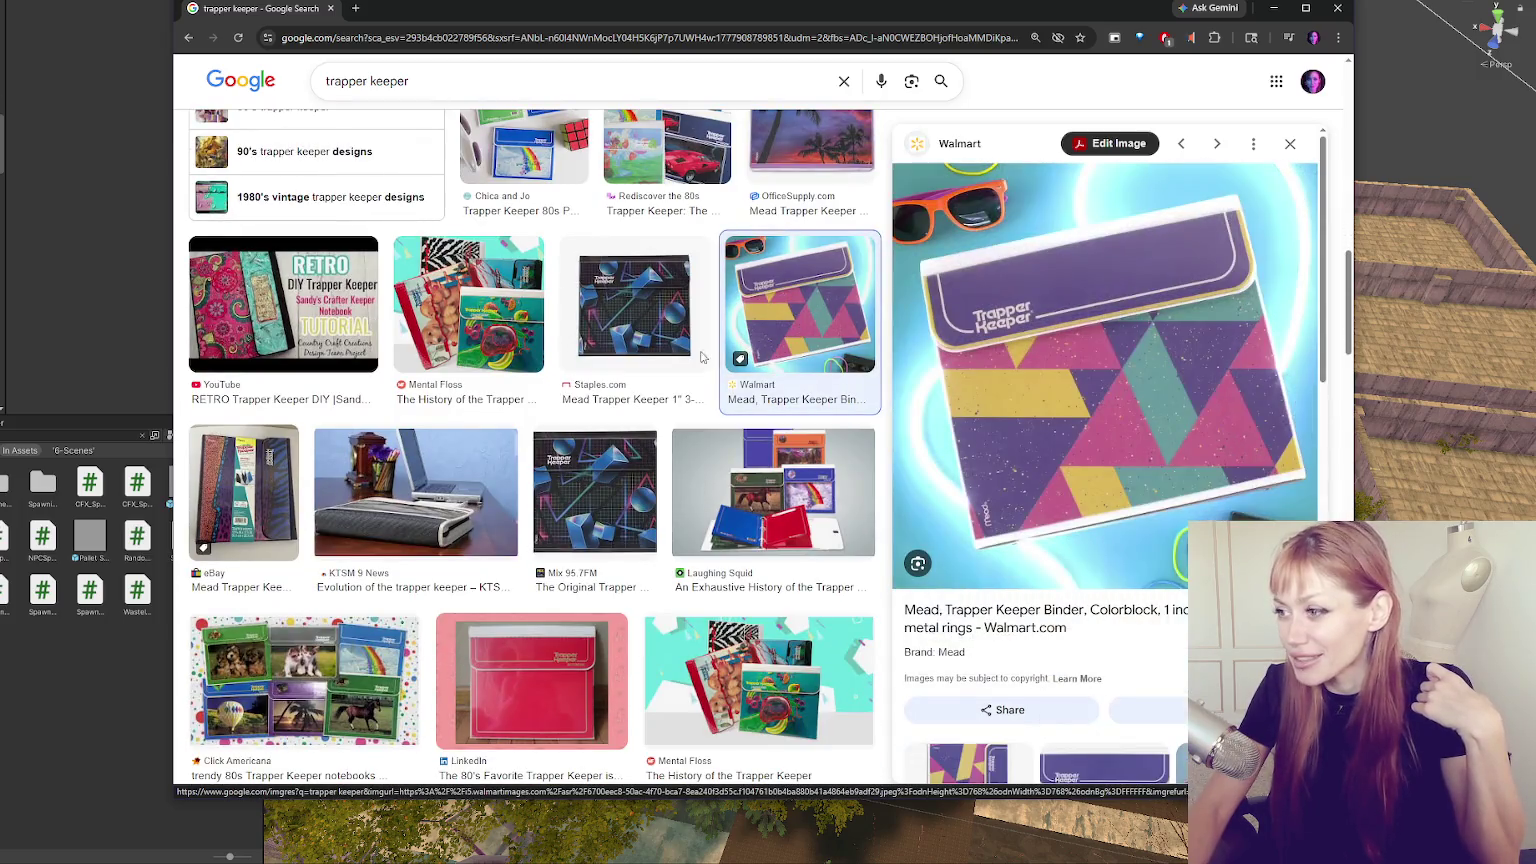
scroll(580, 362, down, 2)
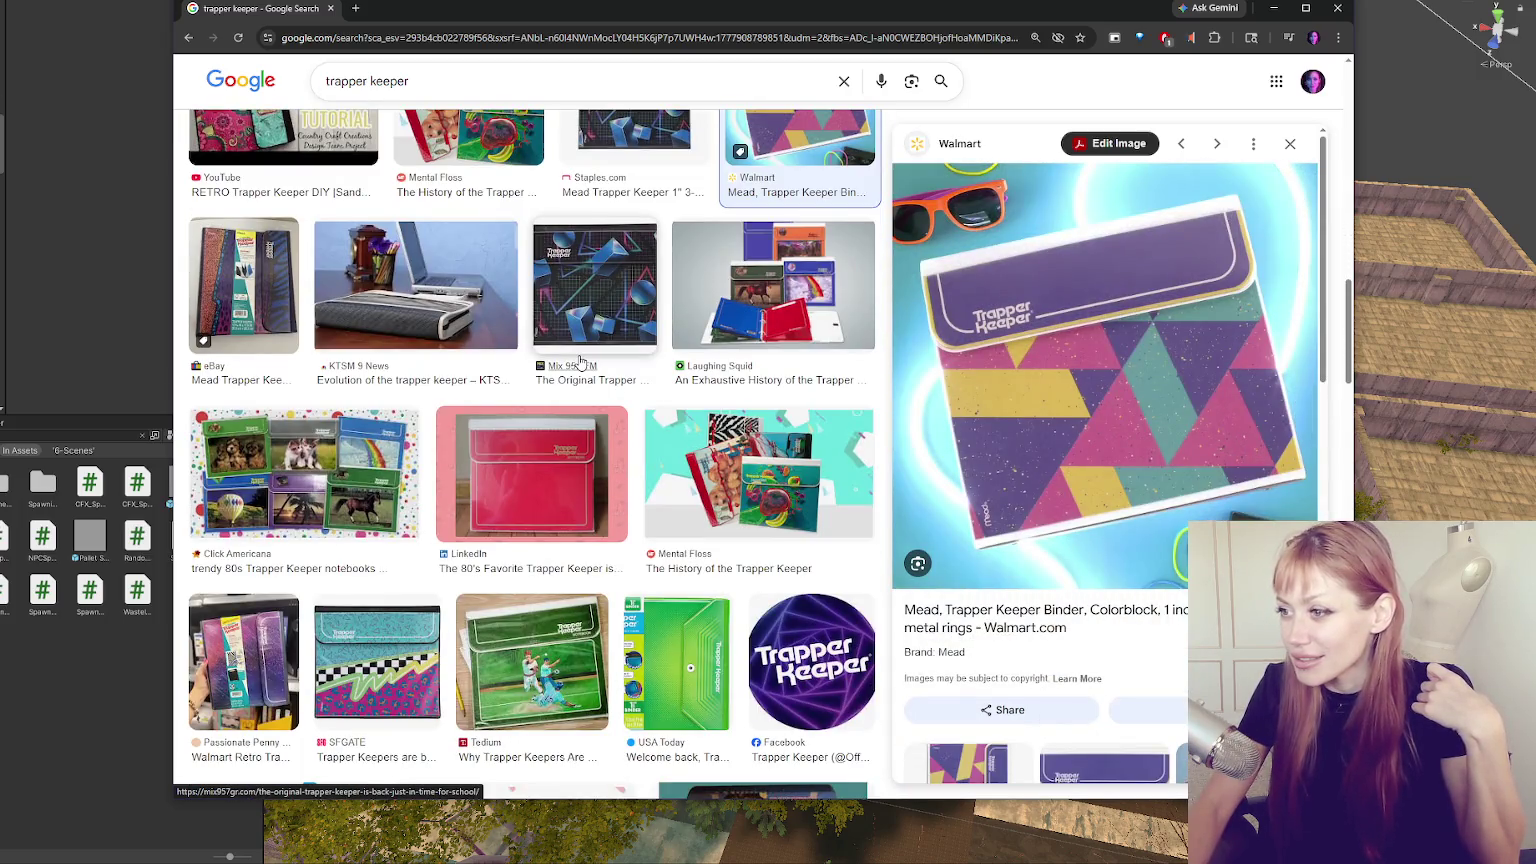
key(Down)
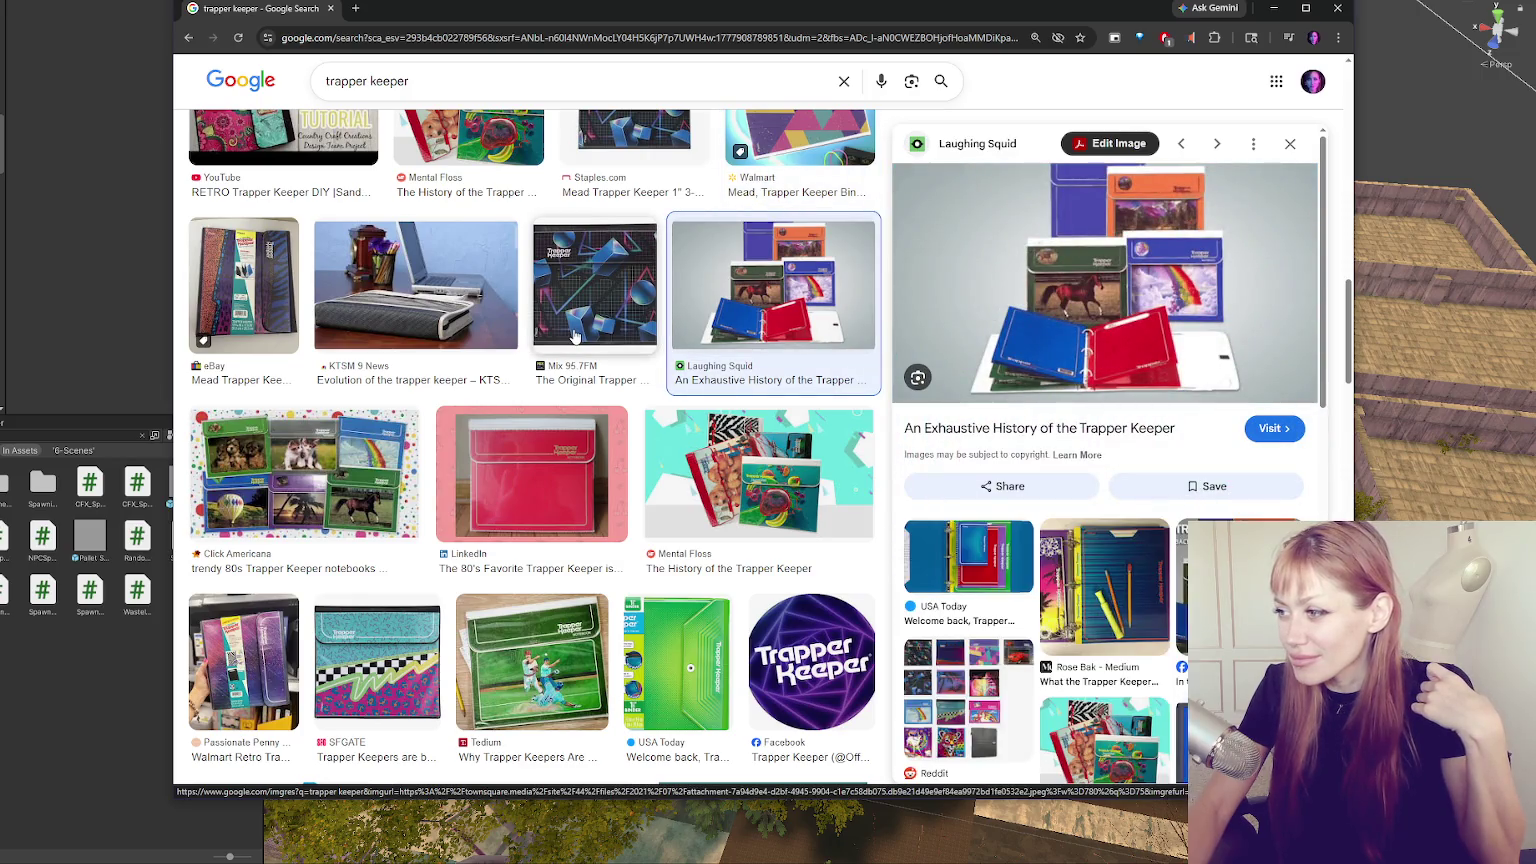
click(1216, 143)
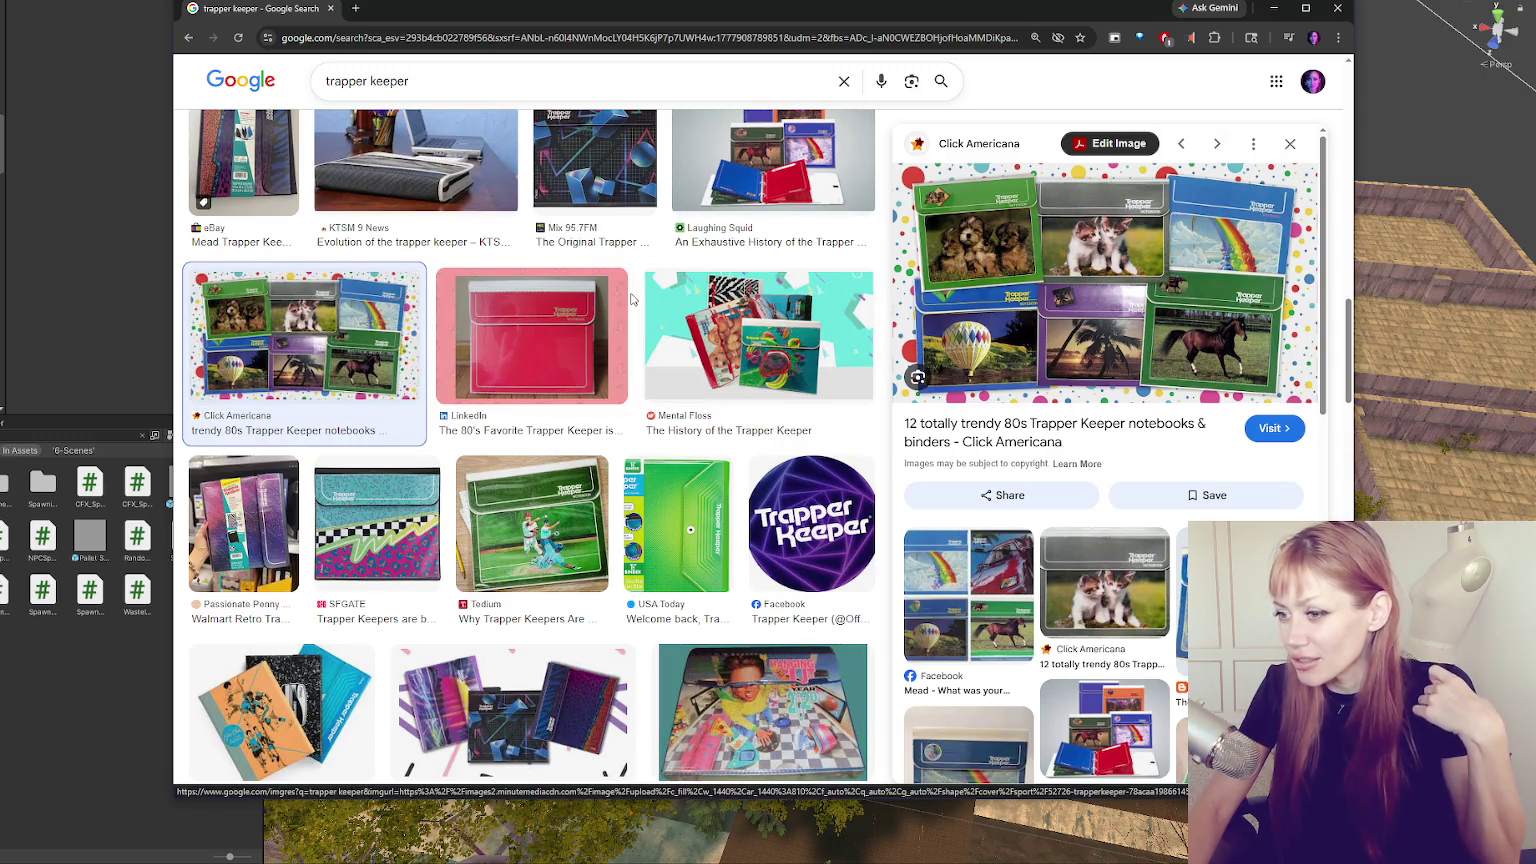
click(677, 525)
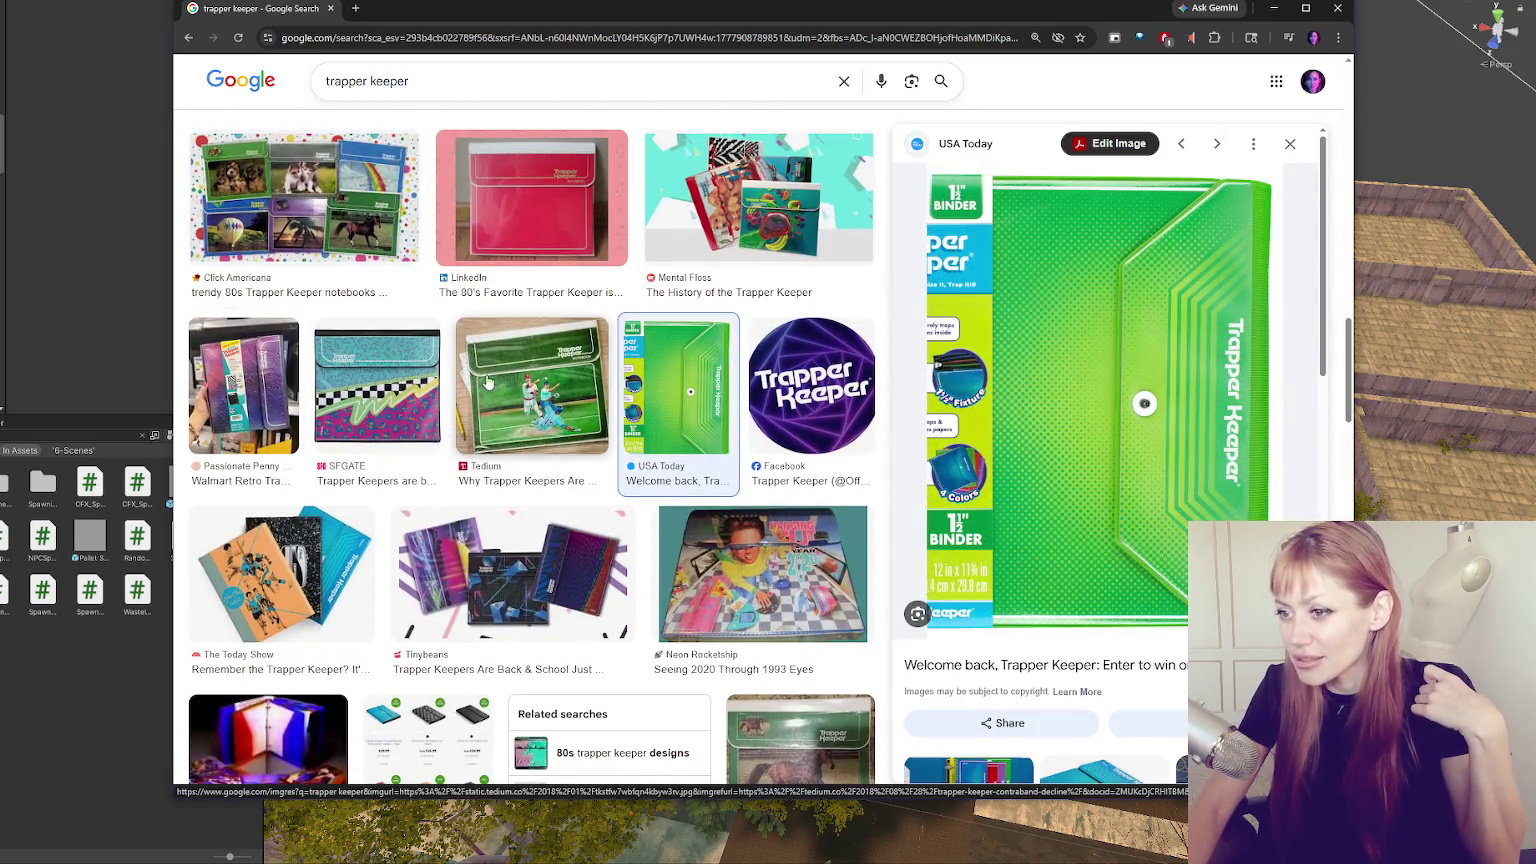
click(456, 406)
click(316, 347)
Scroll further down and preview the black paint-splatter Trapper Keeper binder.
scroll(320, 345, down, 1)
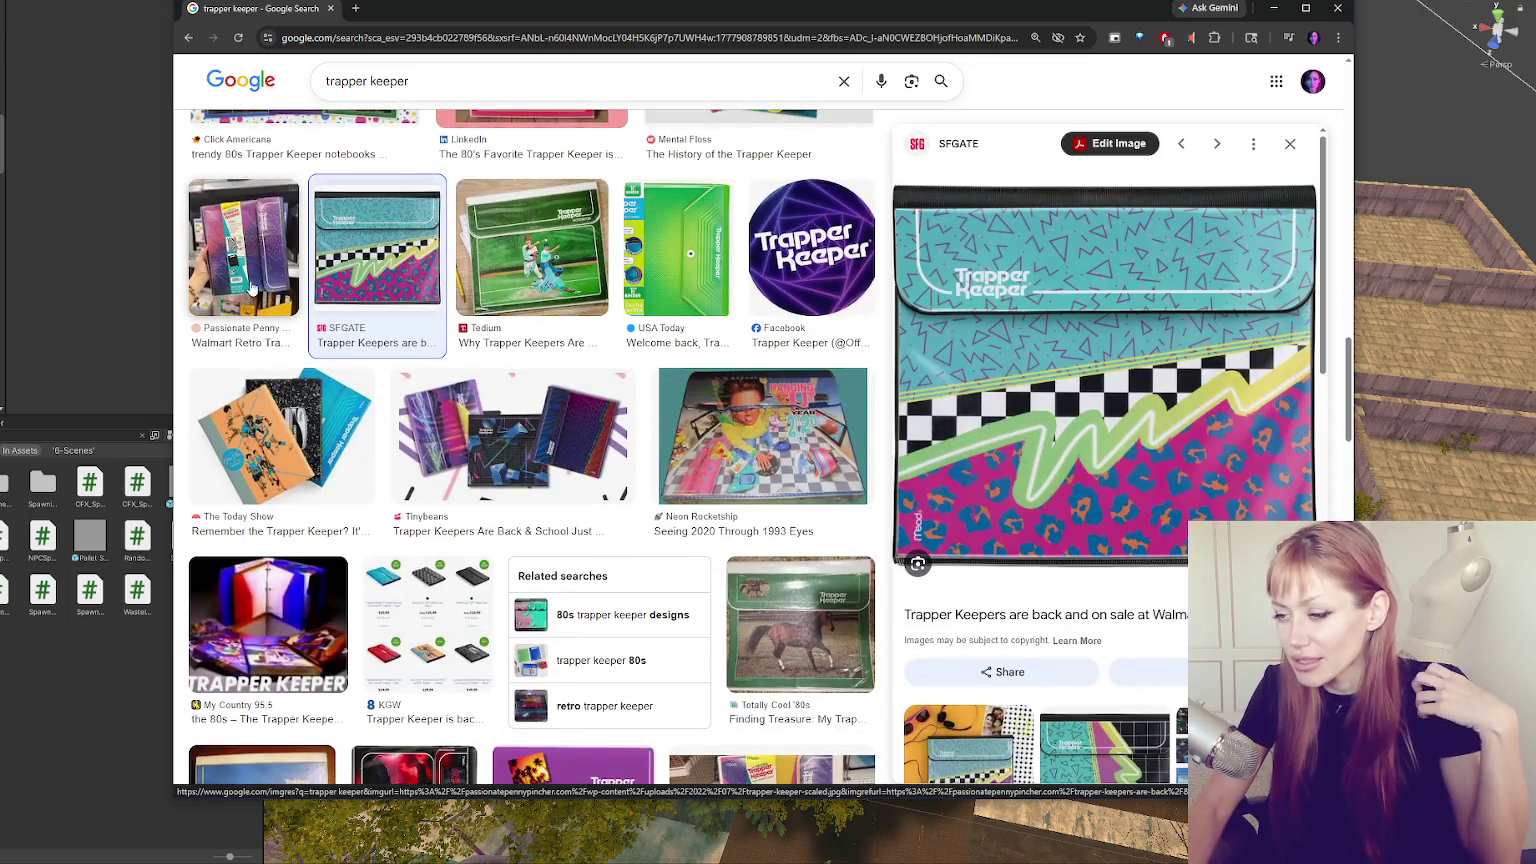
scroll(397, 270, down, 3)
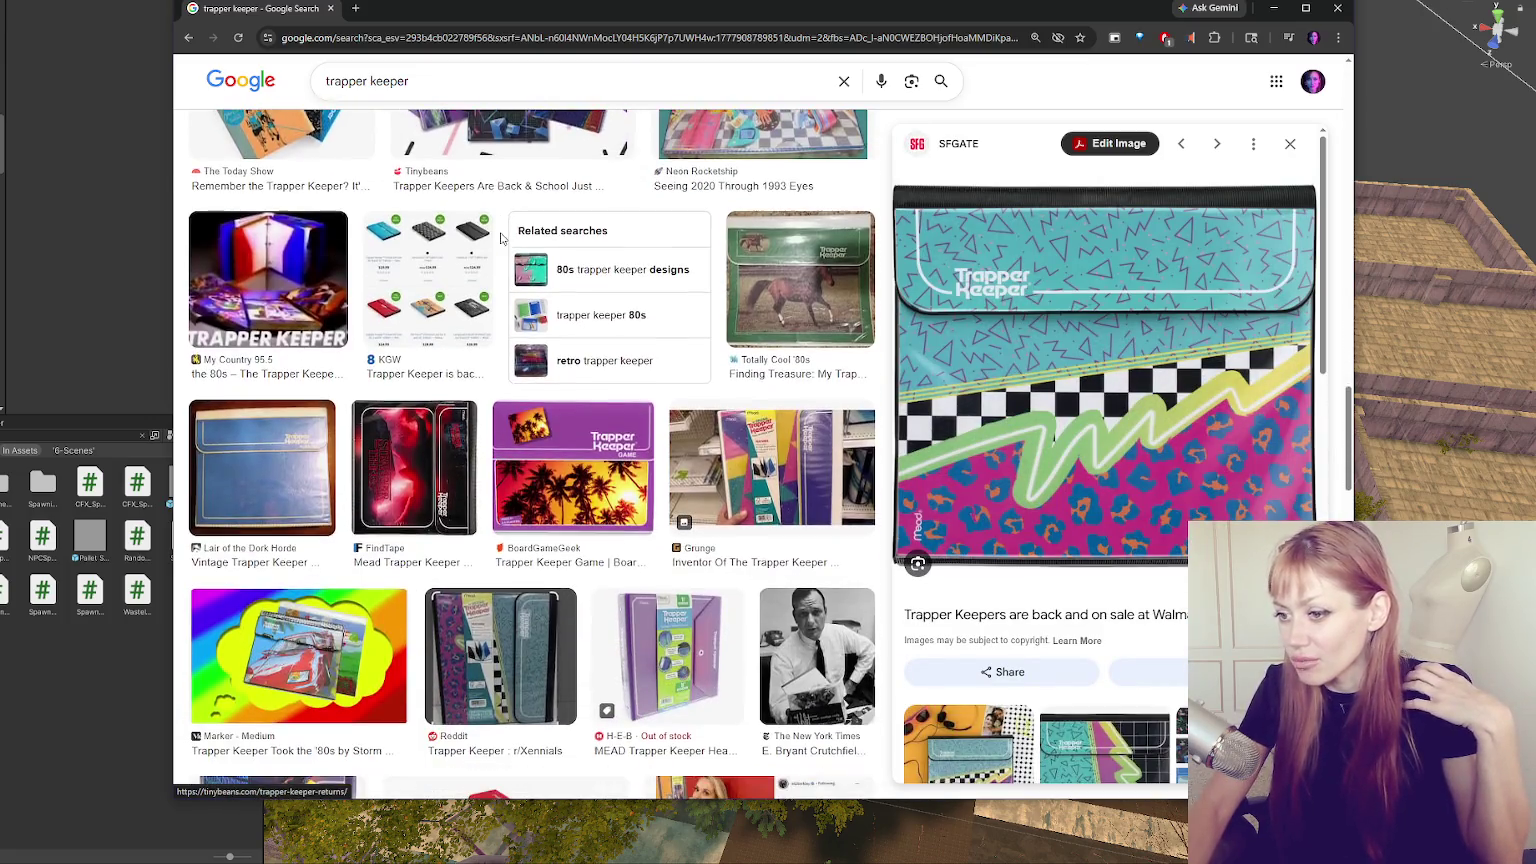
scroll(386, 374, down, 3)
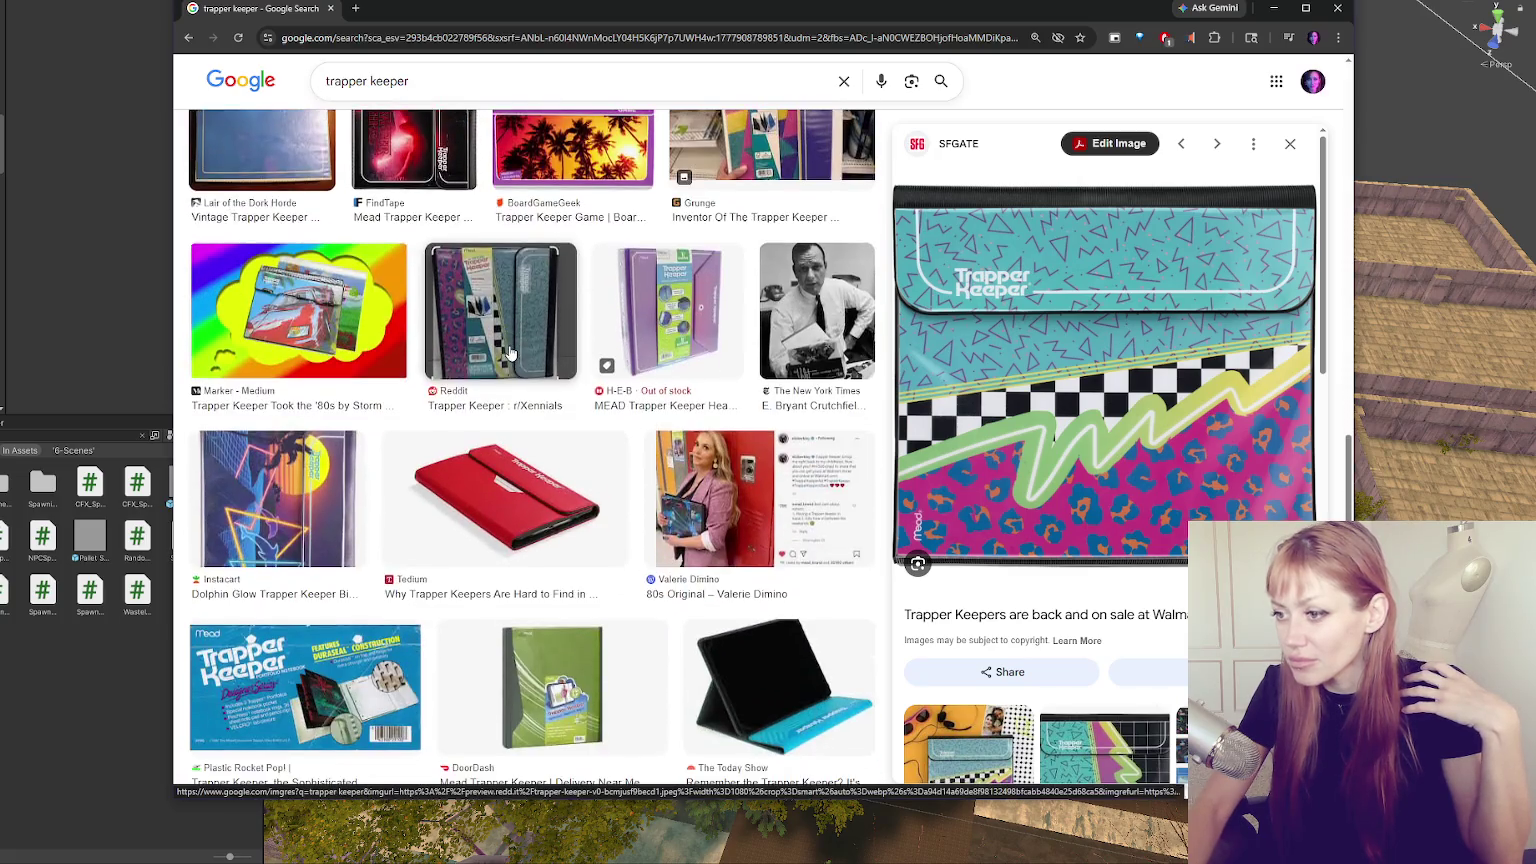
scroll(493, 357, down, 3)
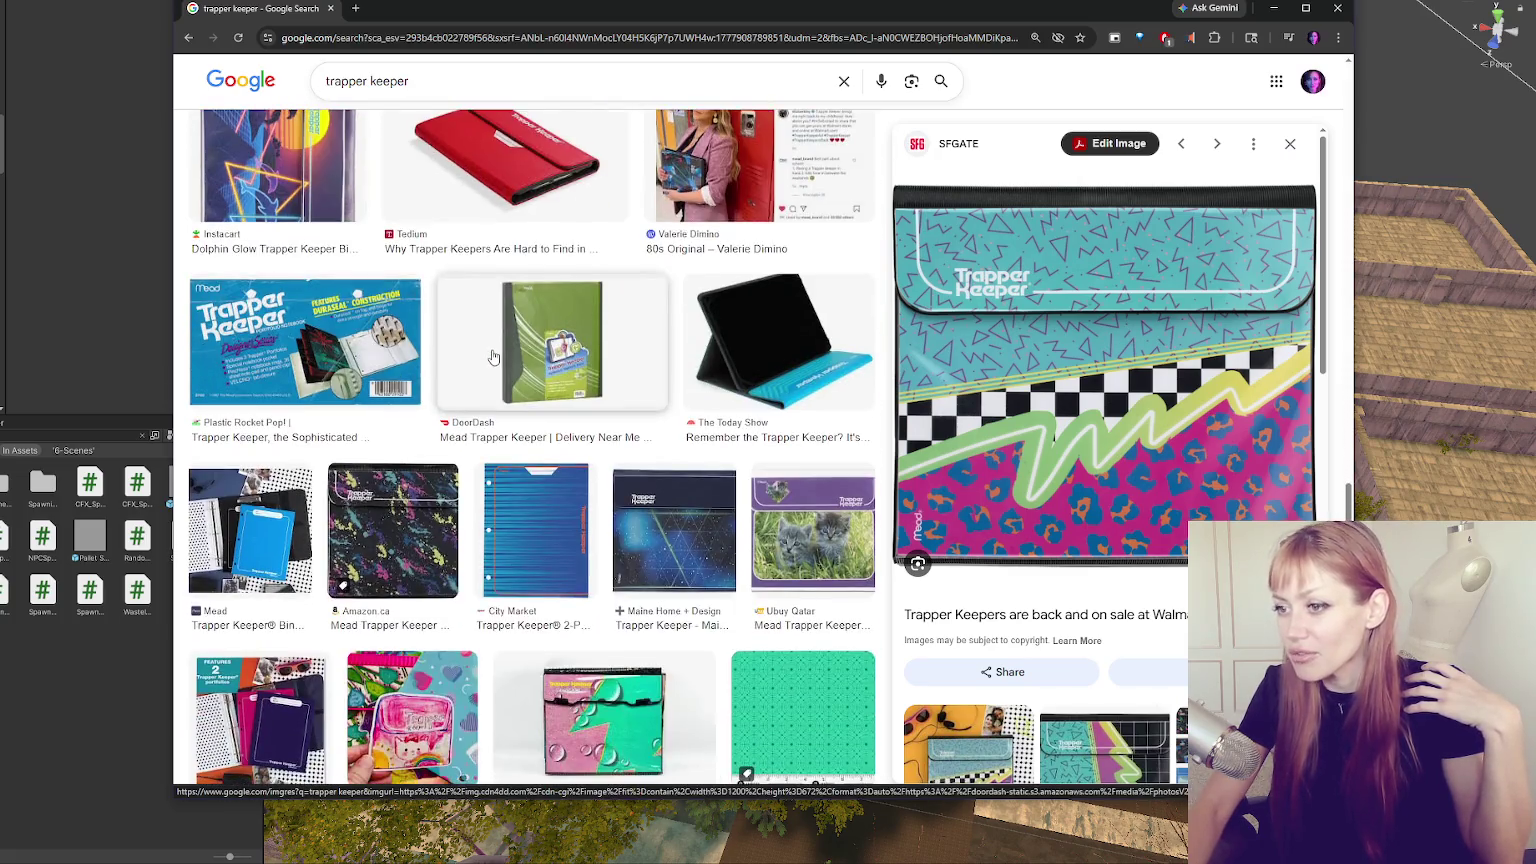
scroll(493, 357, down, 2)
click(450, 345)
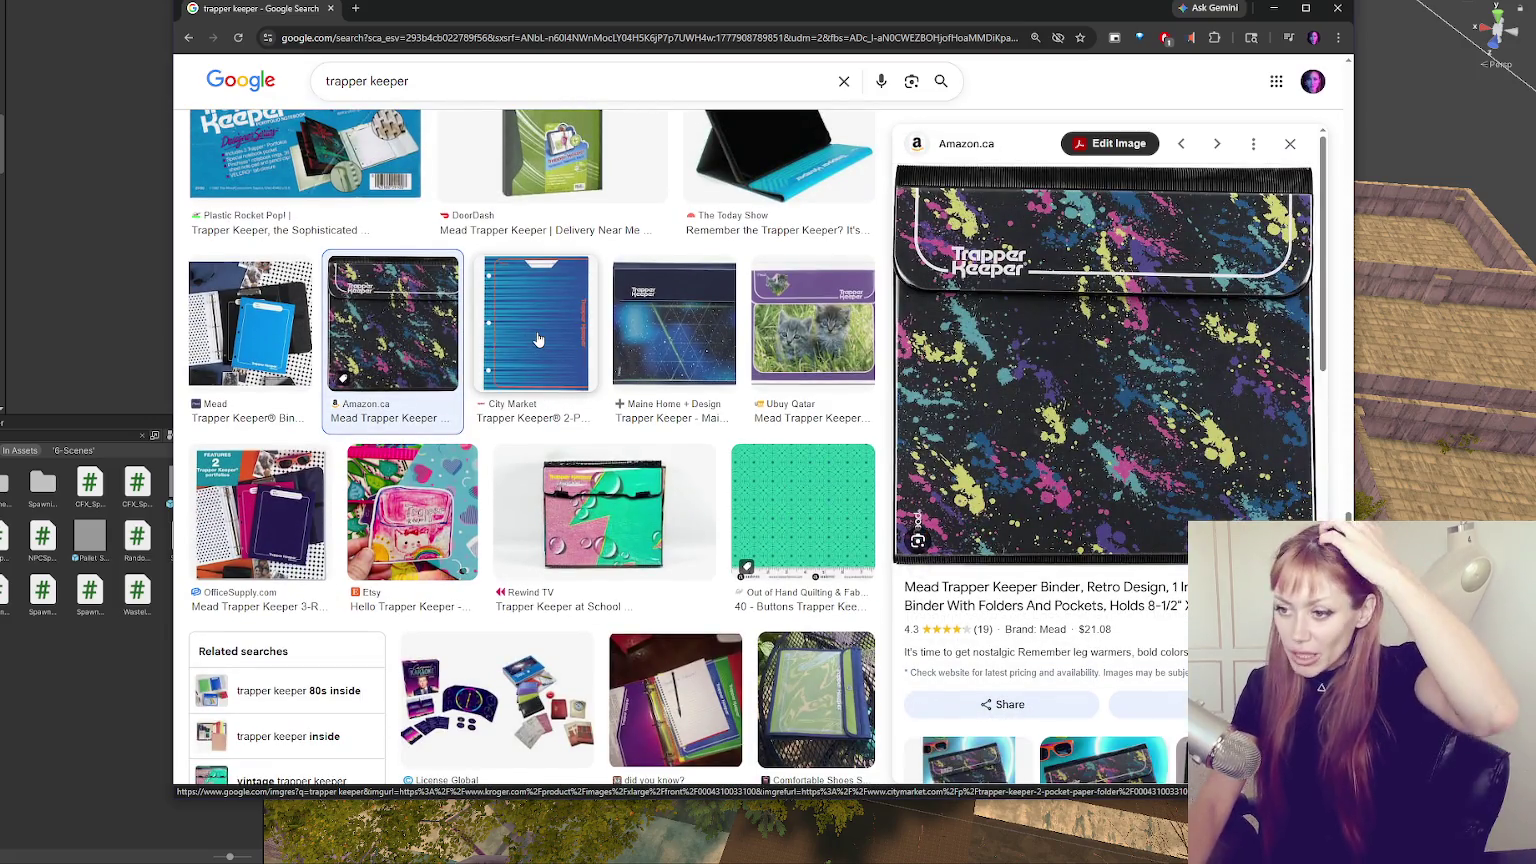
scroll(532, 335, down, 5)
scroll(527, 315, down, 4)
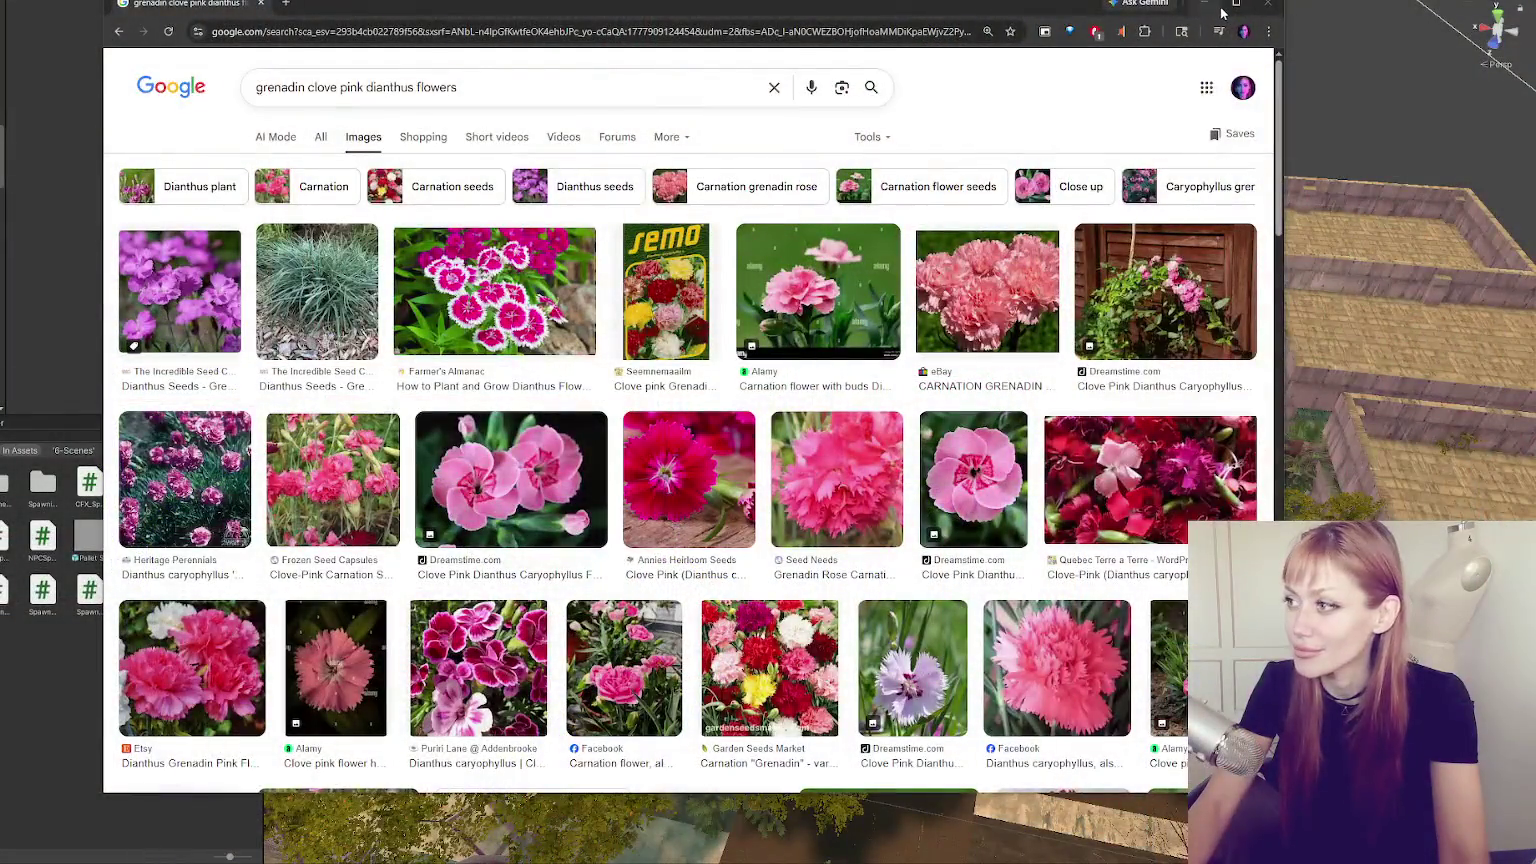
Preview several clove pink photos, ending on Puriri Lane's Dianthus caryophyllus image.
scroll(857, 437, down, 1)
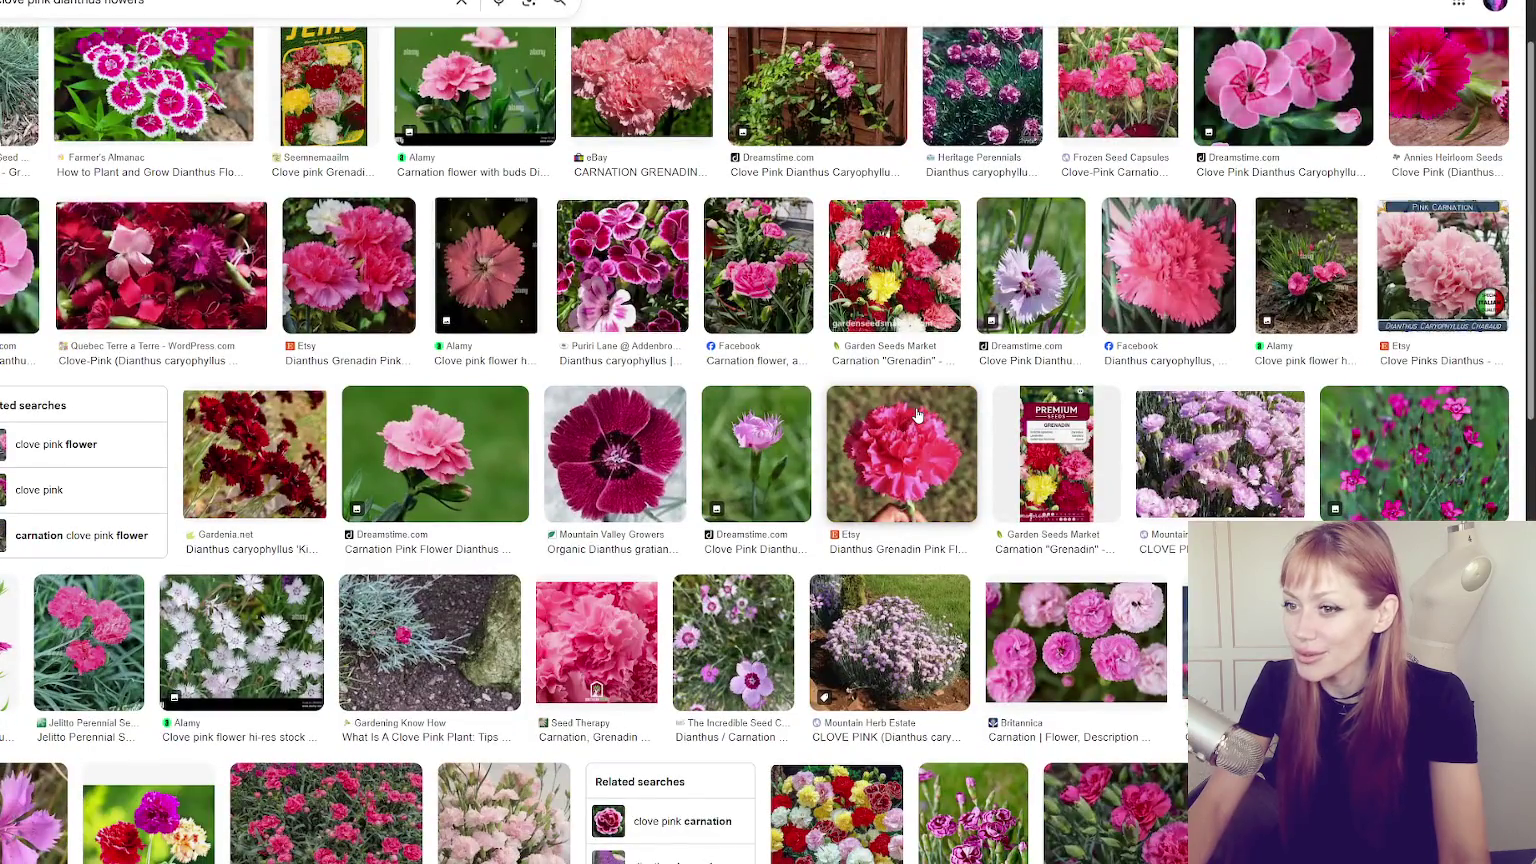
scroll(917, 414, down, 1)
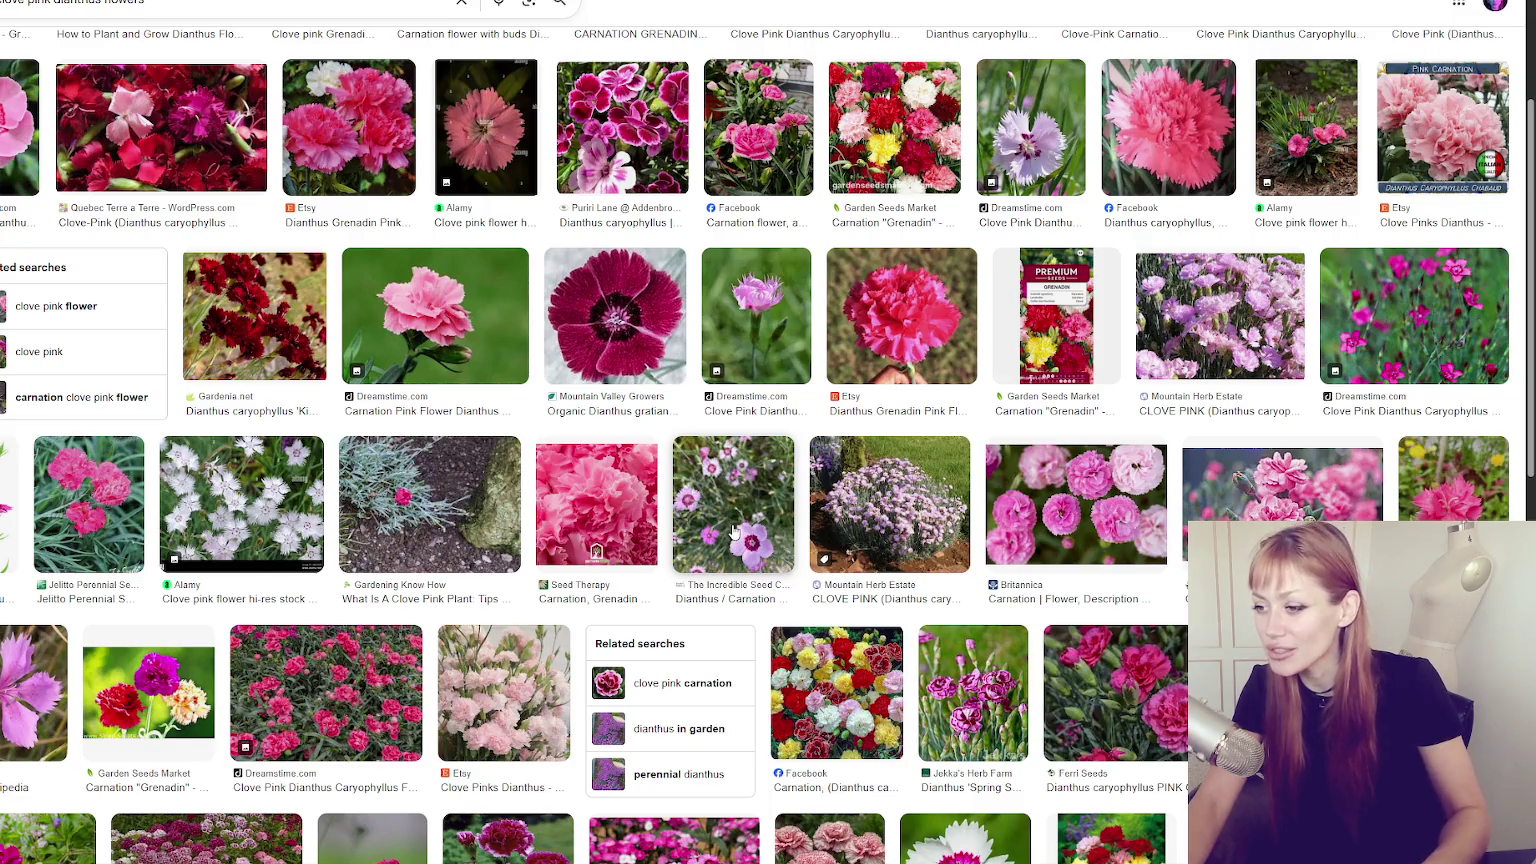
click(733, 532)
scroll(710, 422, up, 1)
click(842, 235)
click(697, 240)
click(581, 244)
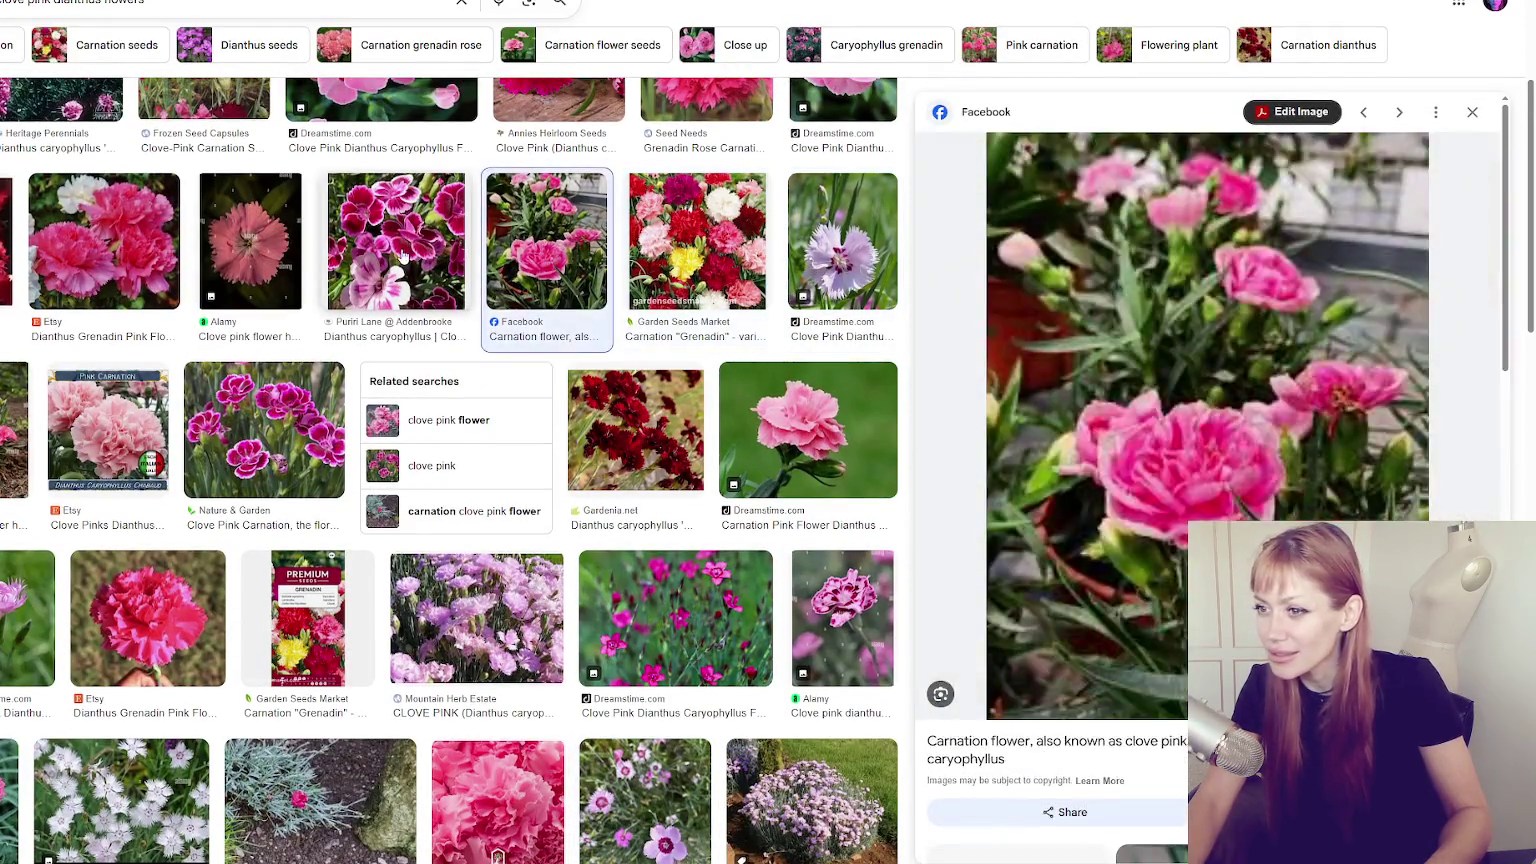
click(400, 245)
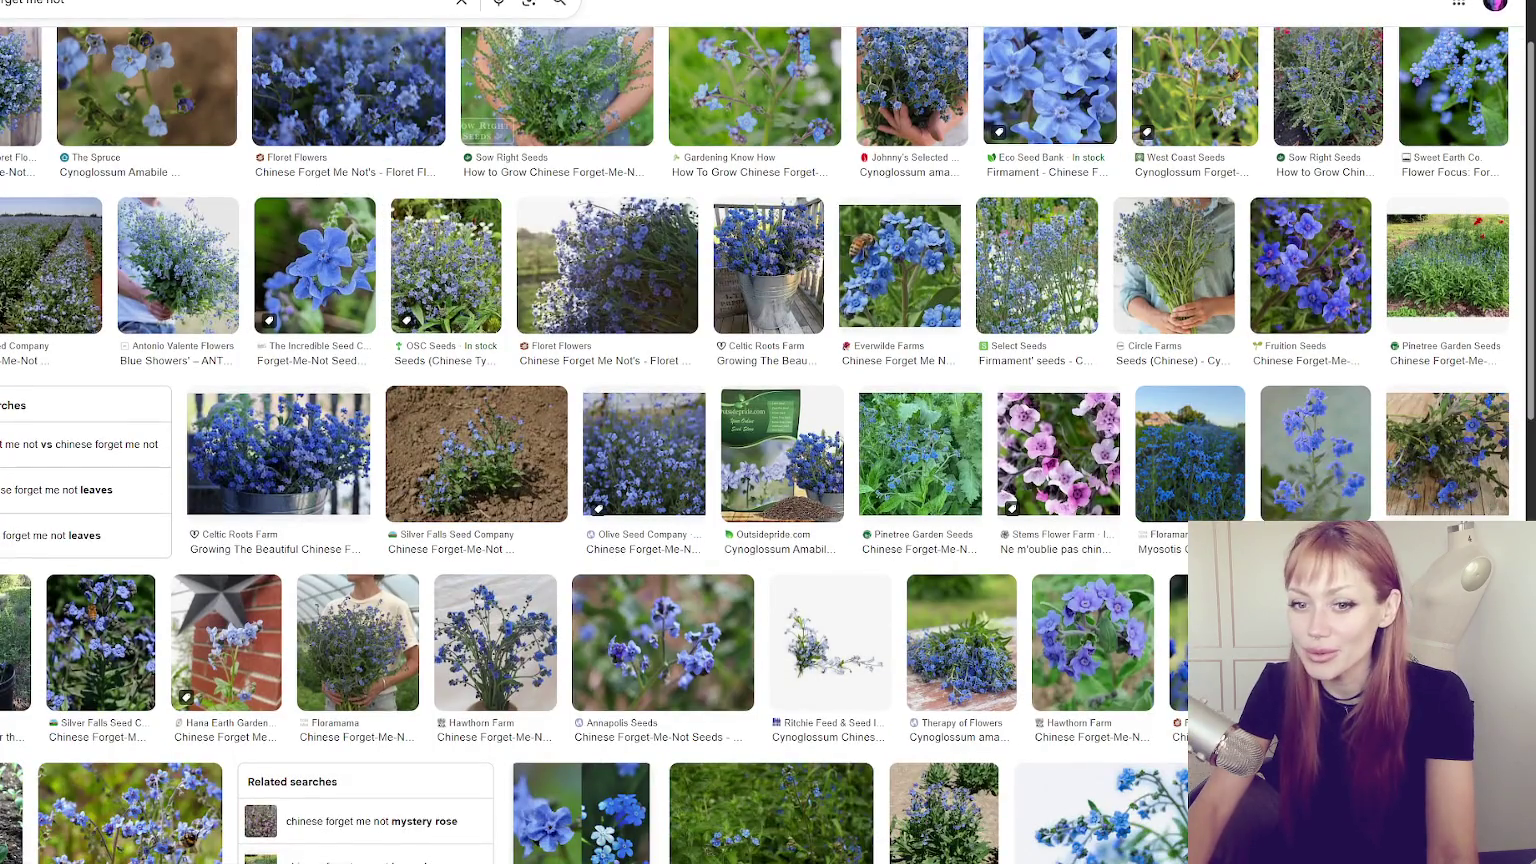
Scroll down through the current Google Images results.
scroll(768, 445, down, 3)
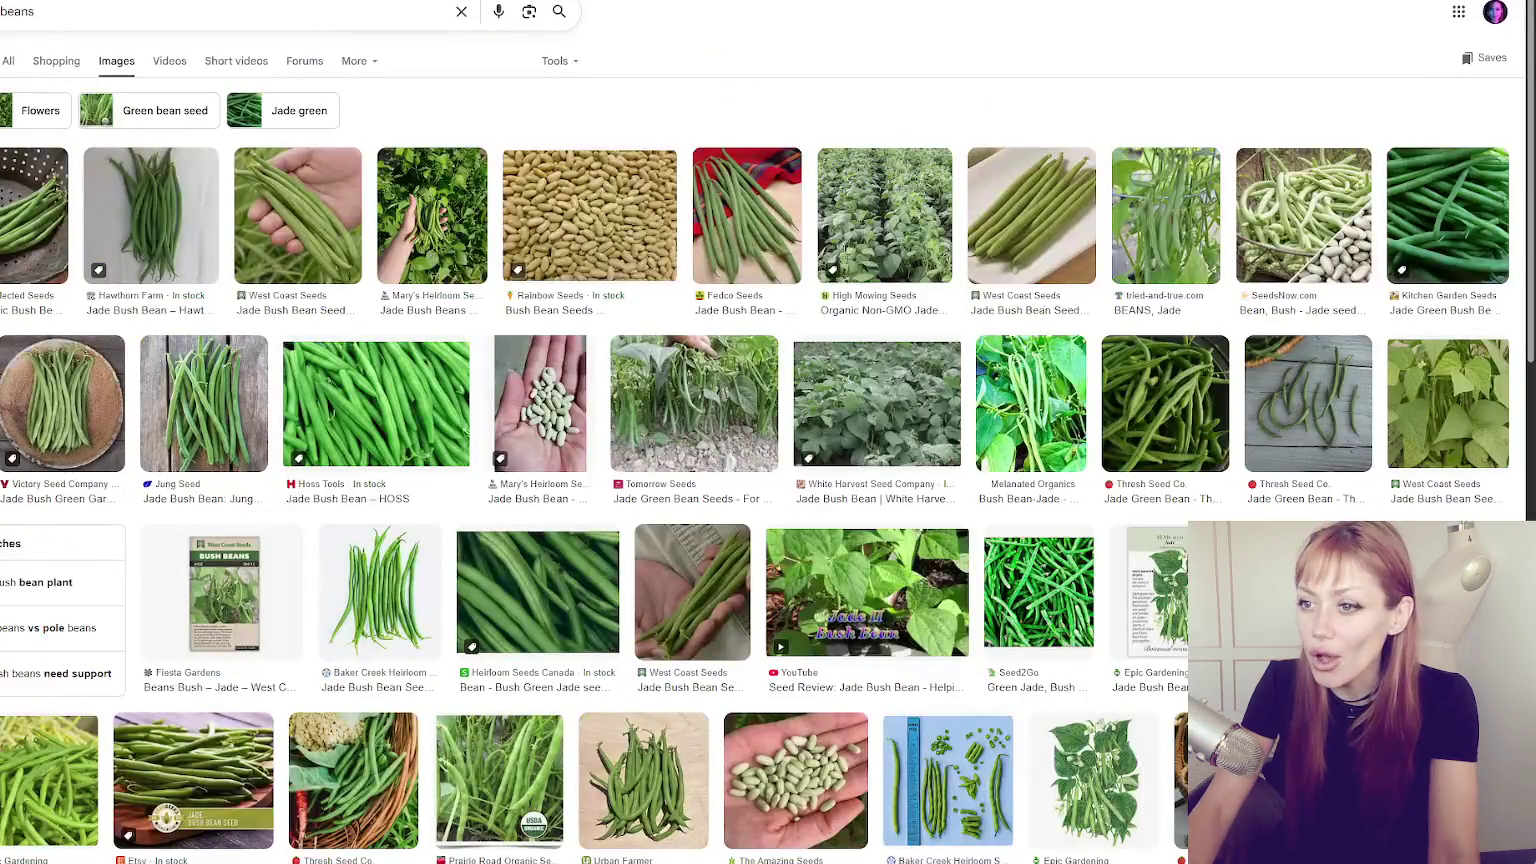
scroll(590, 225, down, 1)
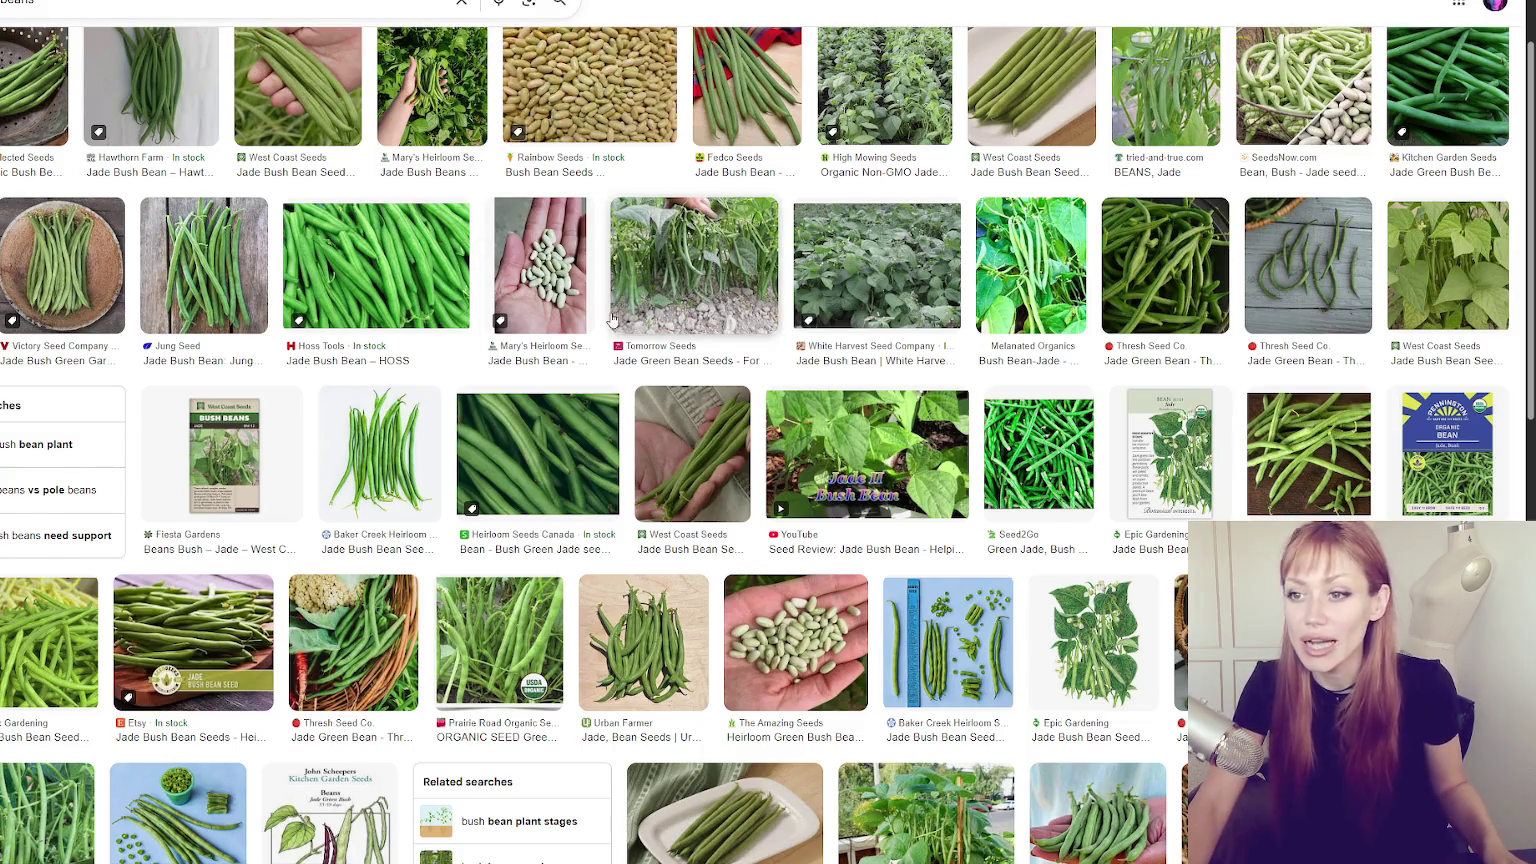
scroll(615, 310, up, 1)
scroll(768, 305, down, 3)
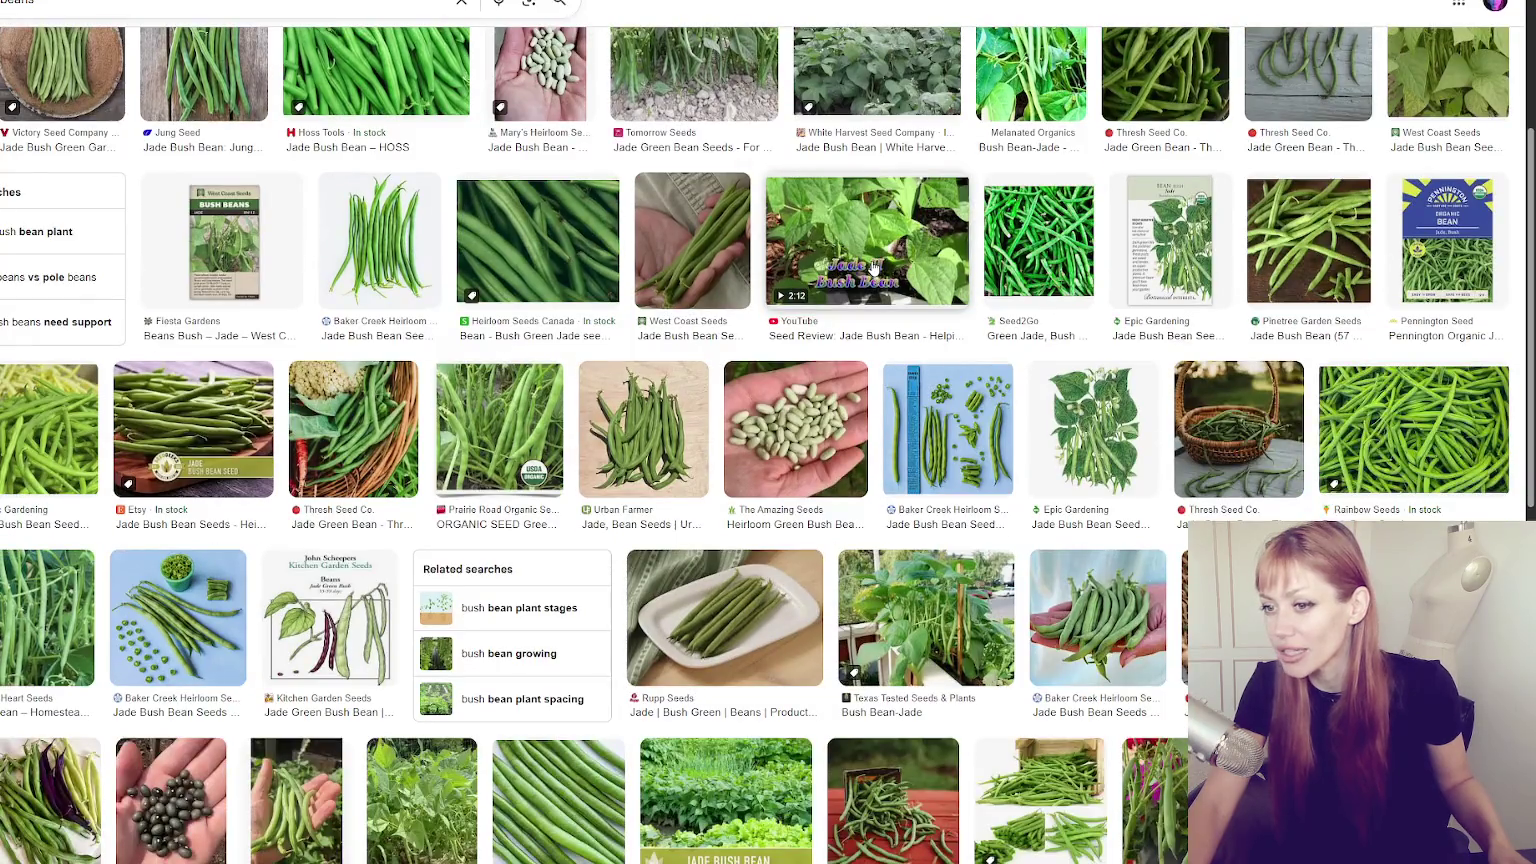
scroll(873, 268, down, 4)
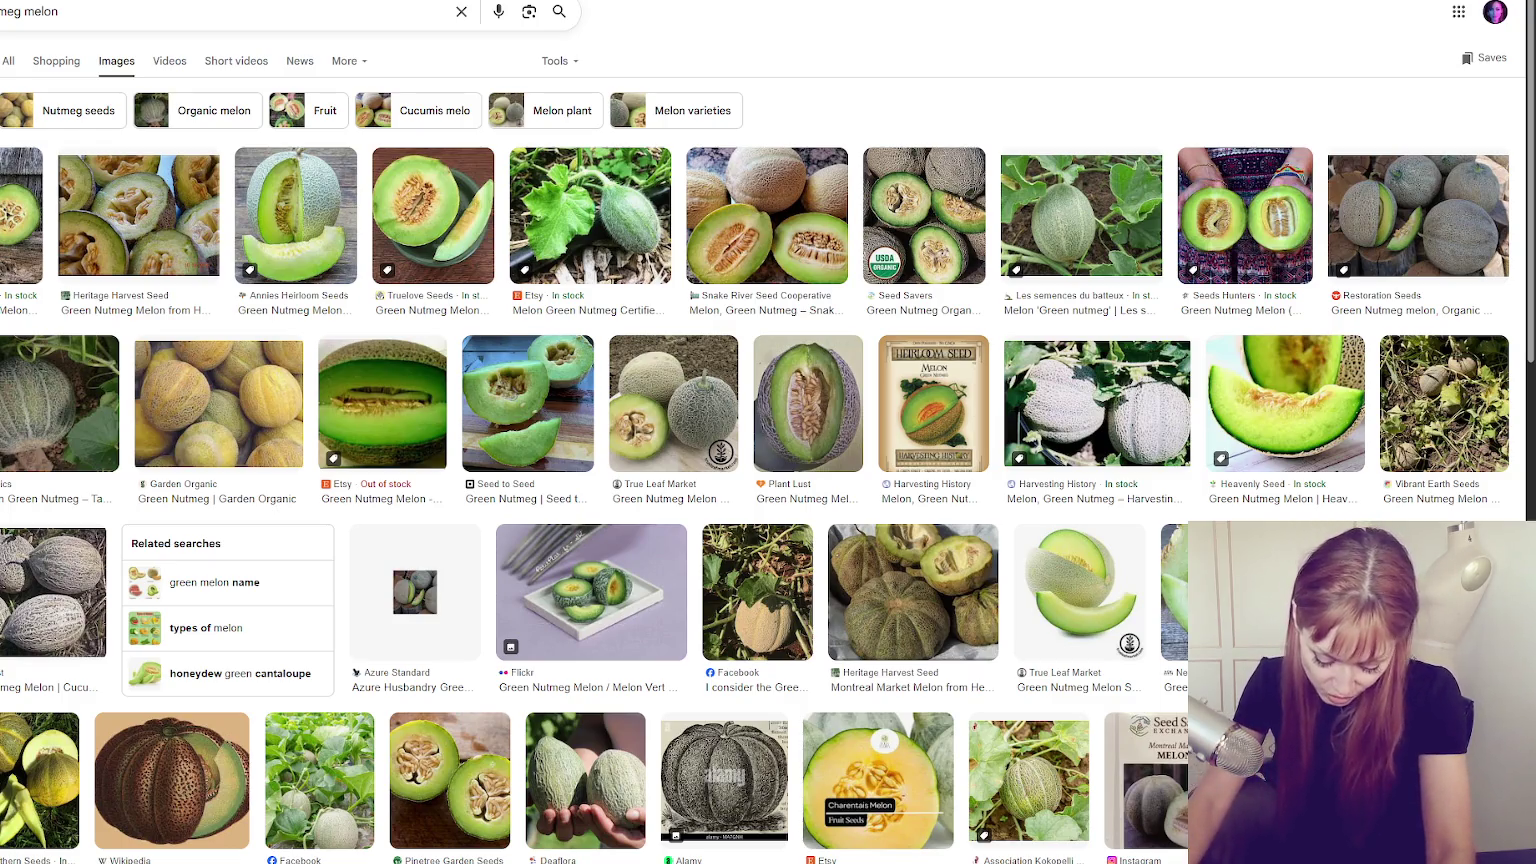
Select the nutmeg melon query in the search box.
double_click(41, 12)
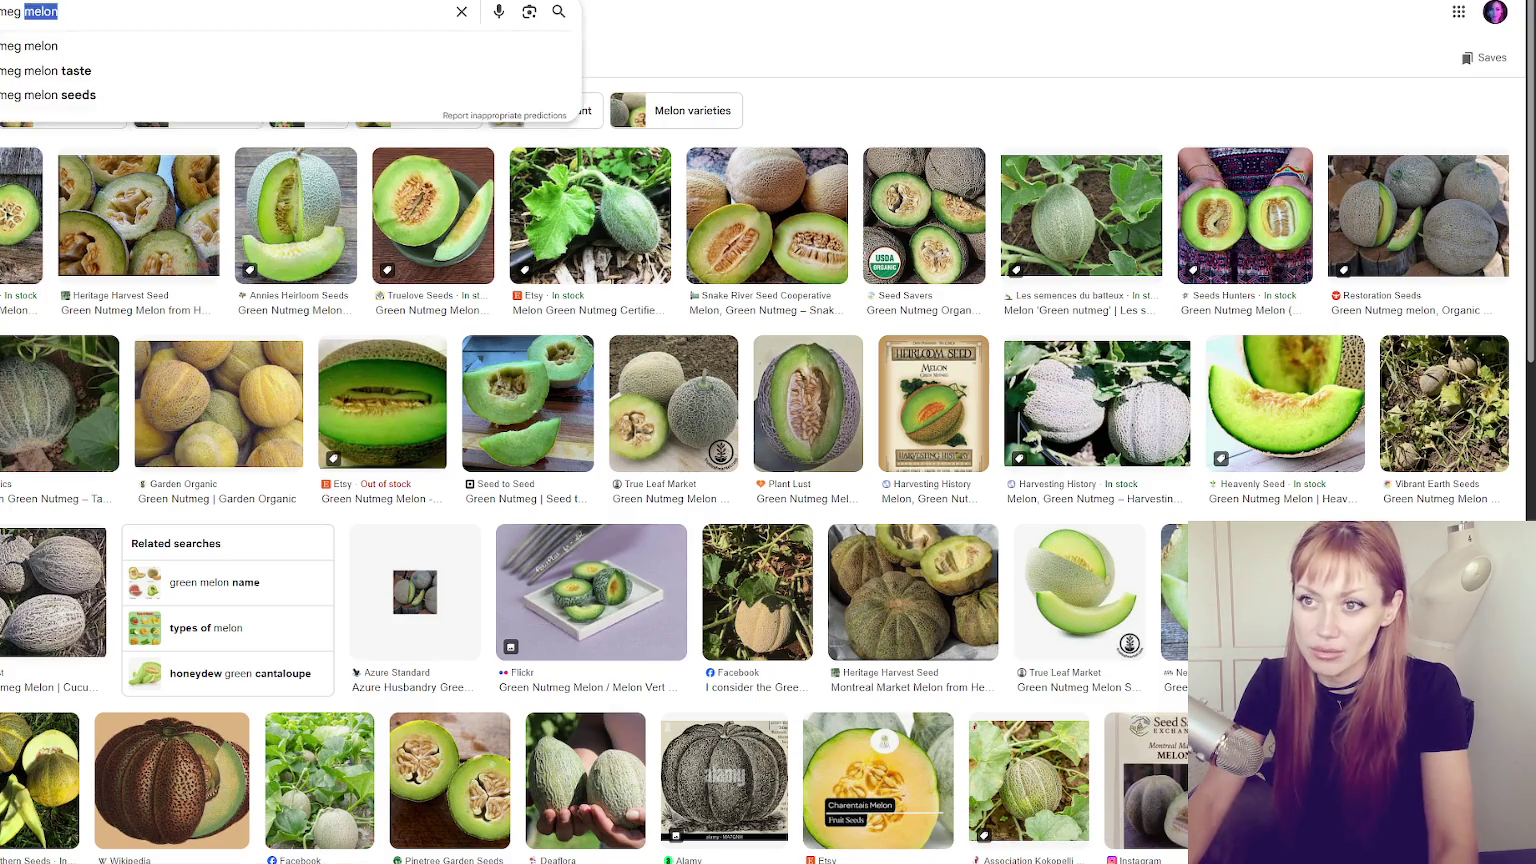
Search images for 'white branching onions' and preview the Sow True Seed onion photo.
click(41, 12)
double_click(41, 12)
click(61, 14)
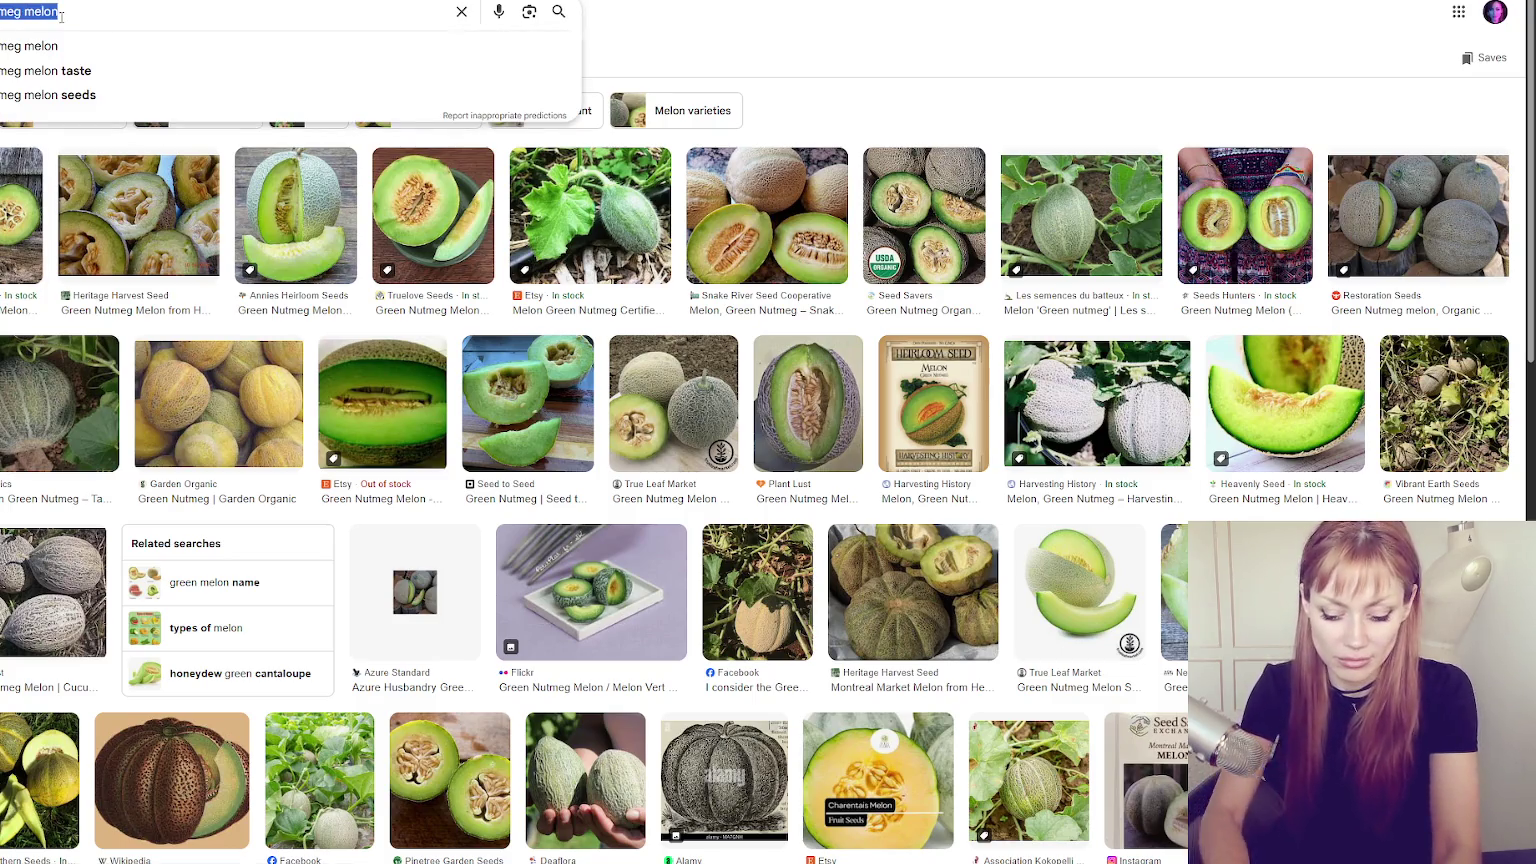
key(BackSpace)
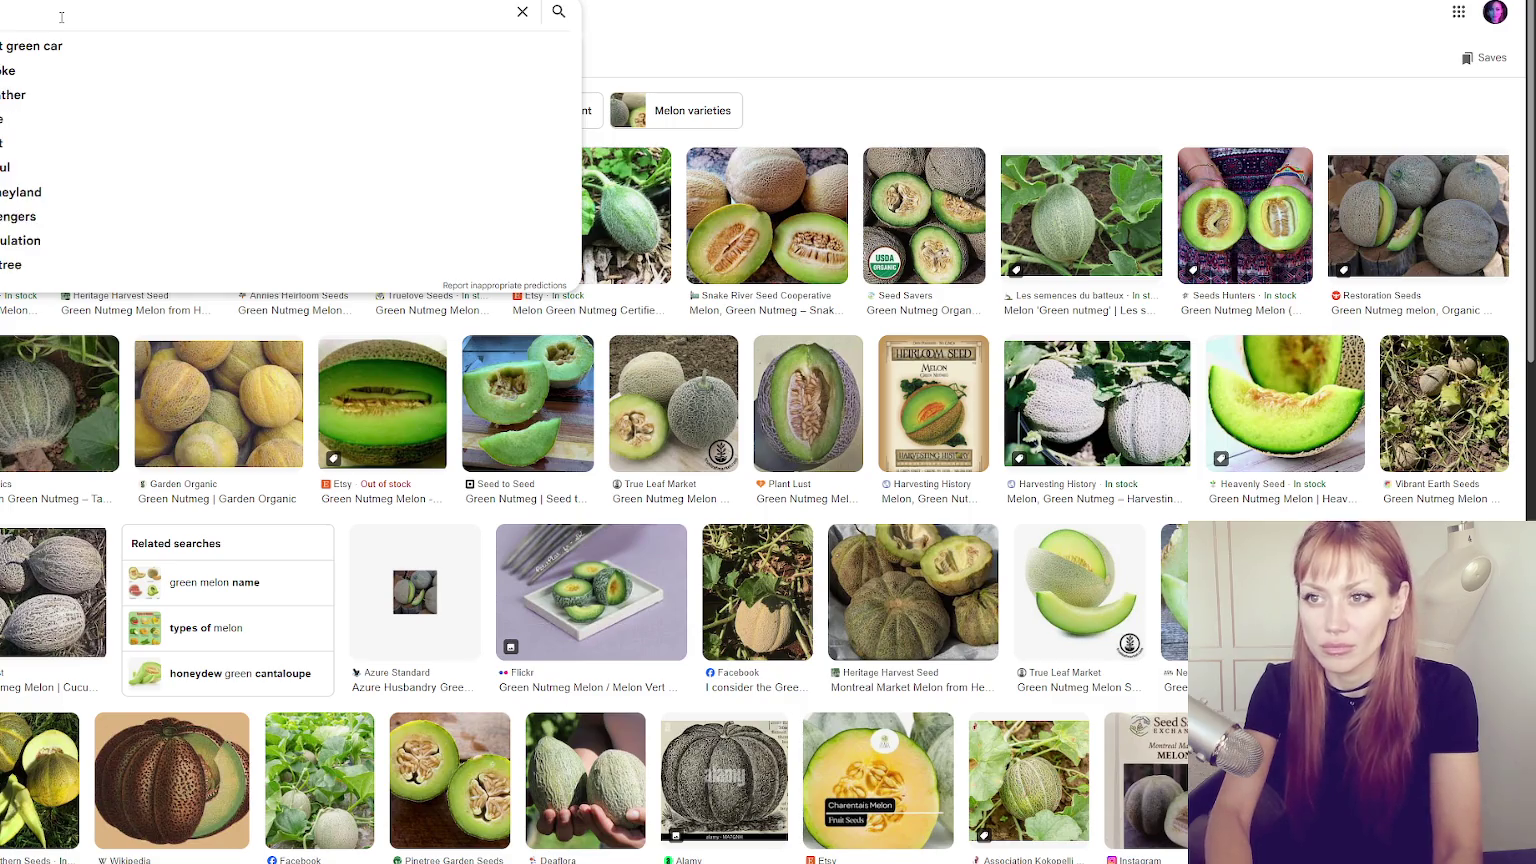
text(w)
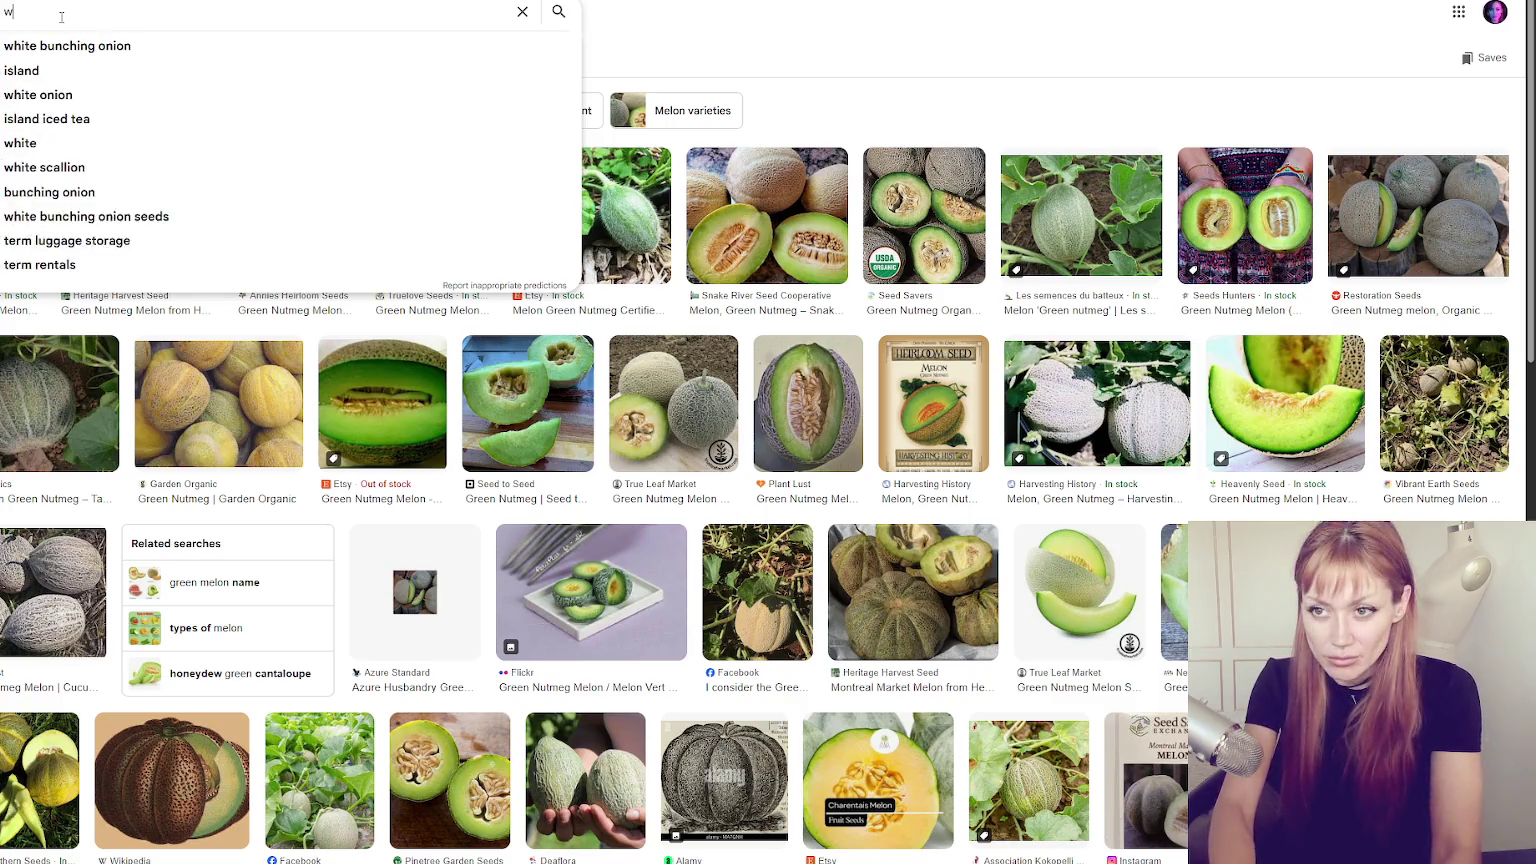
text(hite branching onions)
key(Return)
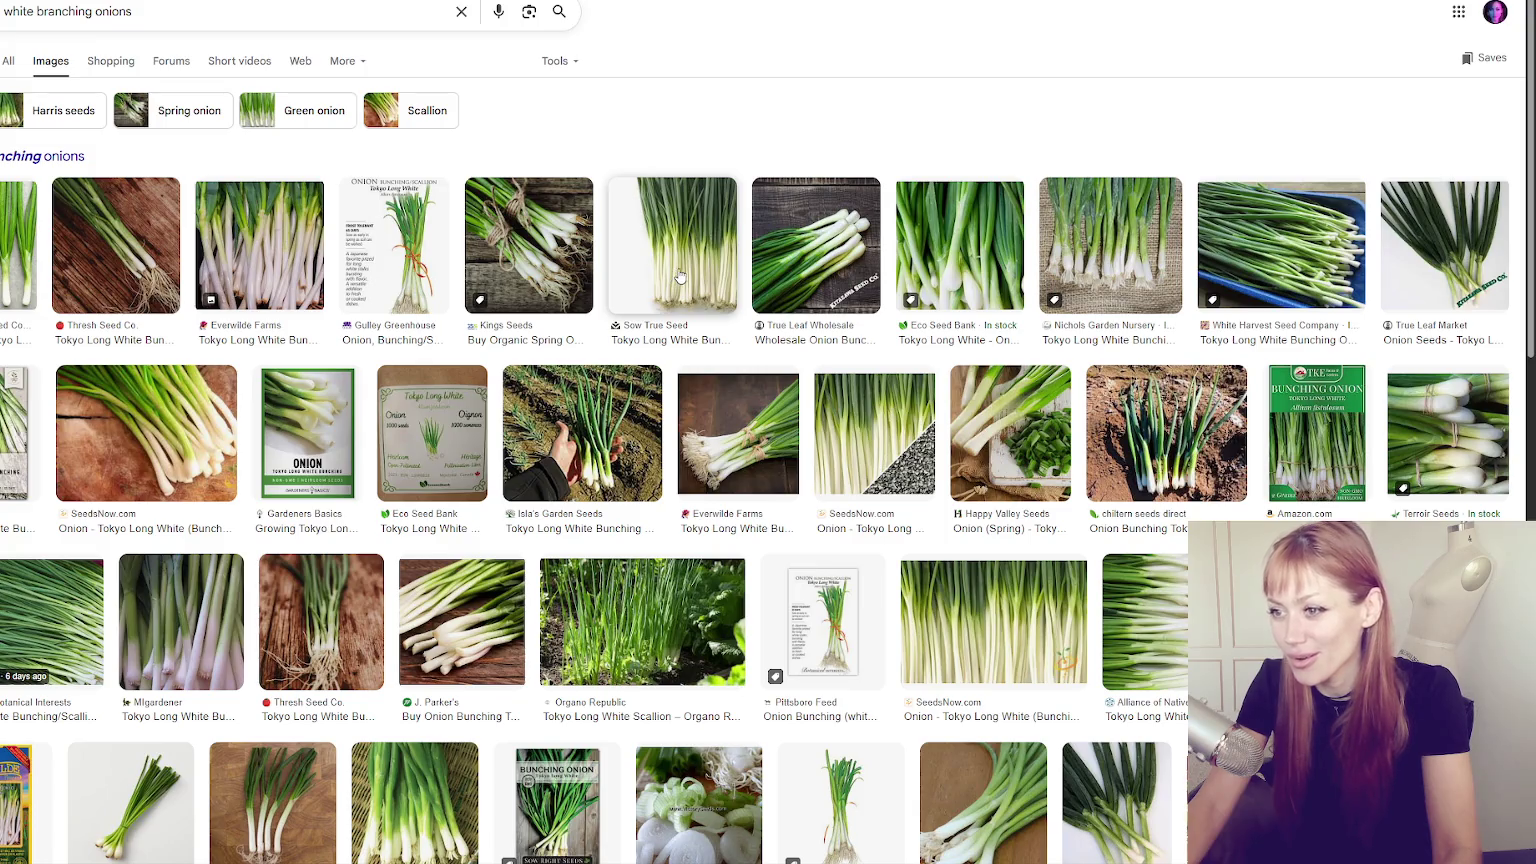
click(676, 277)
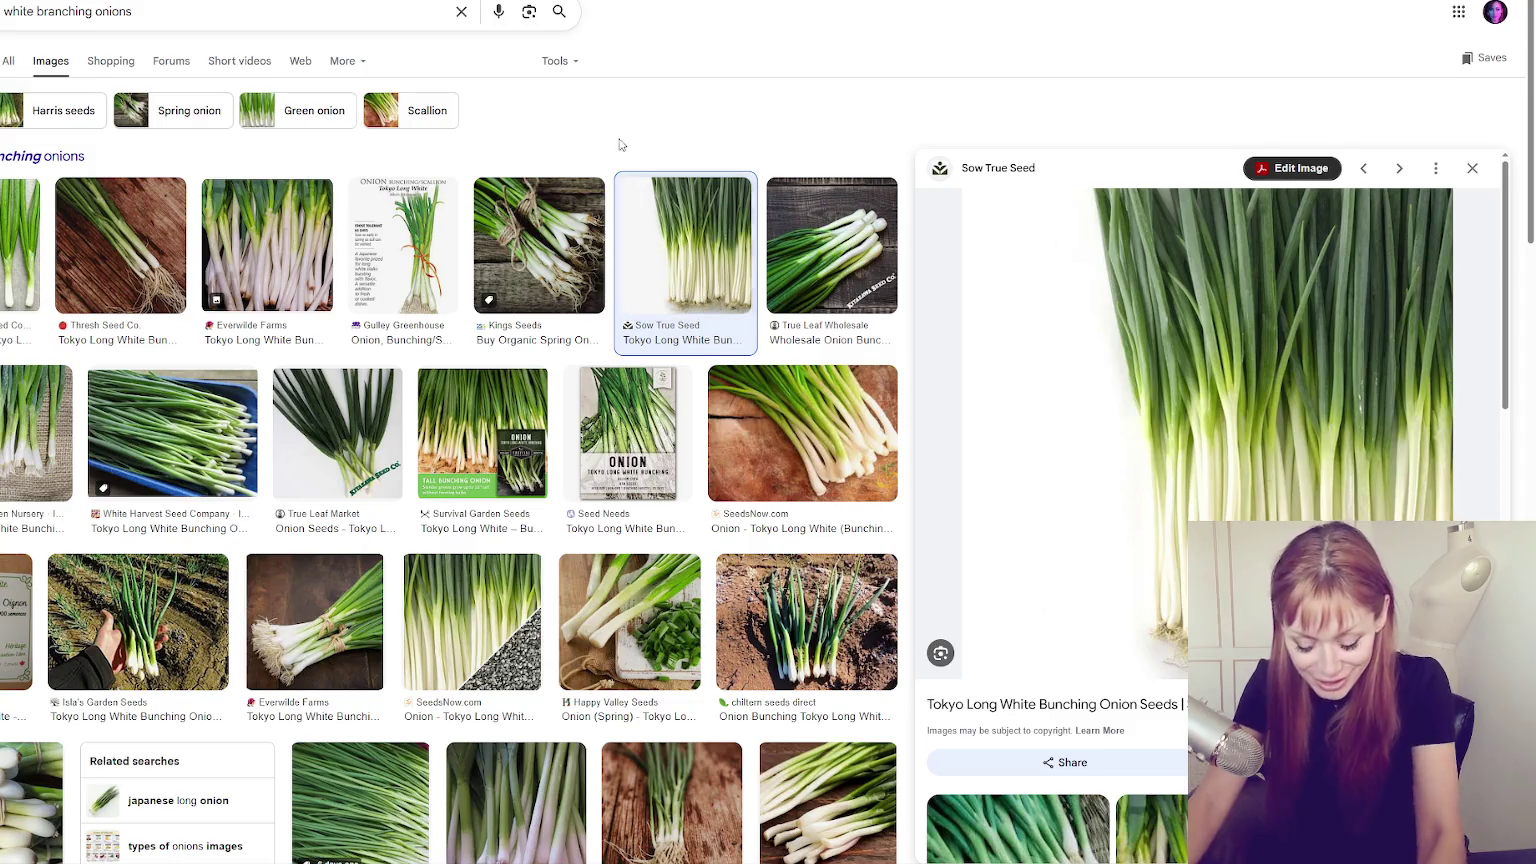
Replace the onion query with a 'california wonder sweet peppers' image search.
triple_click(140, 20)
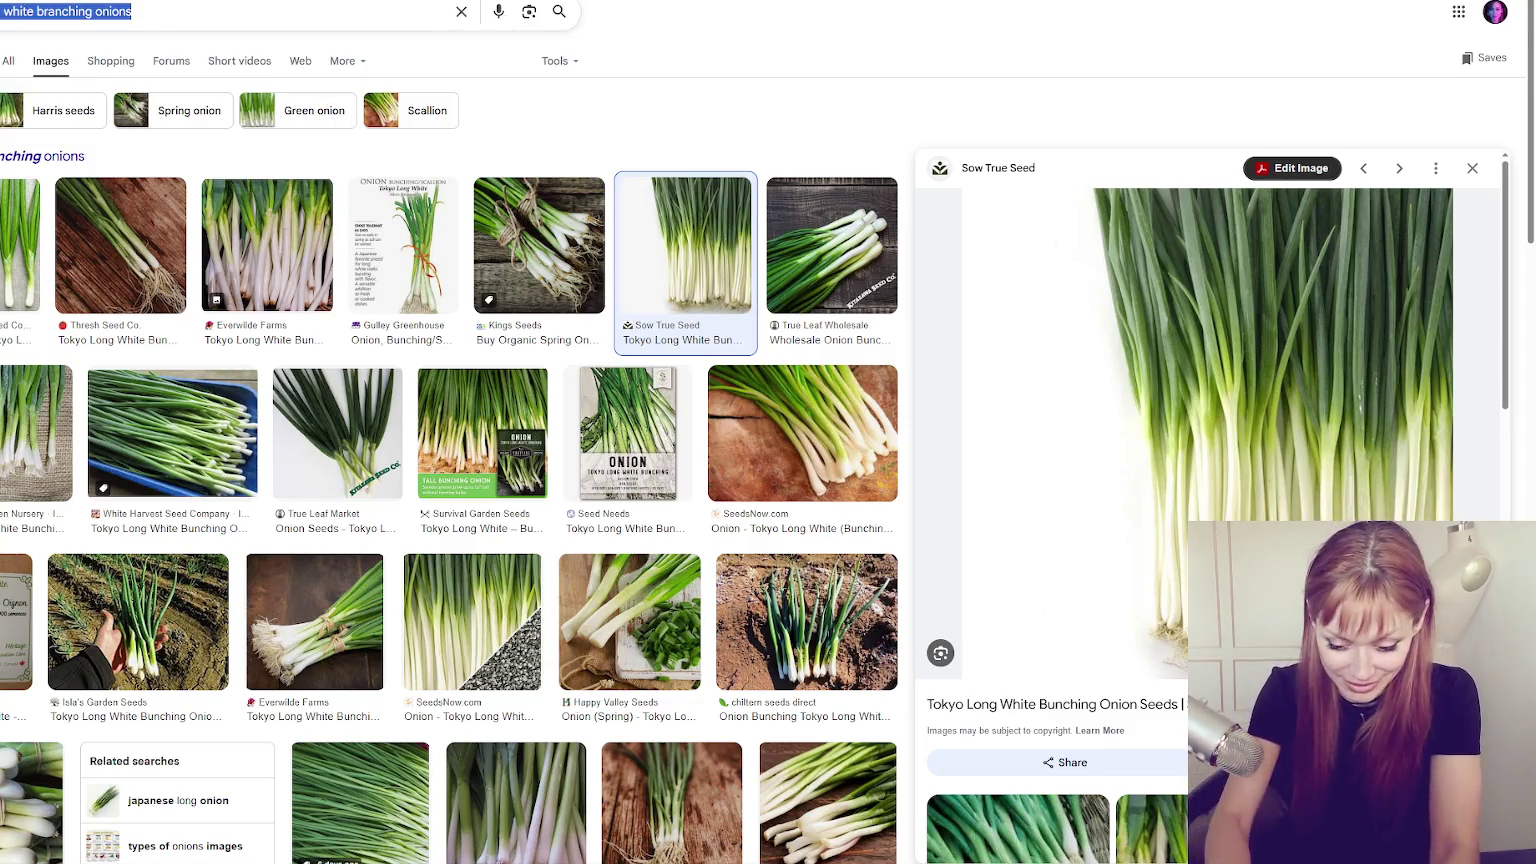
key(BackSpace)
text(ca)
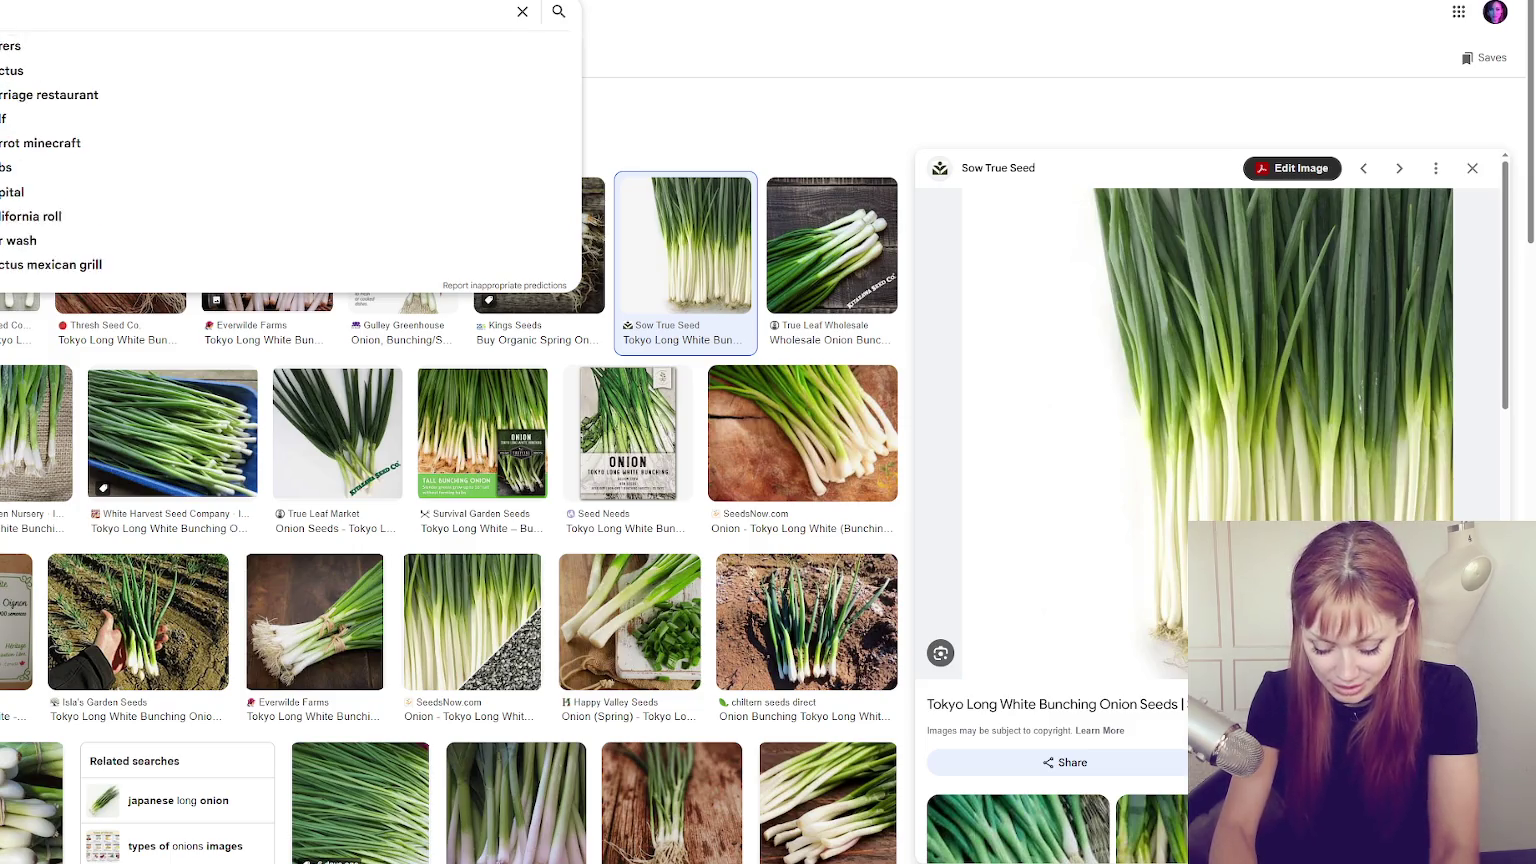
text(lifornia wonder sweet peppers)
key(Return)
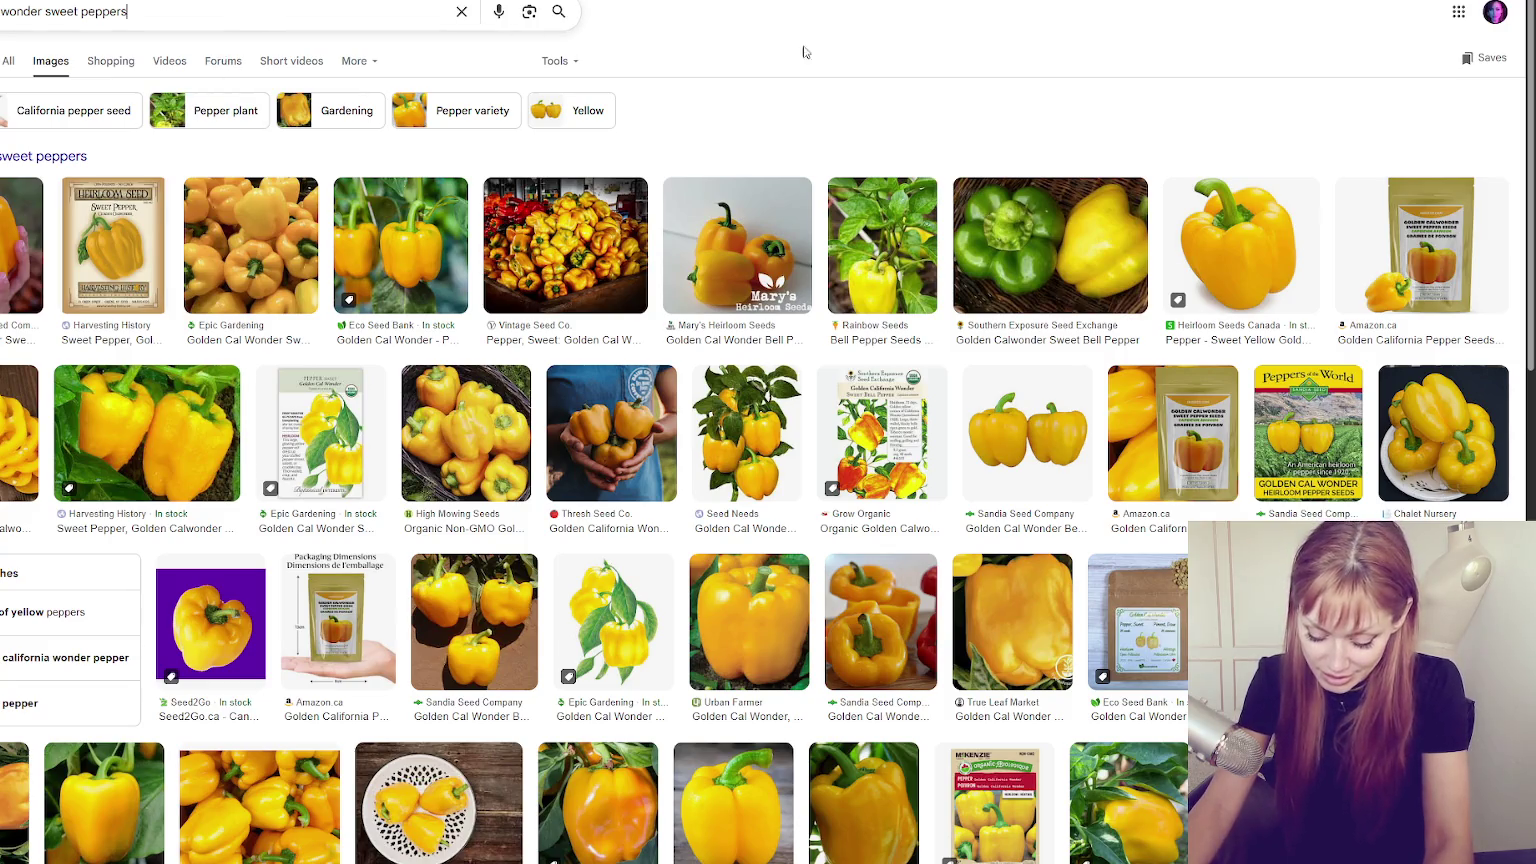
Search Google Images for double click snow puff cosmos in place of the pepper query.
key(ctrl+a)
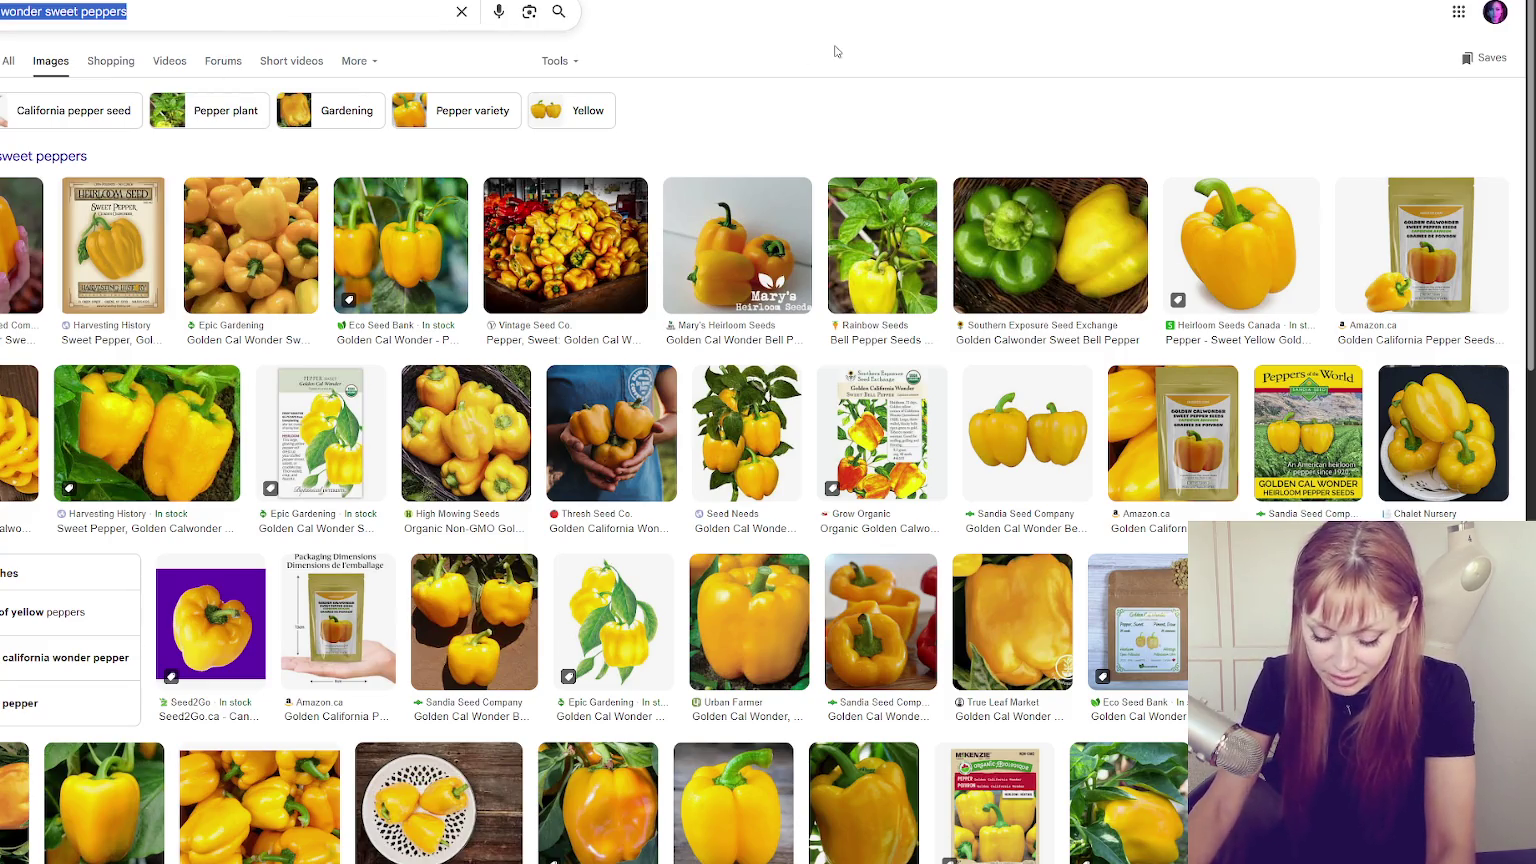
text(click snow puff)
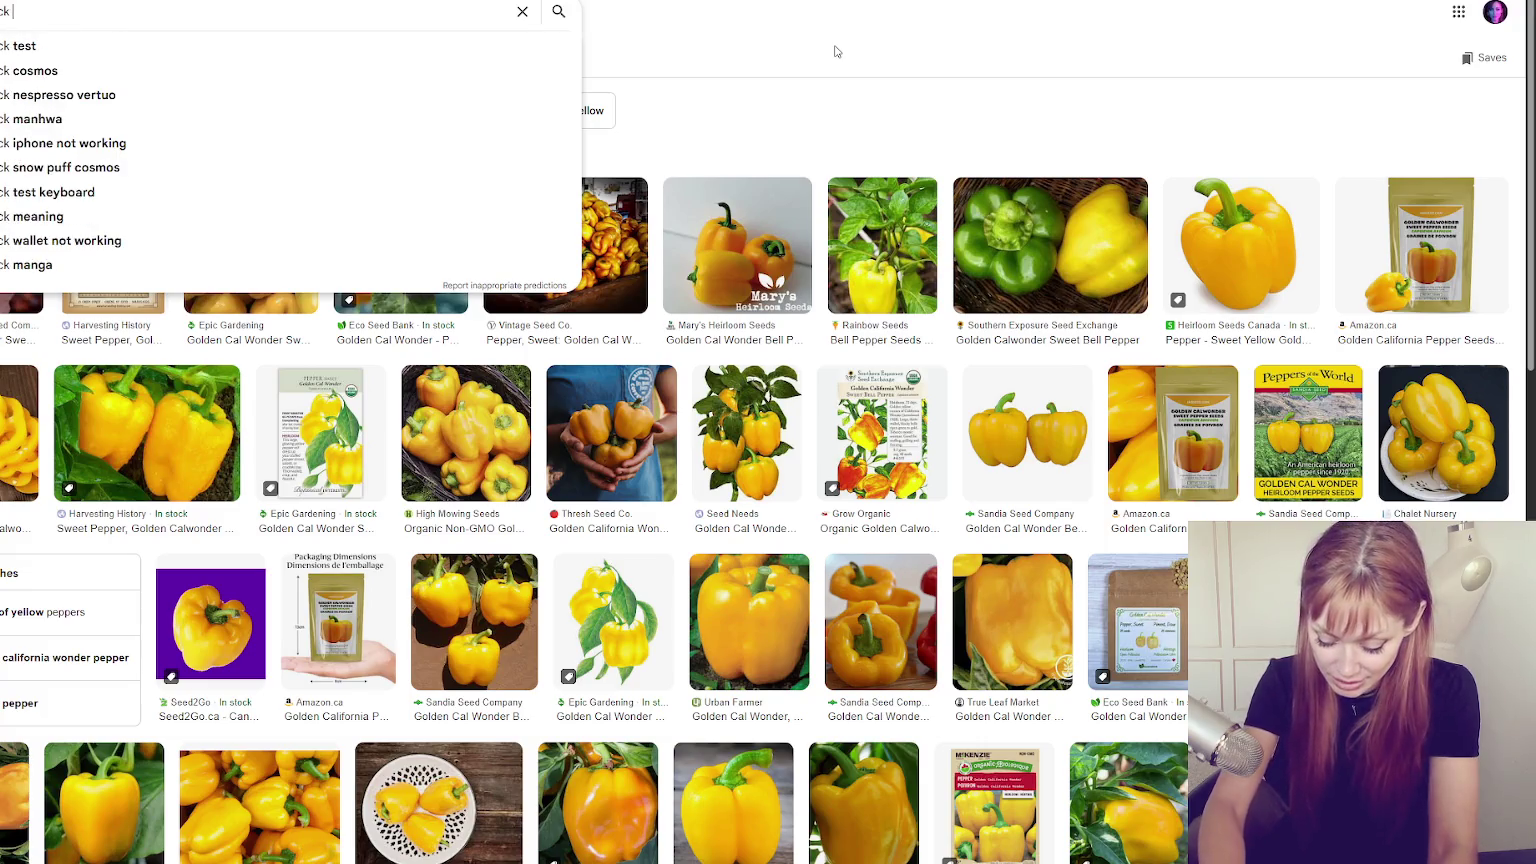
key(Return)
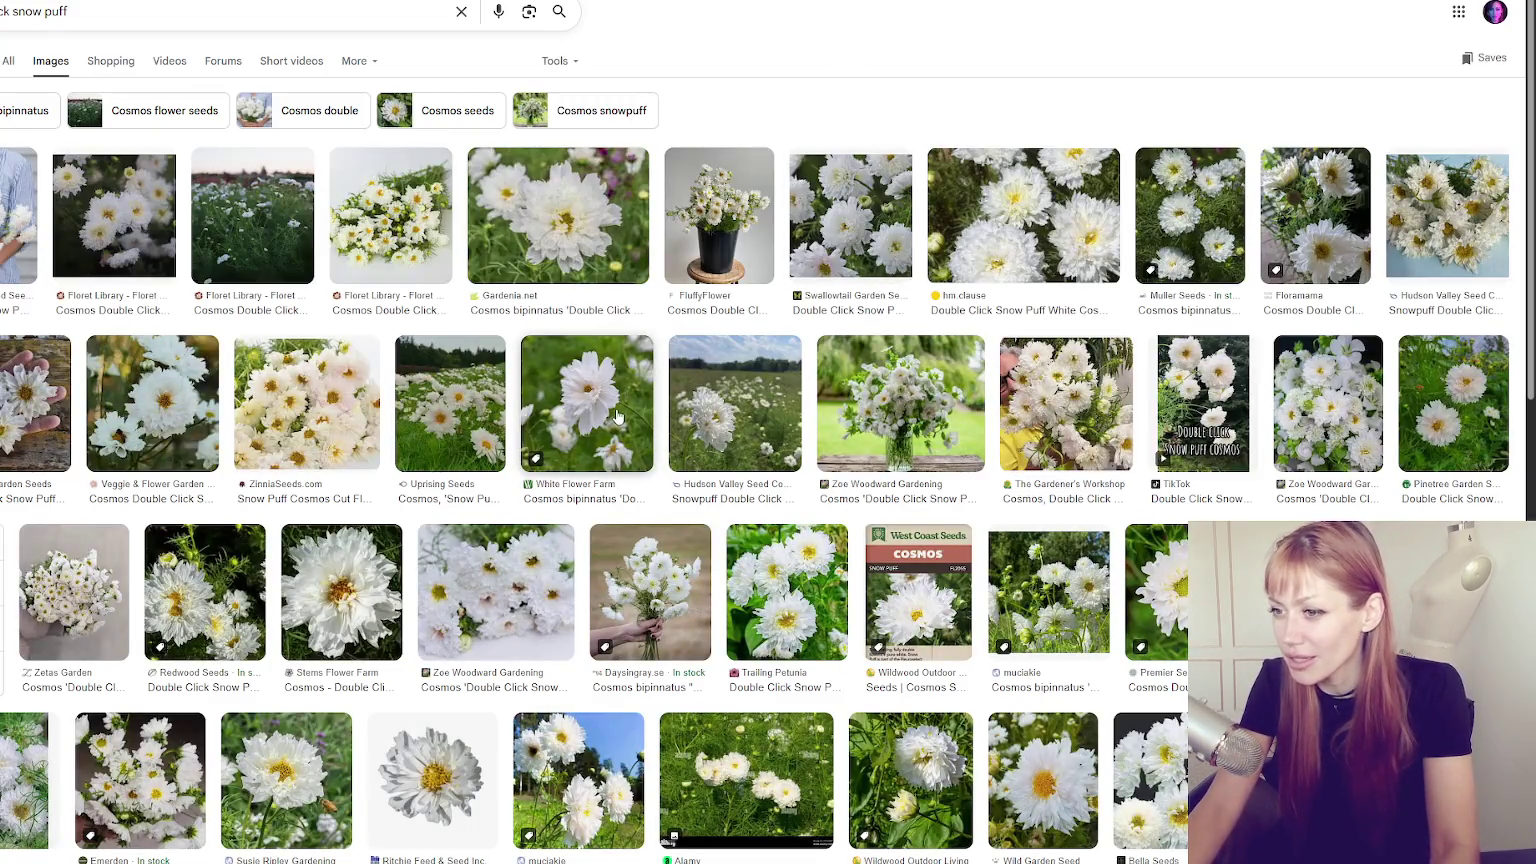
Preview snow puff cosmos photos from ZinniaSeeds, Stems Flower Farm and The Gardener's Workshop.
click(306, 403)
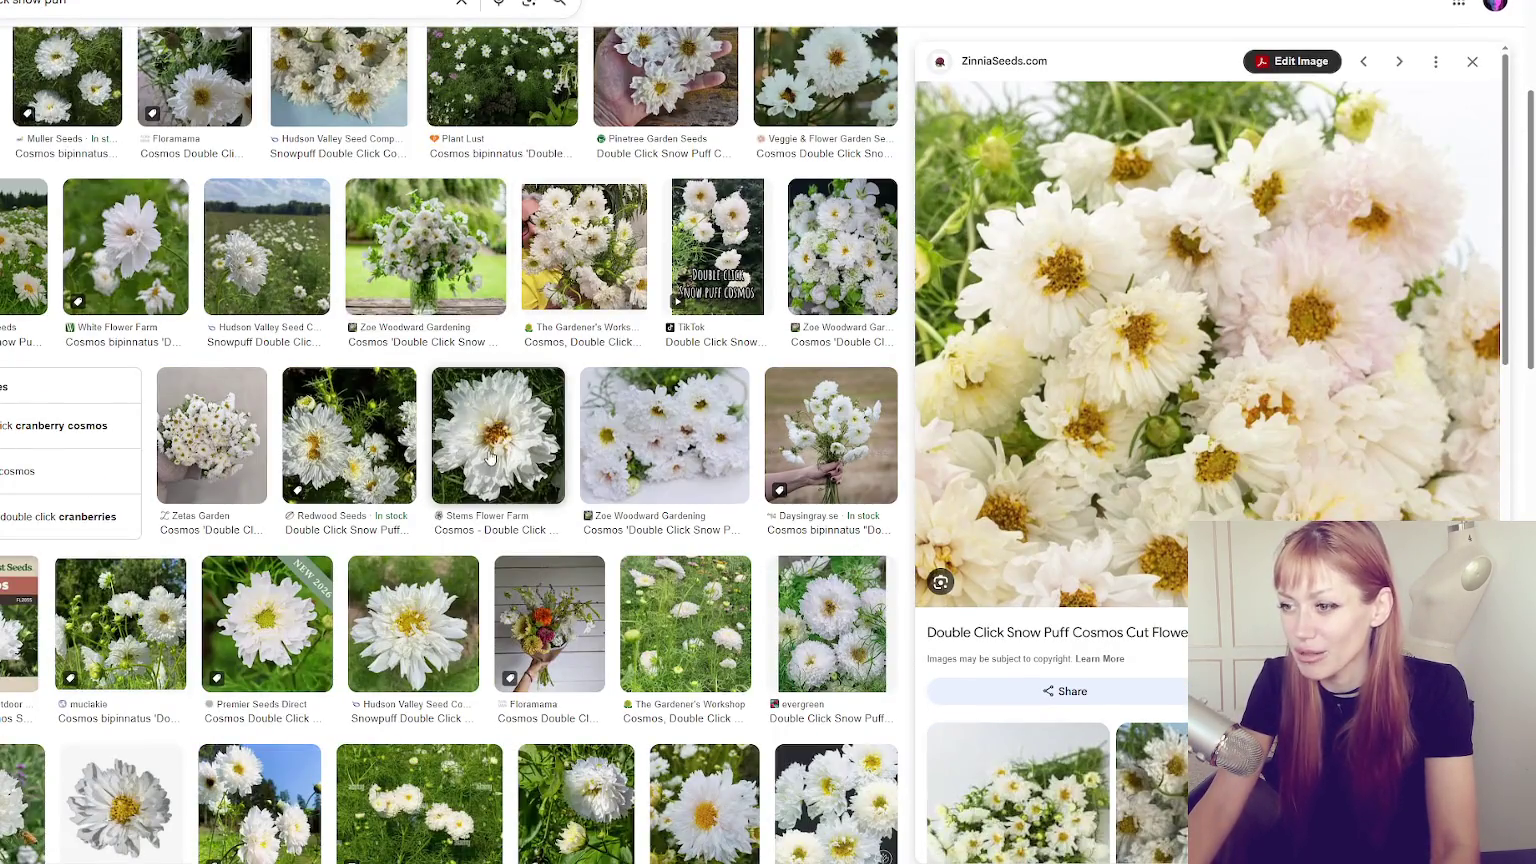
click(488, 458)
scroll(528, 430, down, 3)
click(631, 452)
click(830, 285)
click(497, 100)
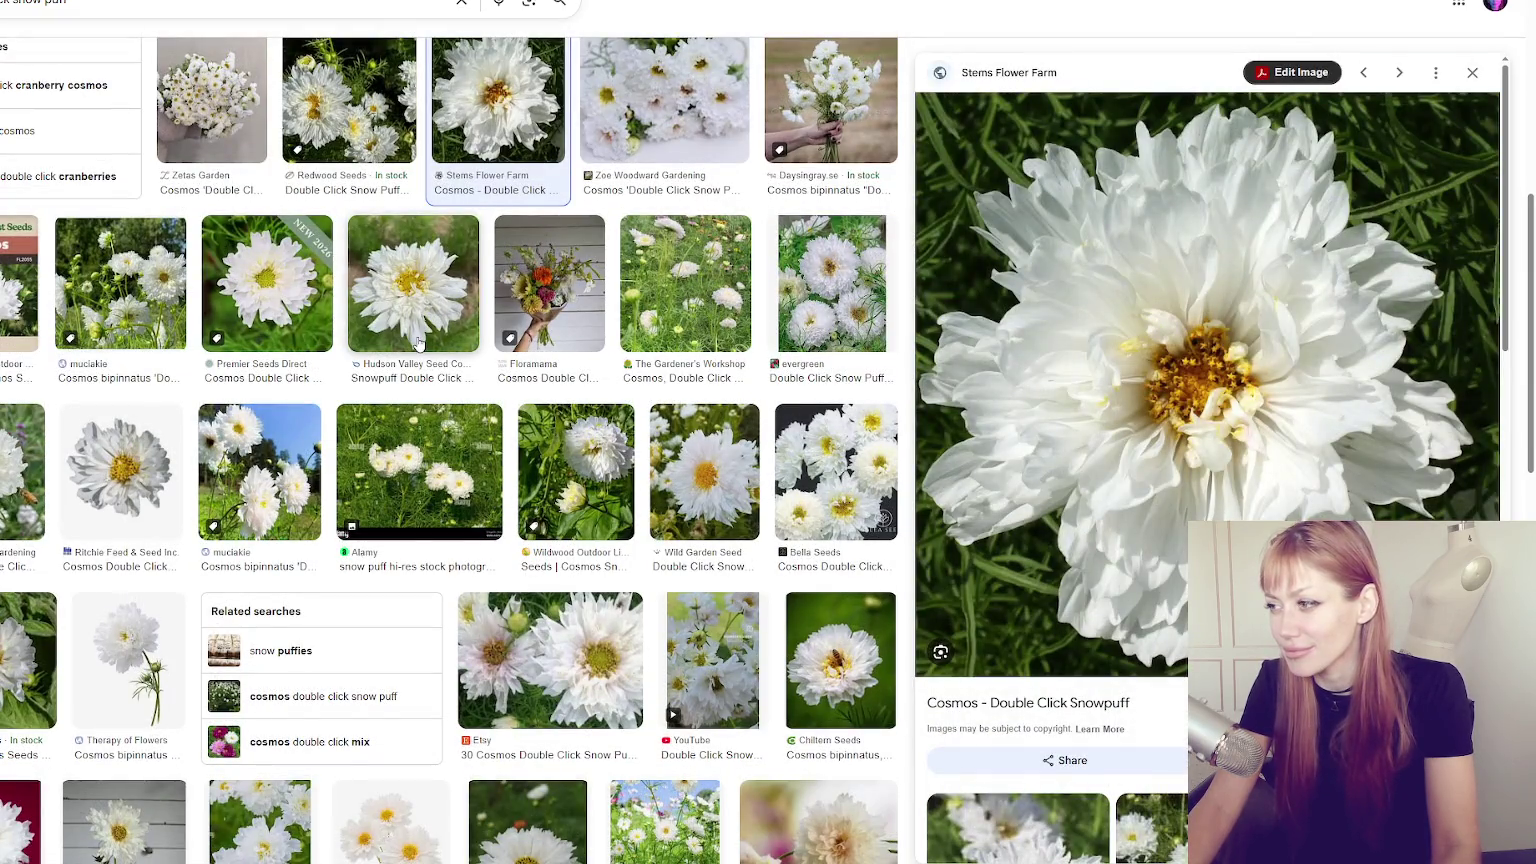
click(685, 283)
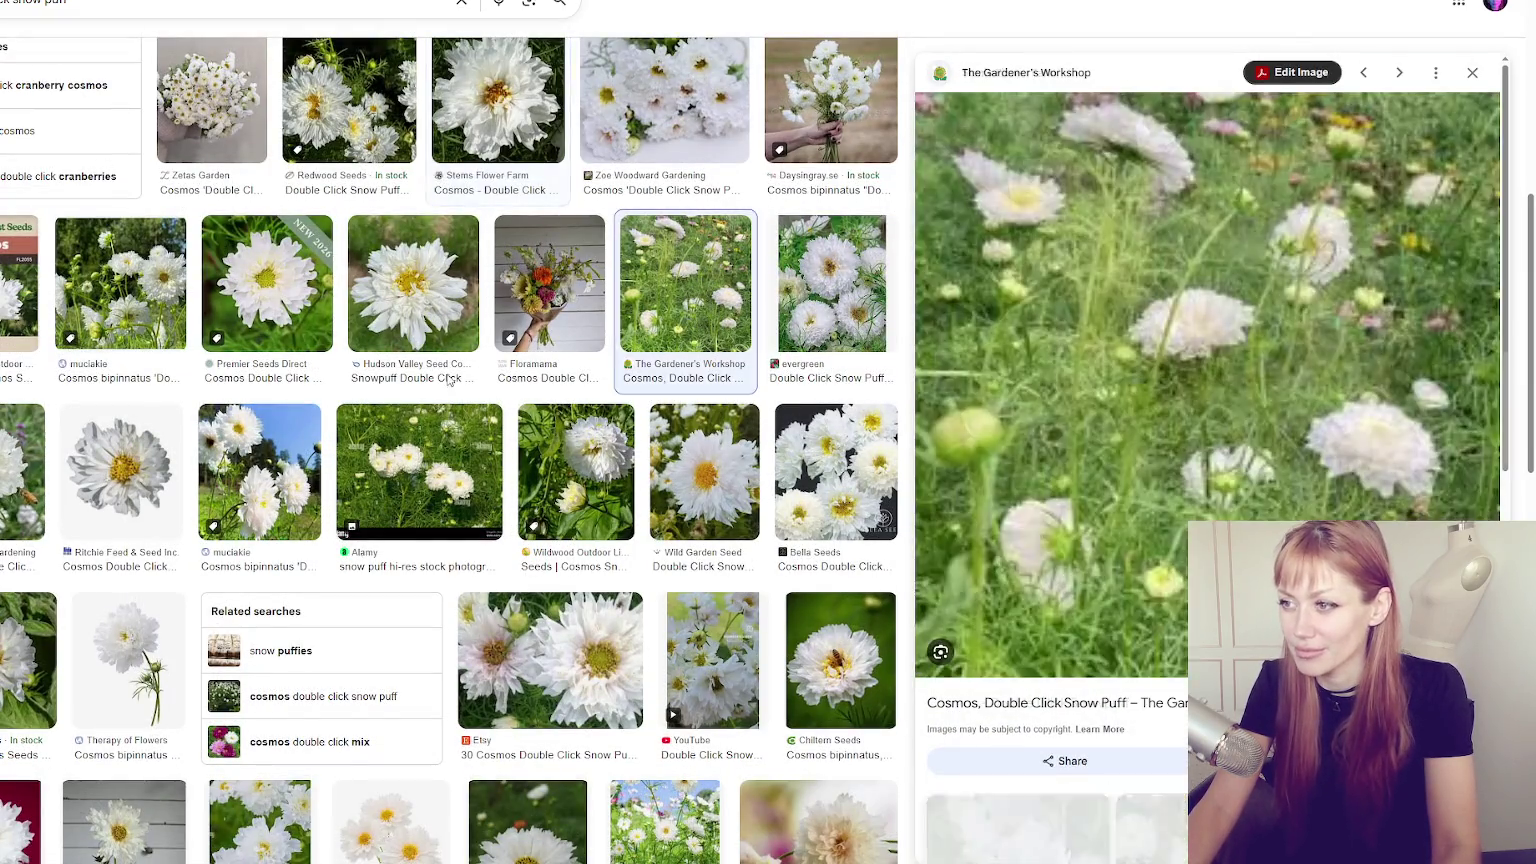
scroll(432, 384, up, 6)
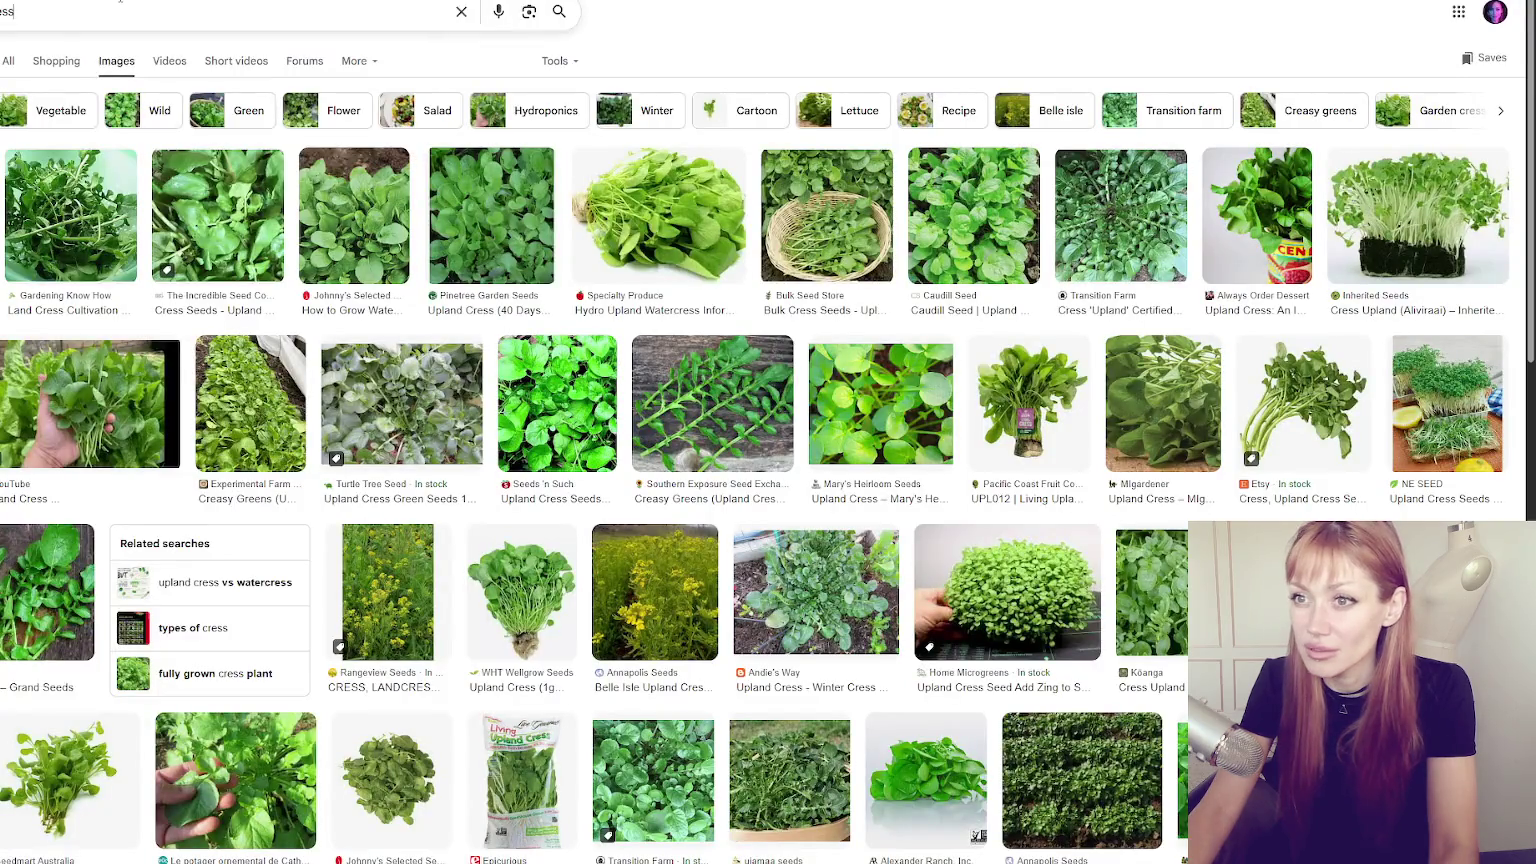
Replace the cress query with a 'clover' search to get crimson clover images.
double_click(151, 9)
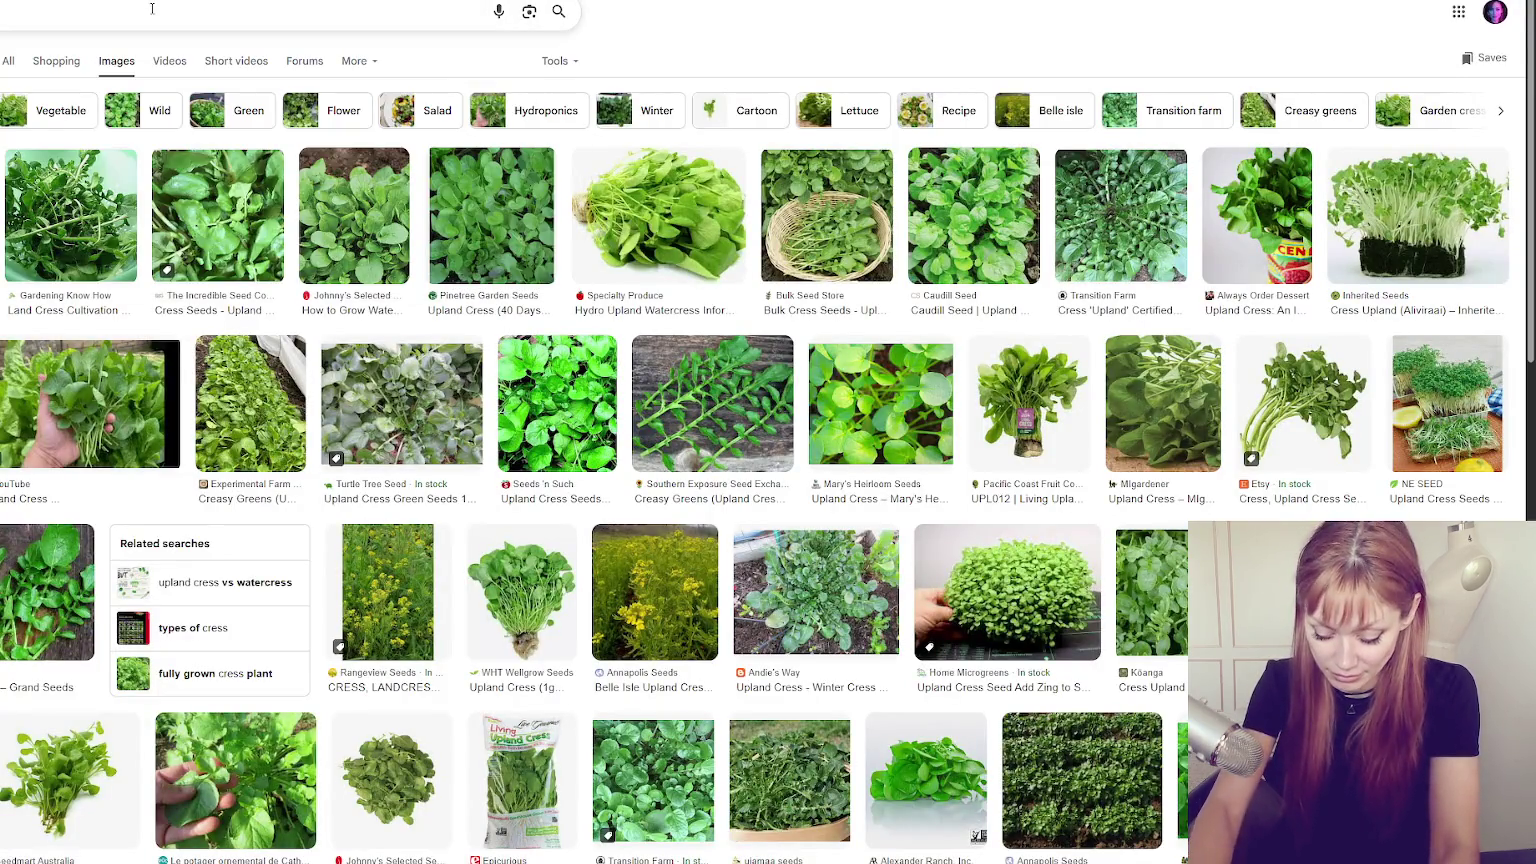
key(BackSpace)
text(lover)
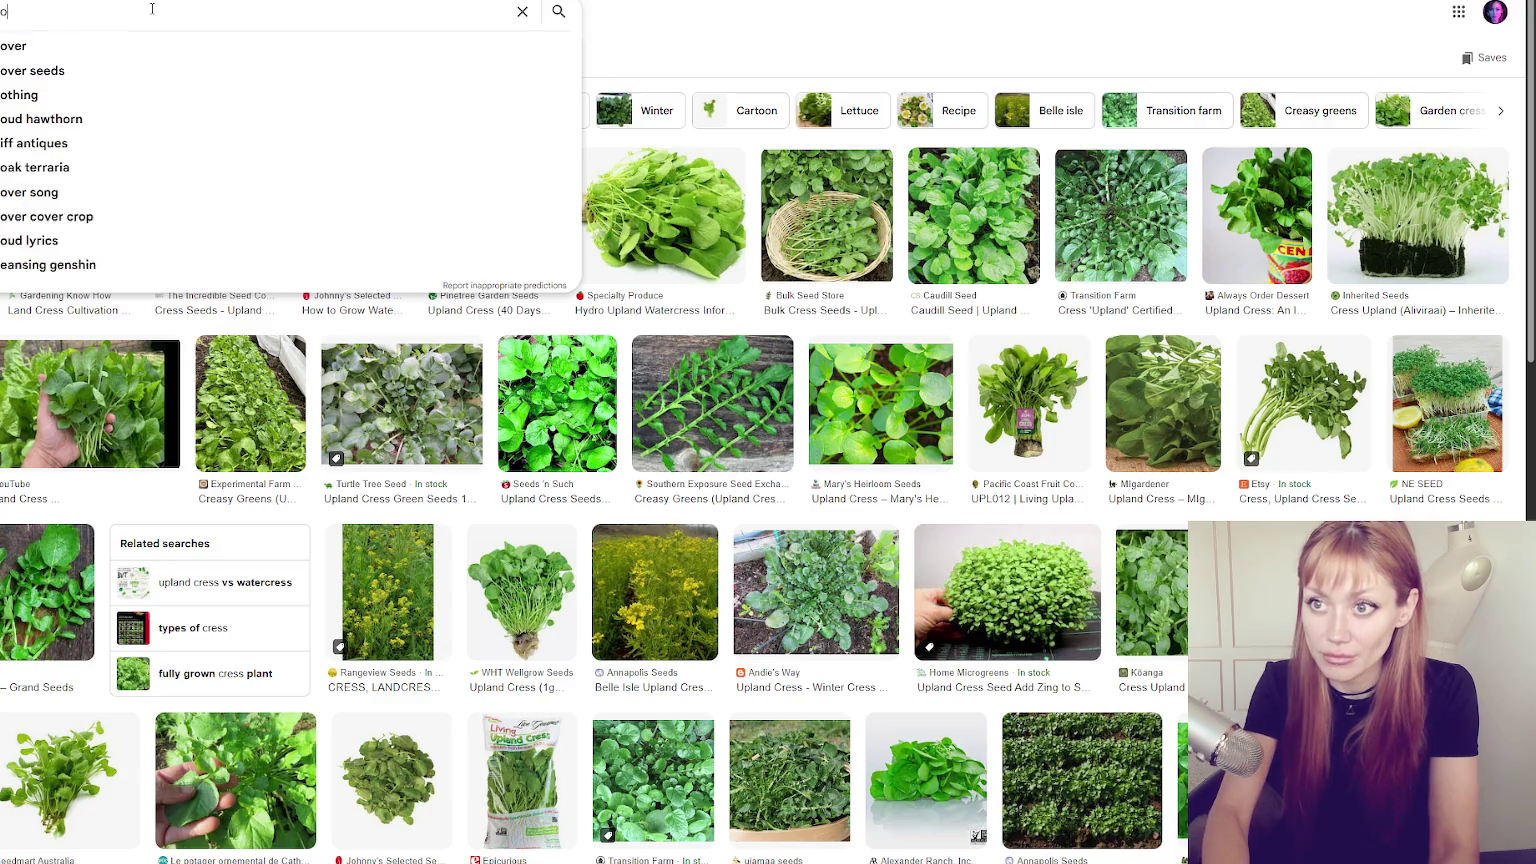
key(Return)
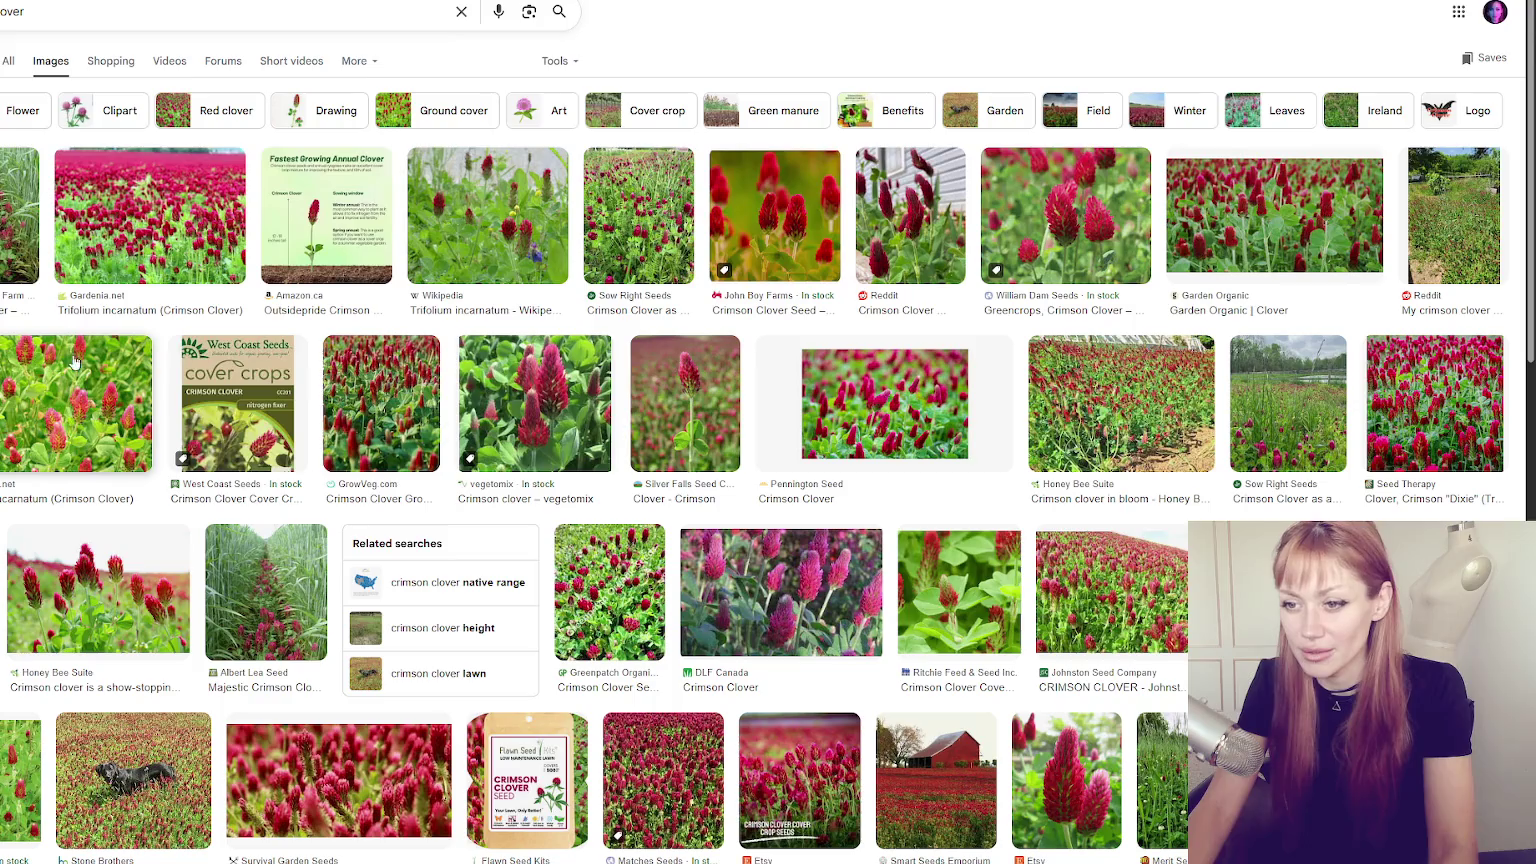
Preview crimson clover photos from Gardenia.net, Sow Right Seeds, Seed Therapy and a red-barn field.
click(205, 233)
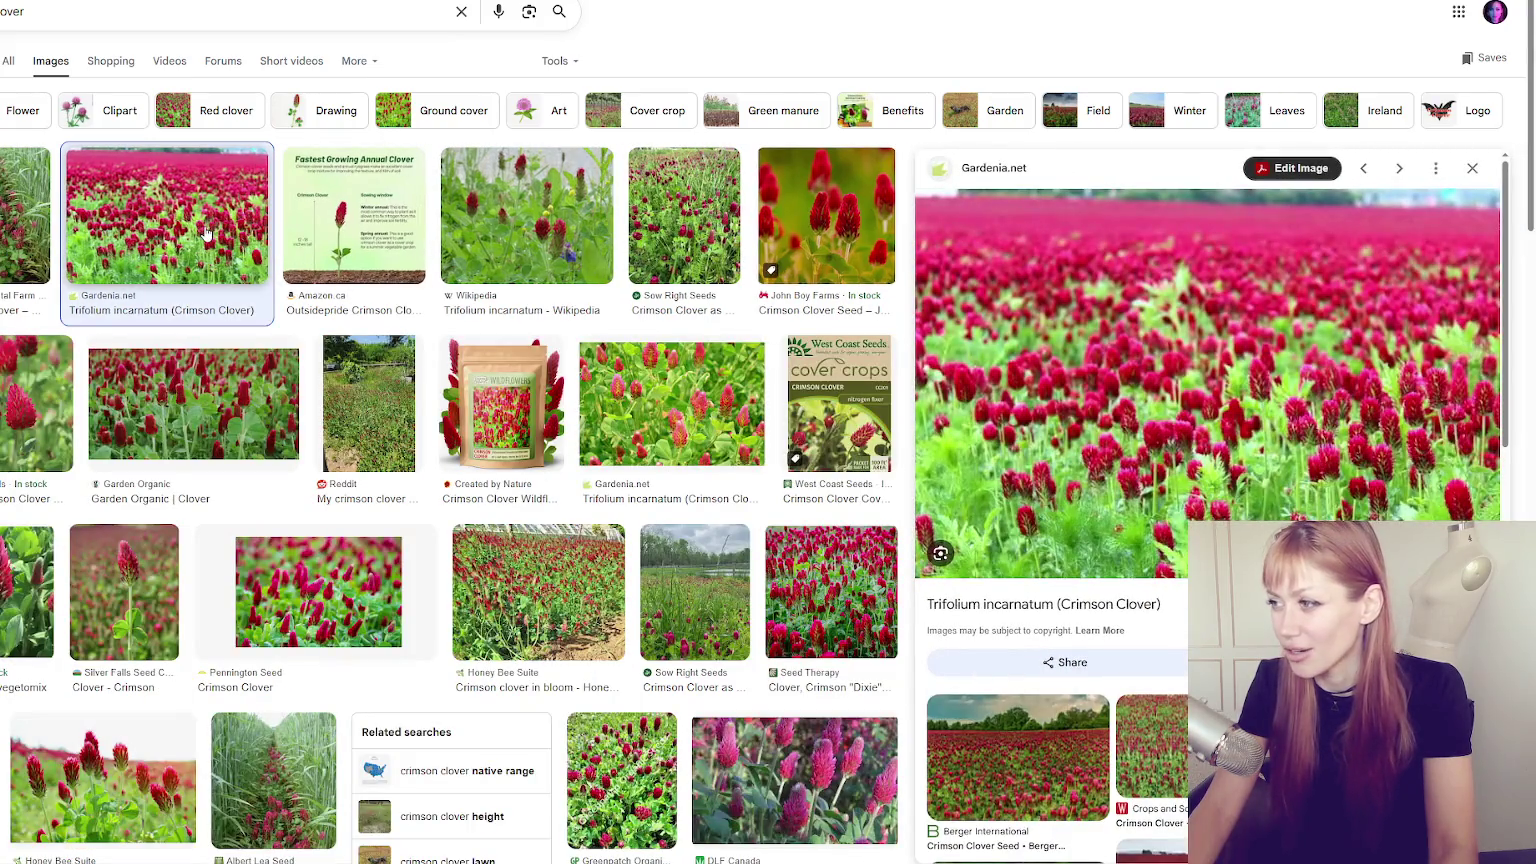
click(715, 235)
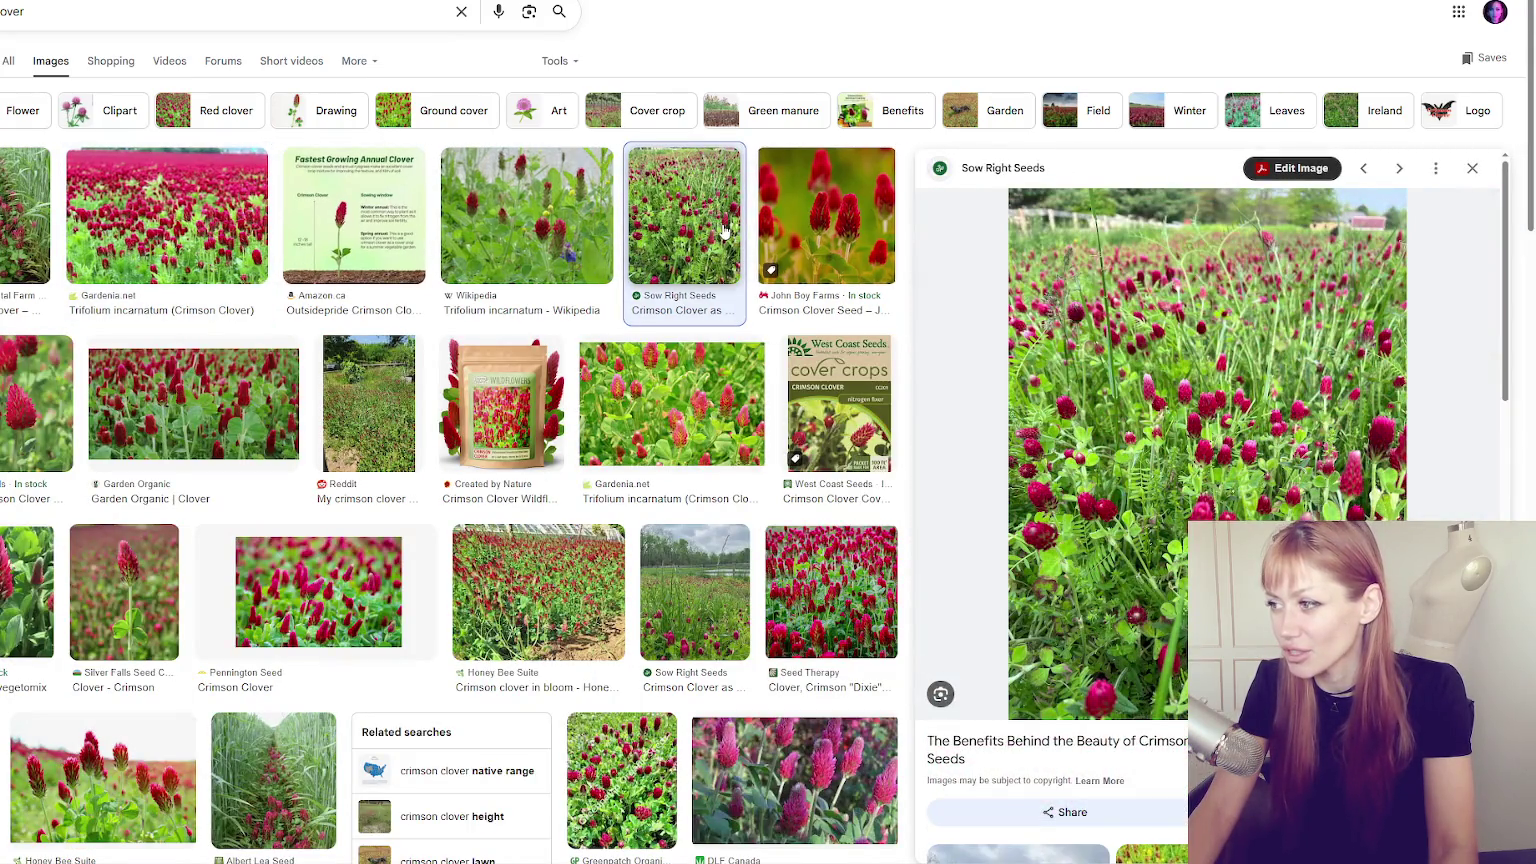
click(623, 360)
click(831, 590)
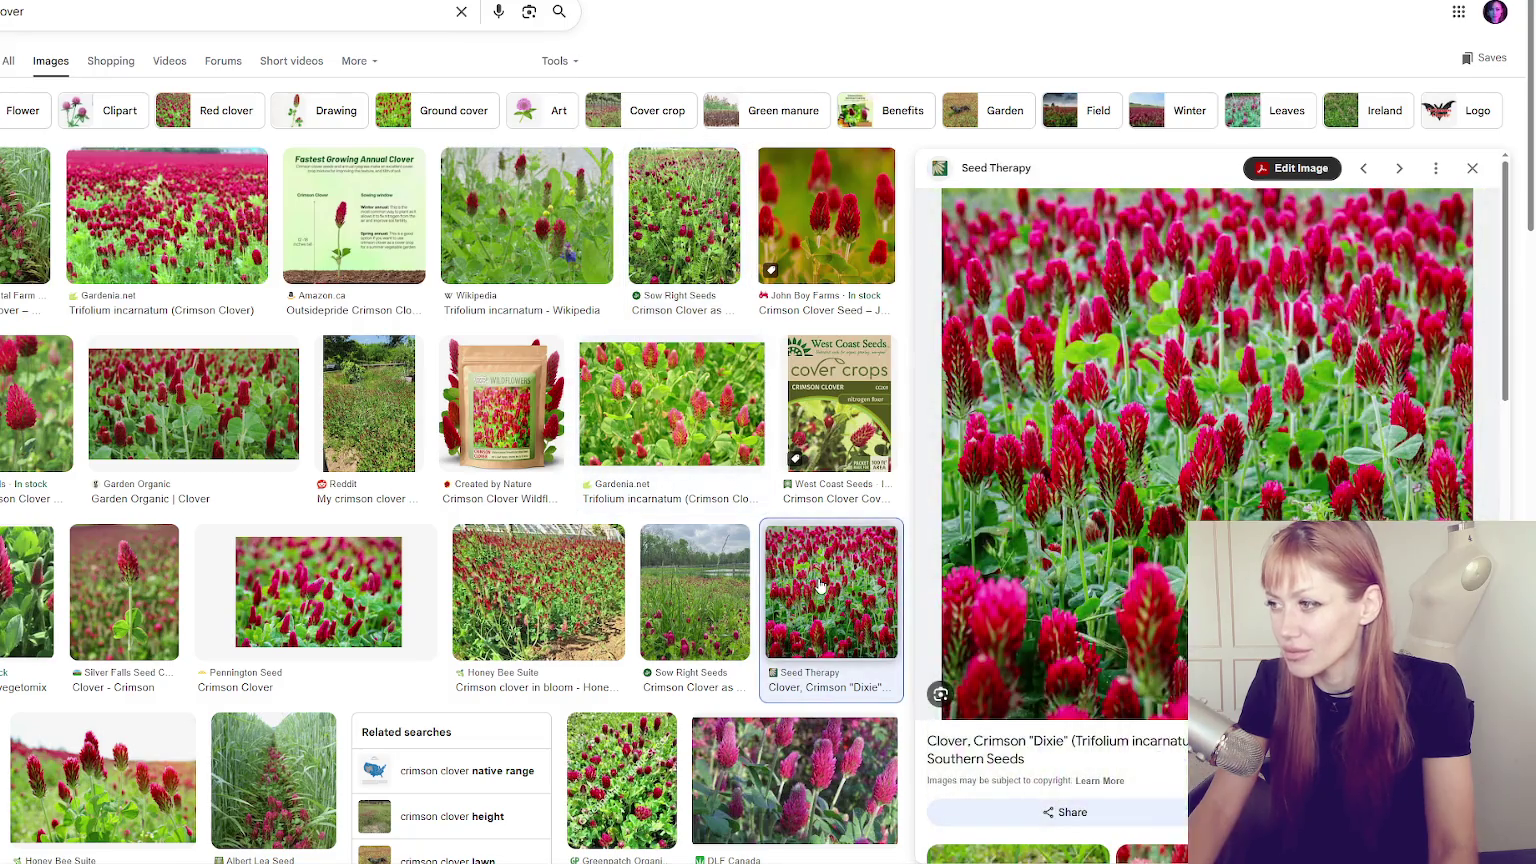
scroll(637, 367, down, 3)
scroll(745, 460, down, 3)
click(815, 416)
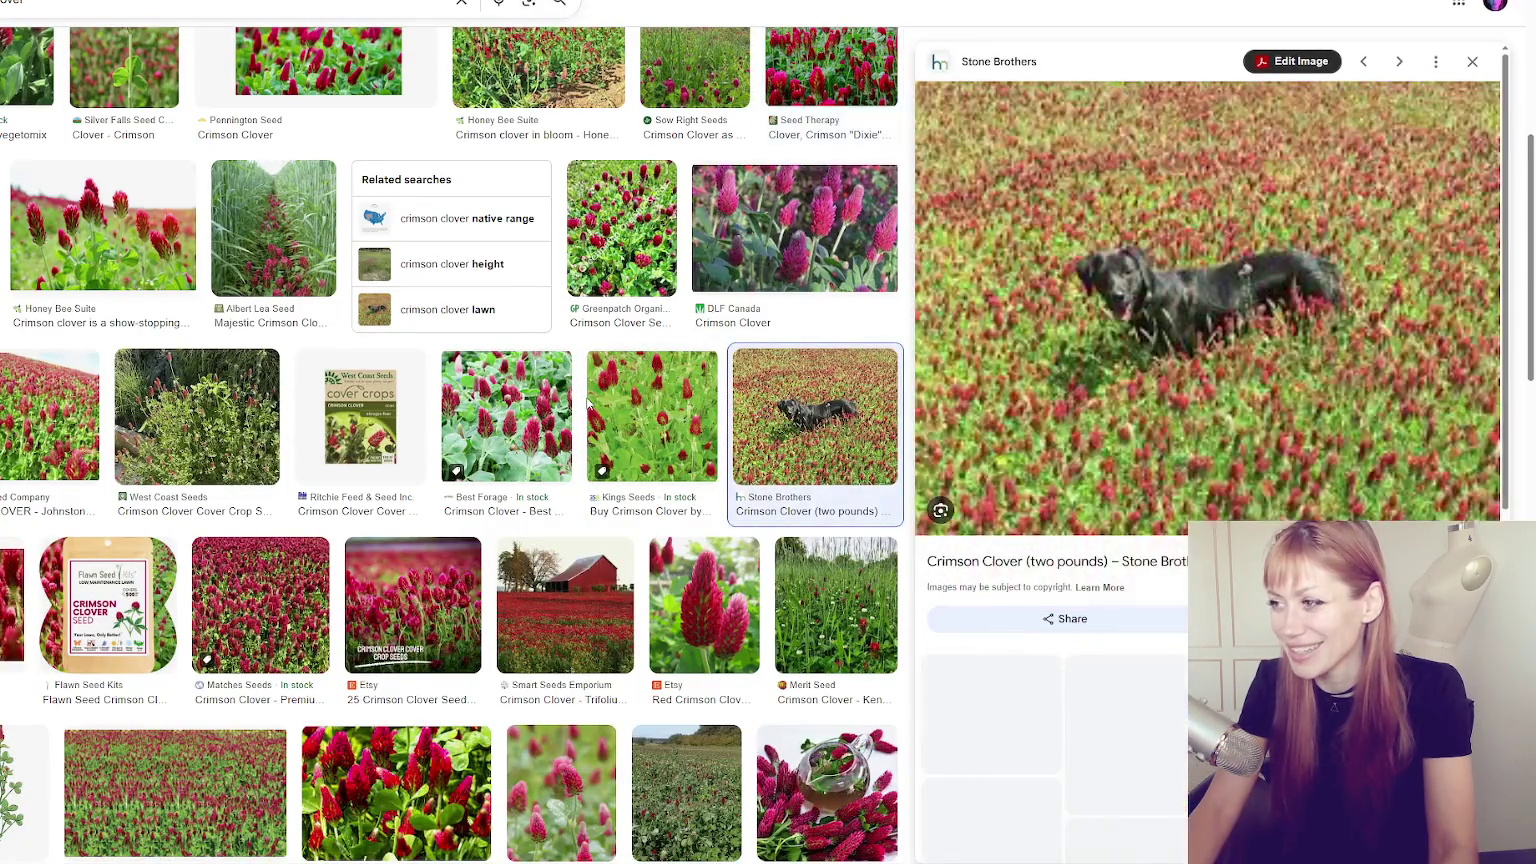
scroll(587, 403, down, 4)
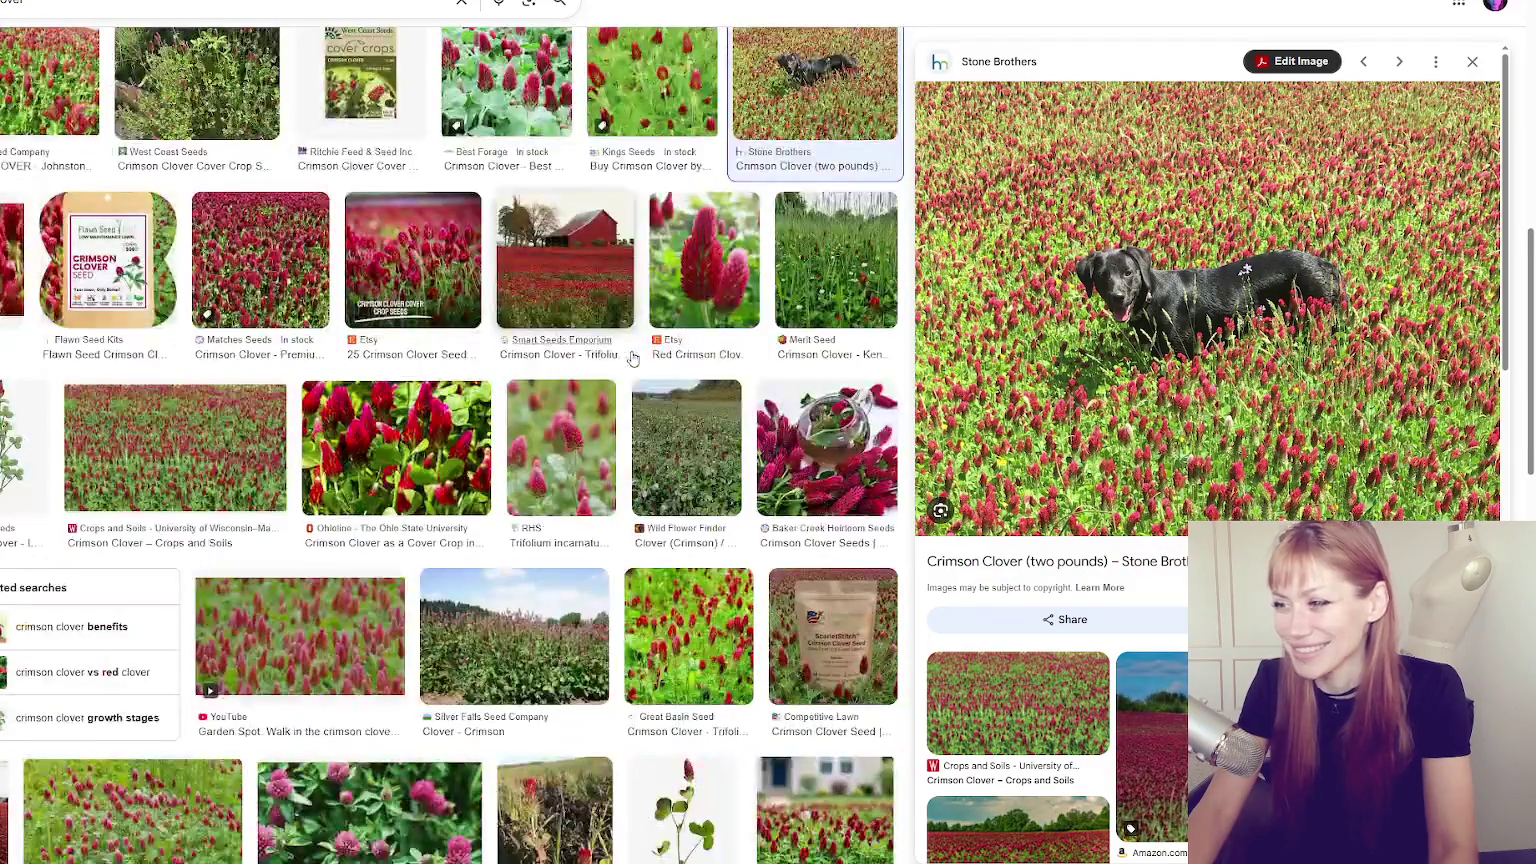
click(529, 300)
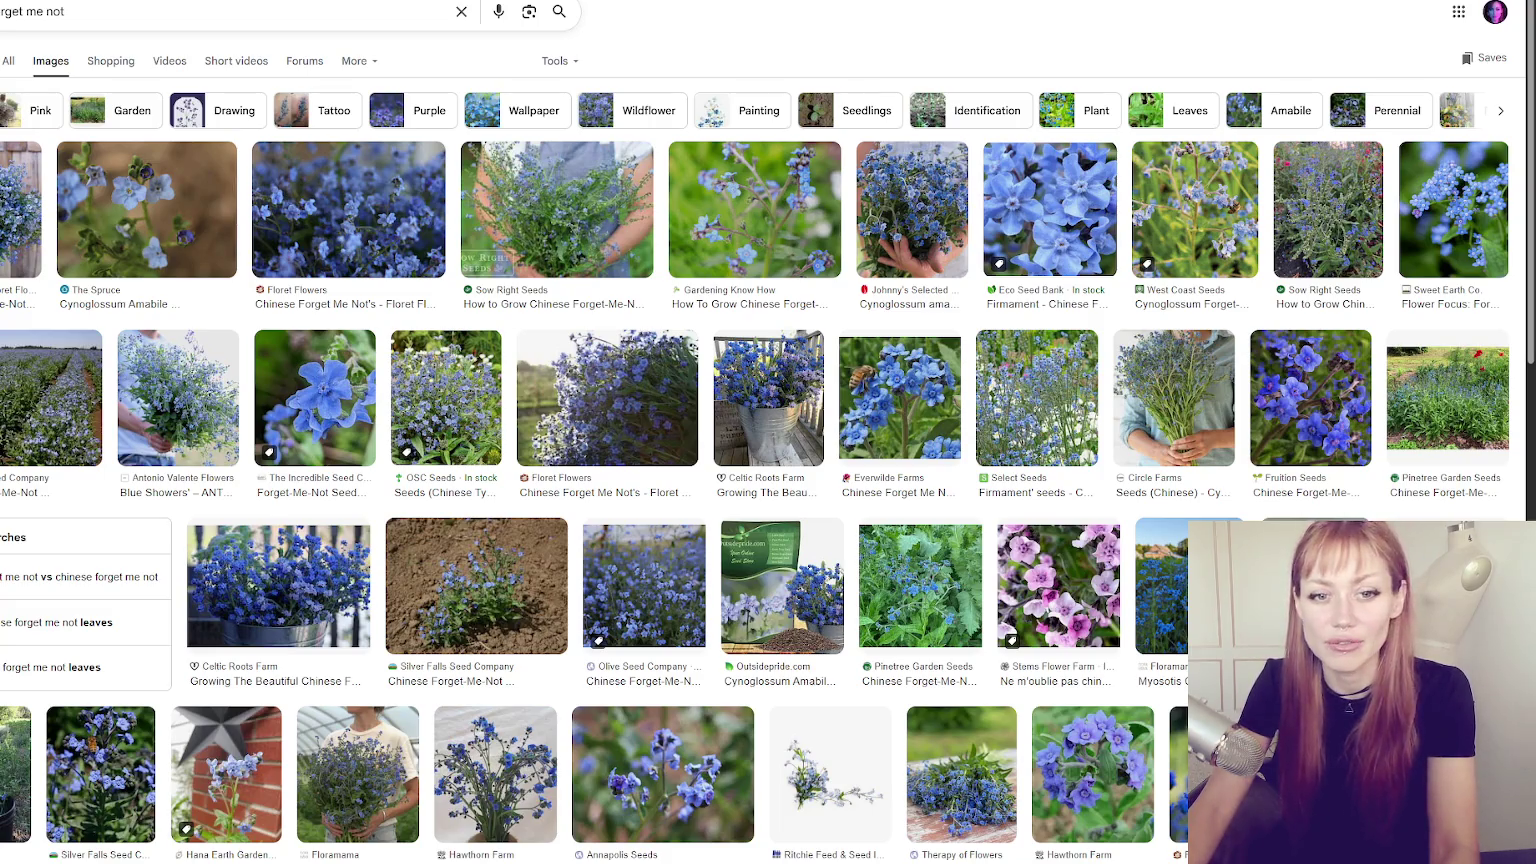
Preview baby's breath photos: the creeping variety, greenhouse armfuls and annual seeds.
key(ctrl+a)
key(ctrl+a)
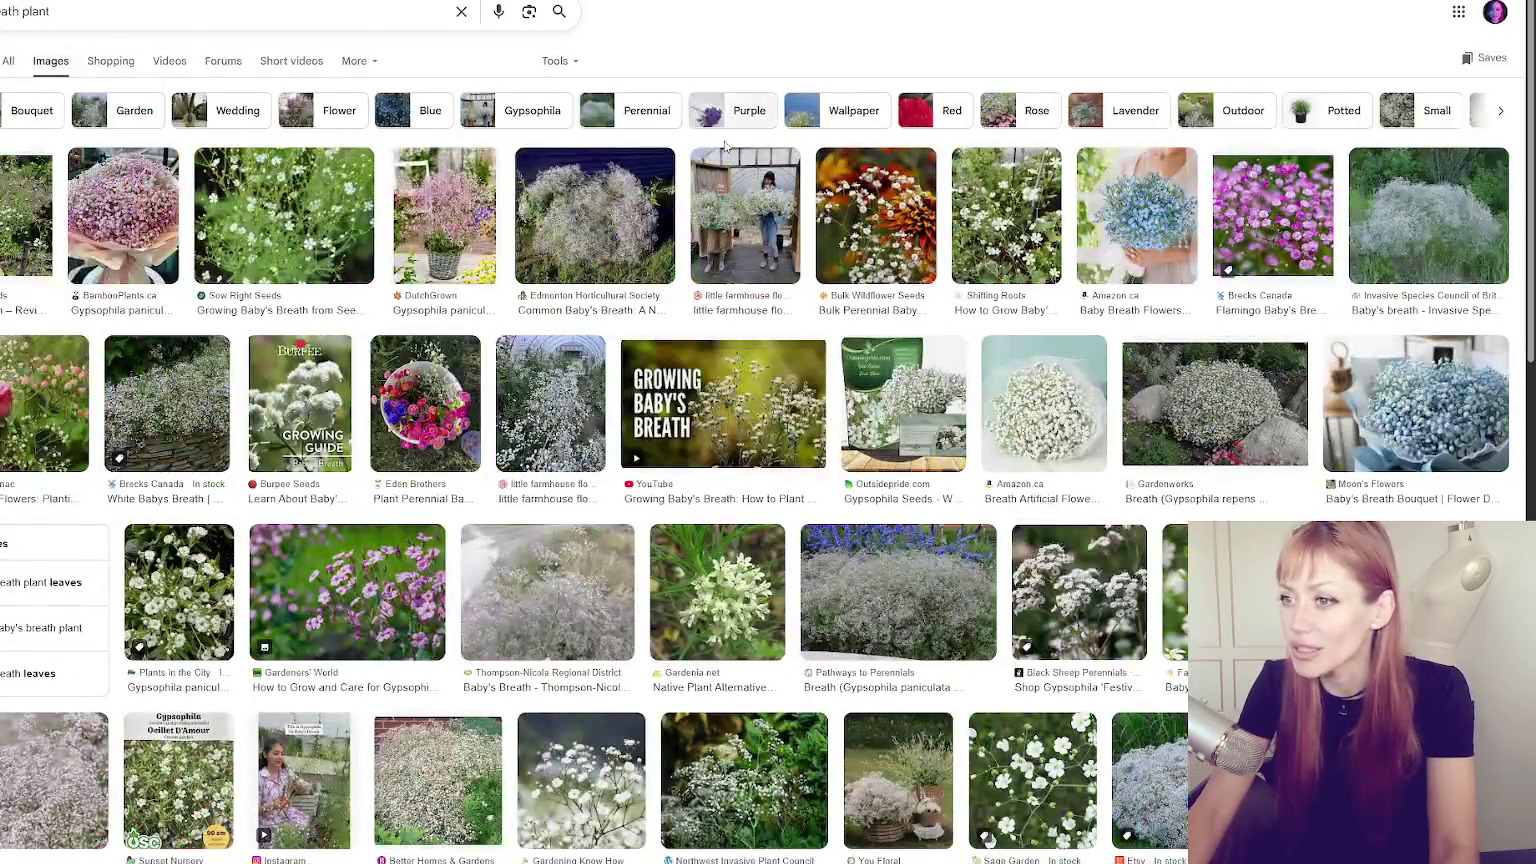
scroll(1160, 458, down, 2)
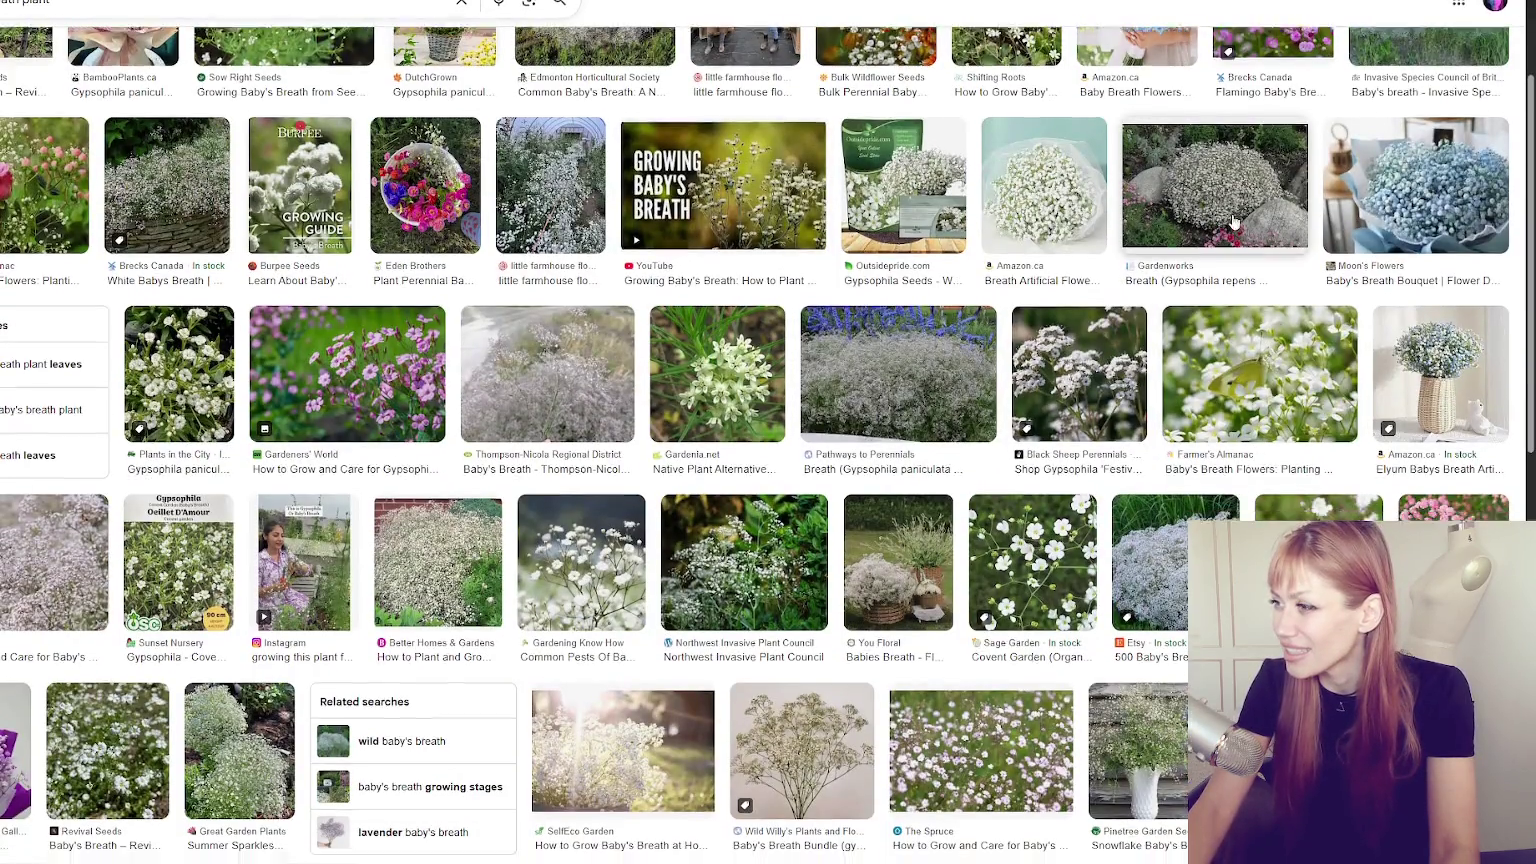
click(1215, 195)
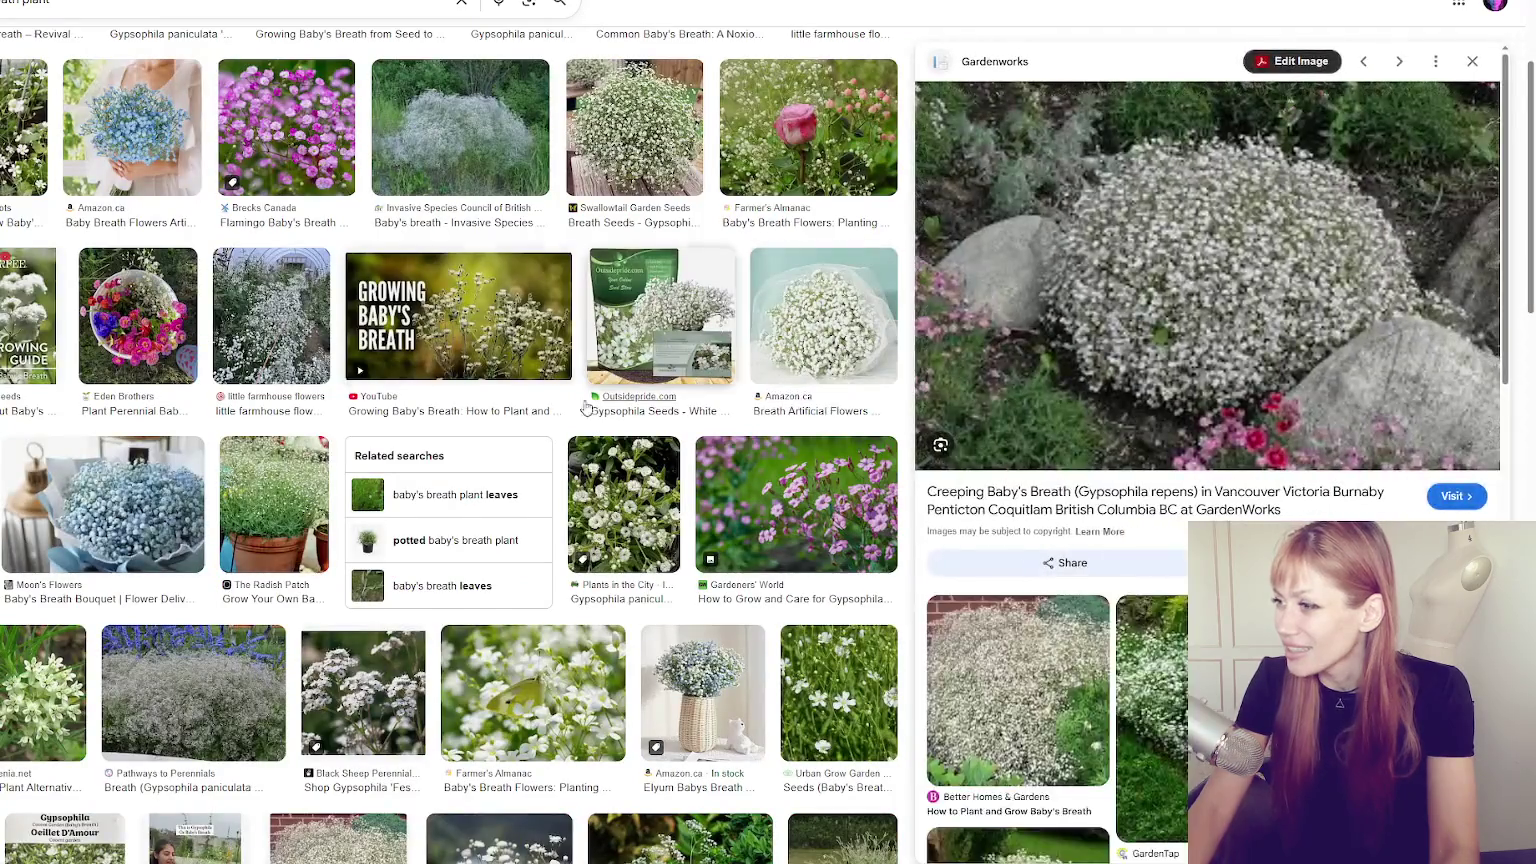
scroll(587, 407, up, 2)
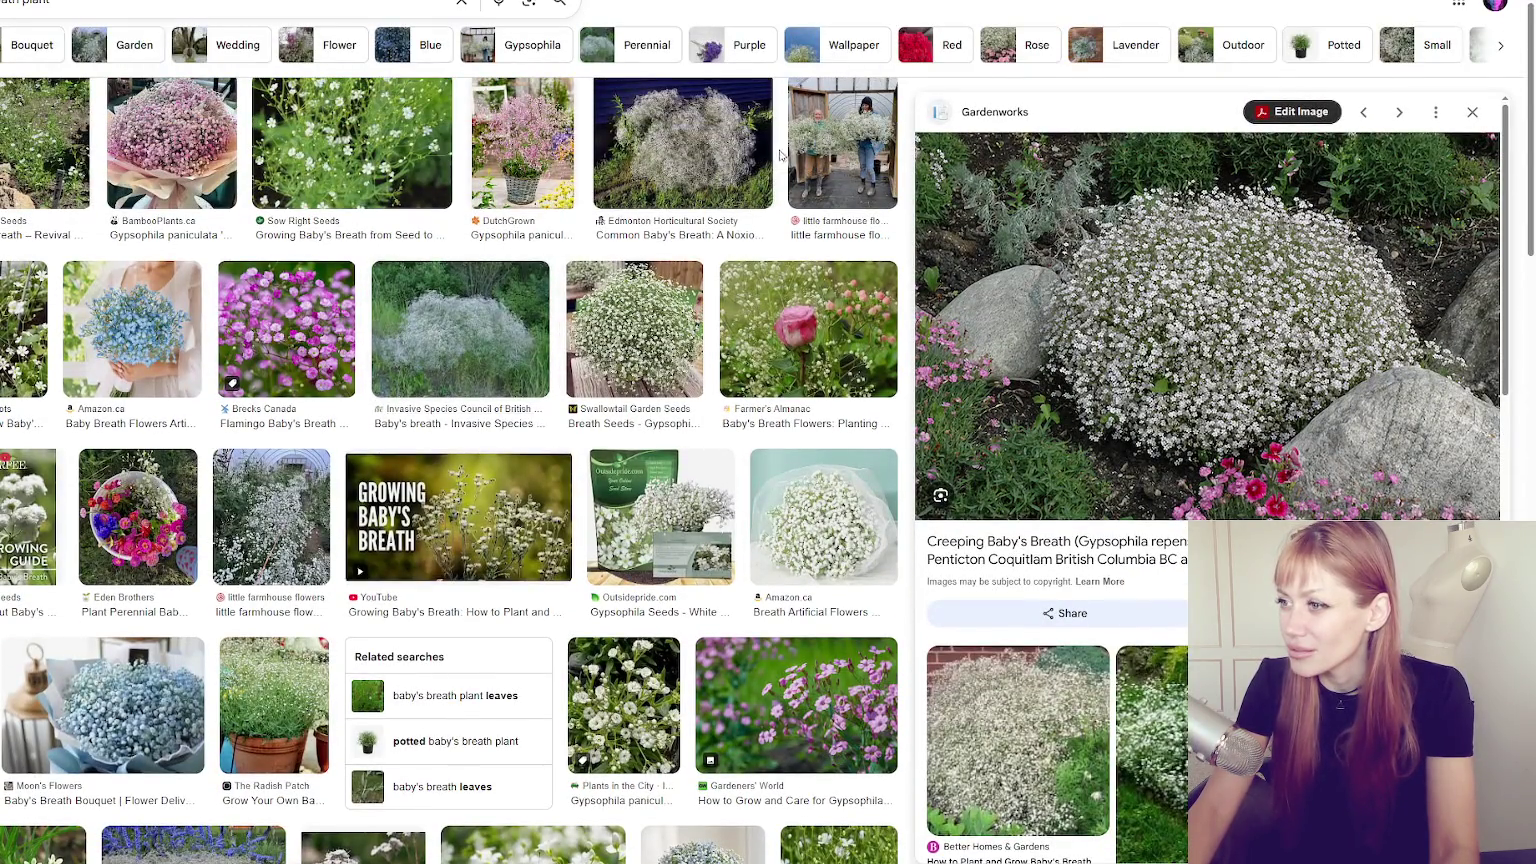
click(842, 150)
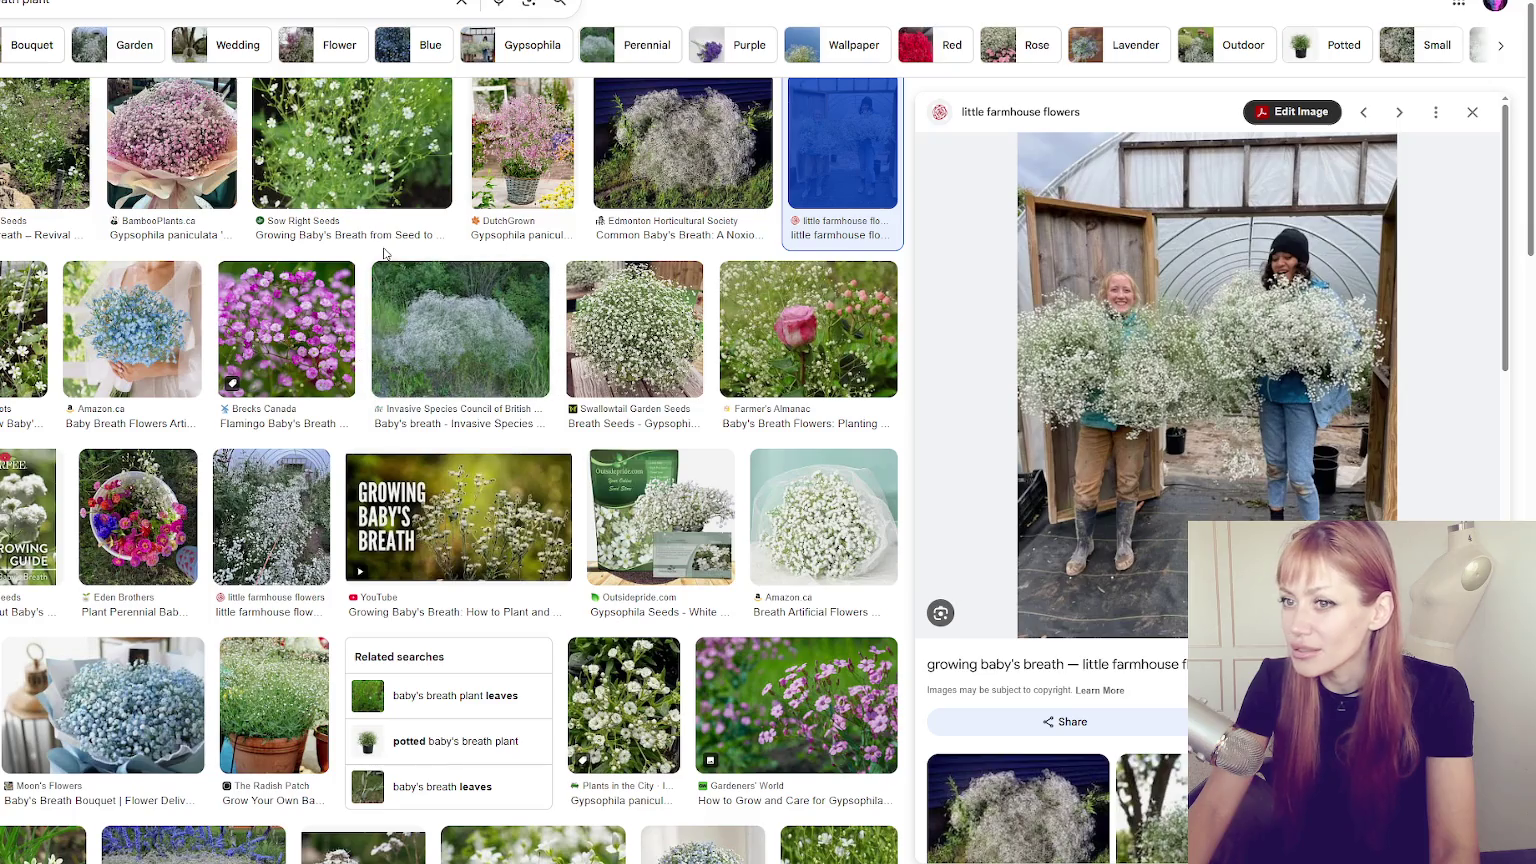
scroll(424, 344, up, 1)
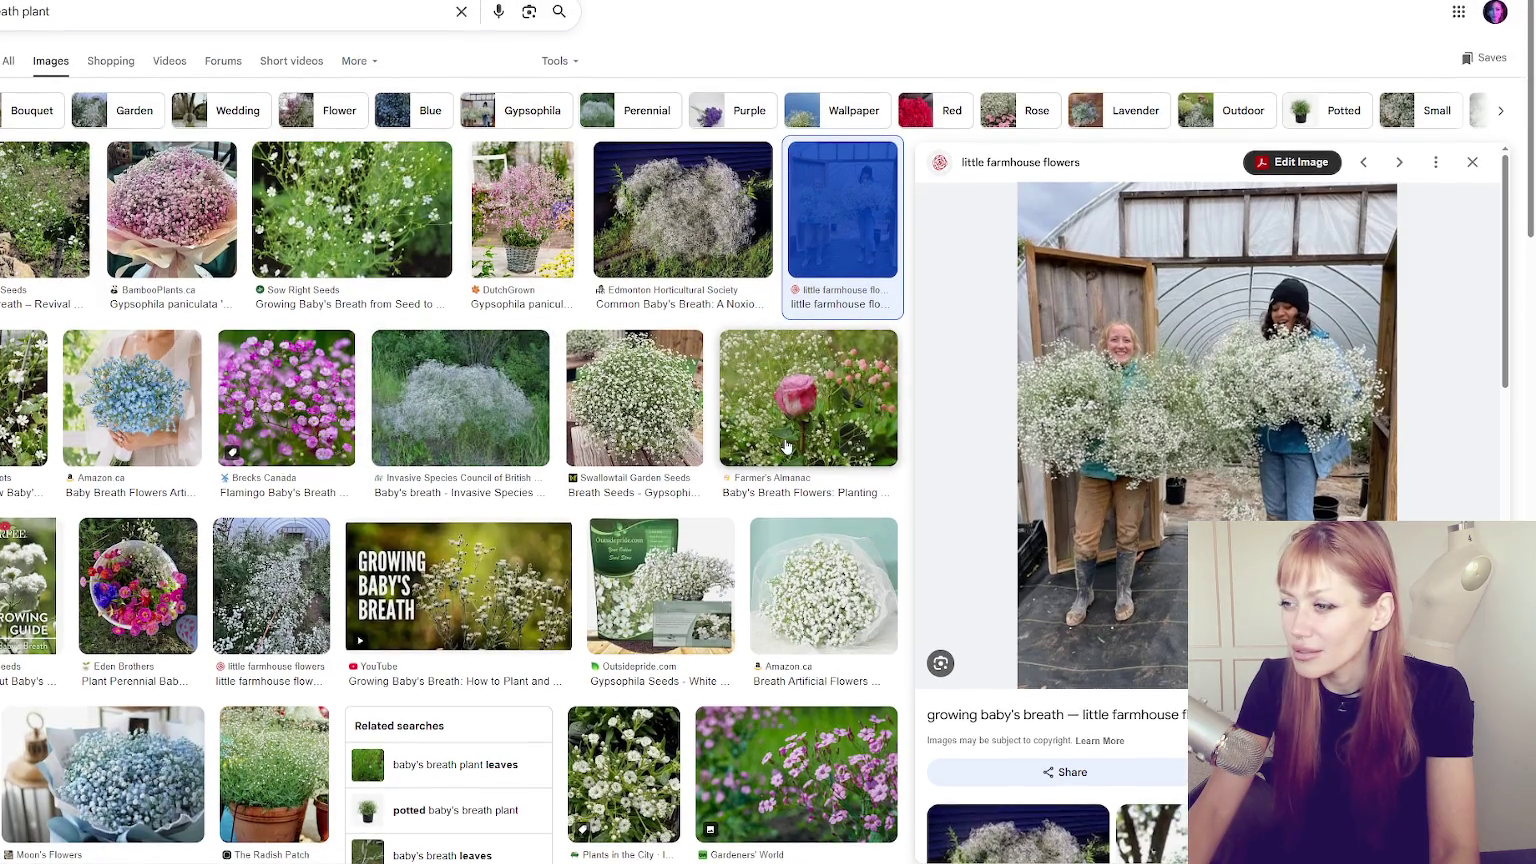
click(617, 450)
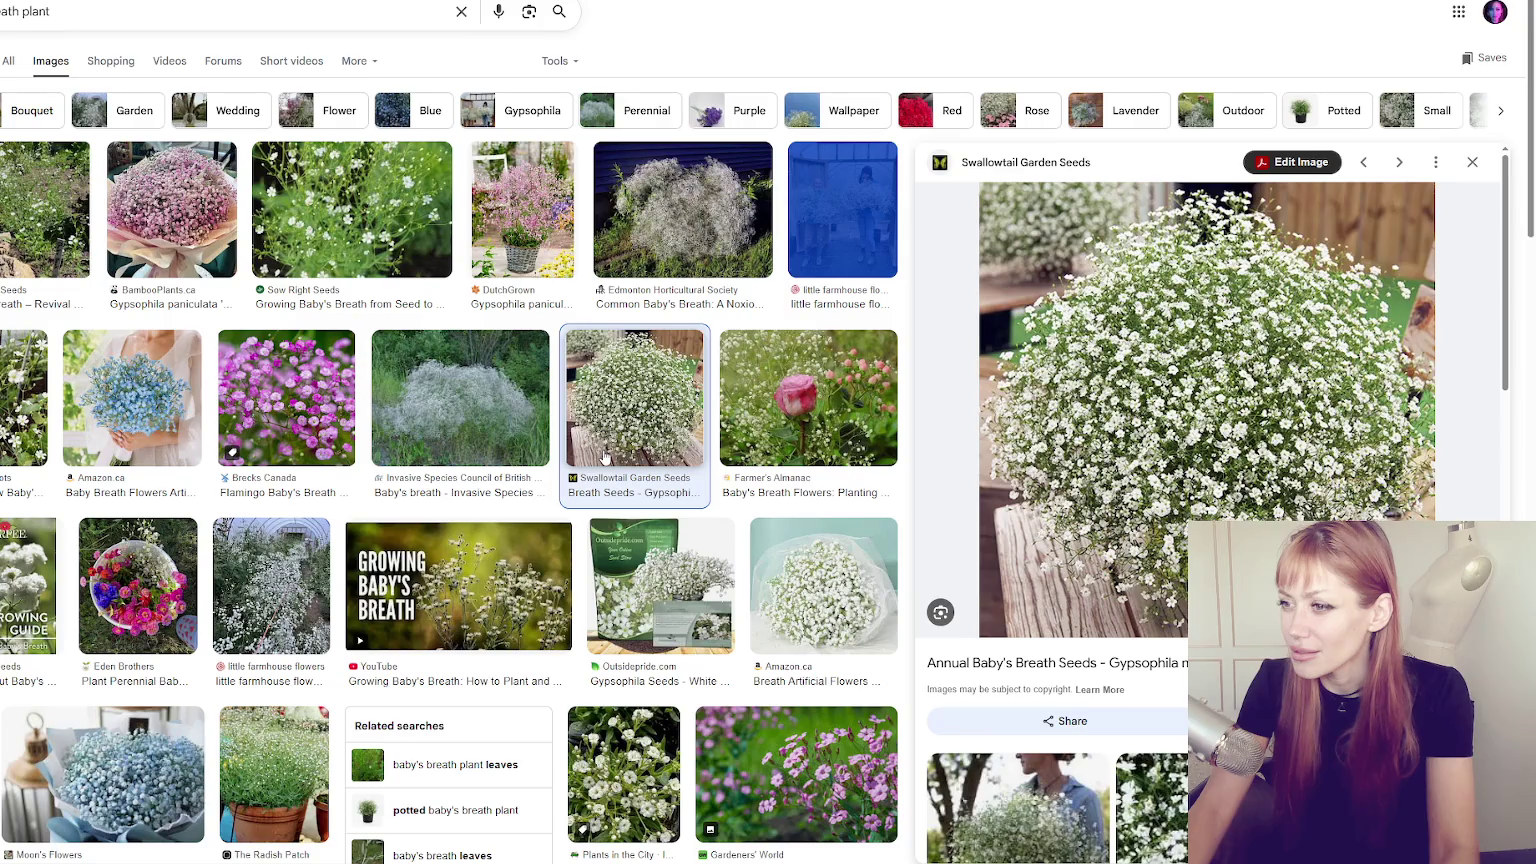
Preview more baby's breath photos, including the noxious weed and a bed beside lavender.
scroll(620, 448, down, 3)
scroll(634, 443, up, 2)
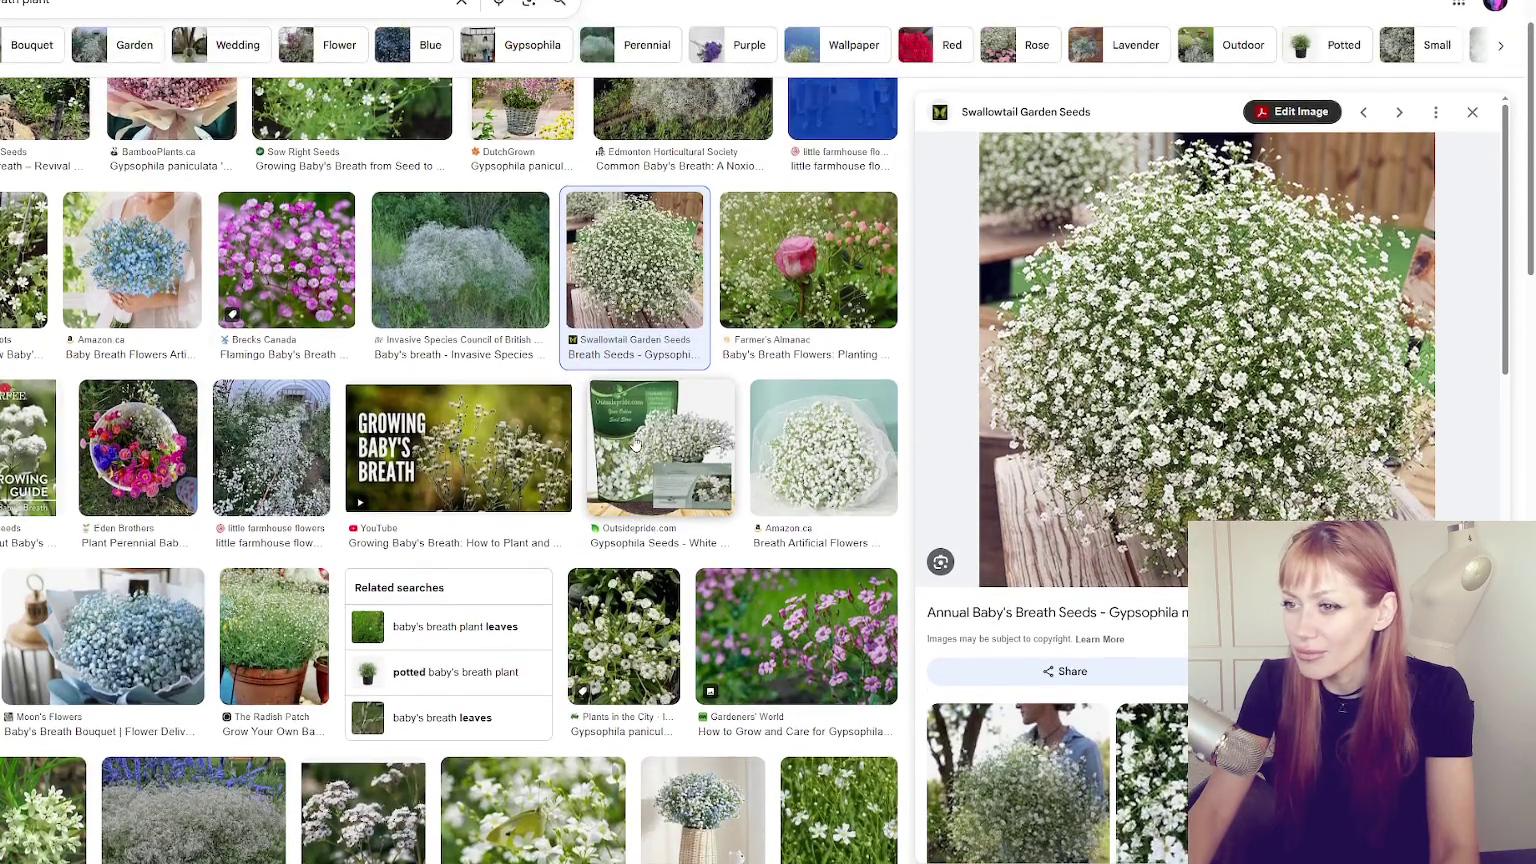
click(681, 165)
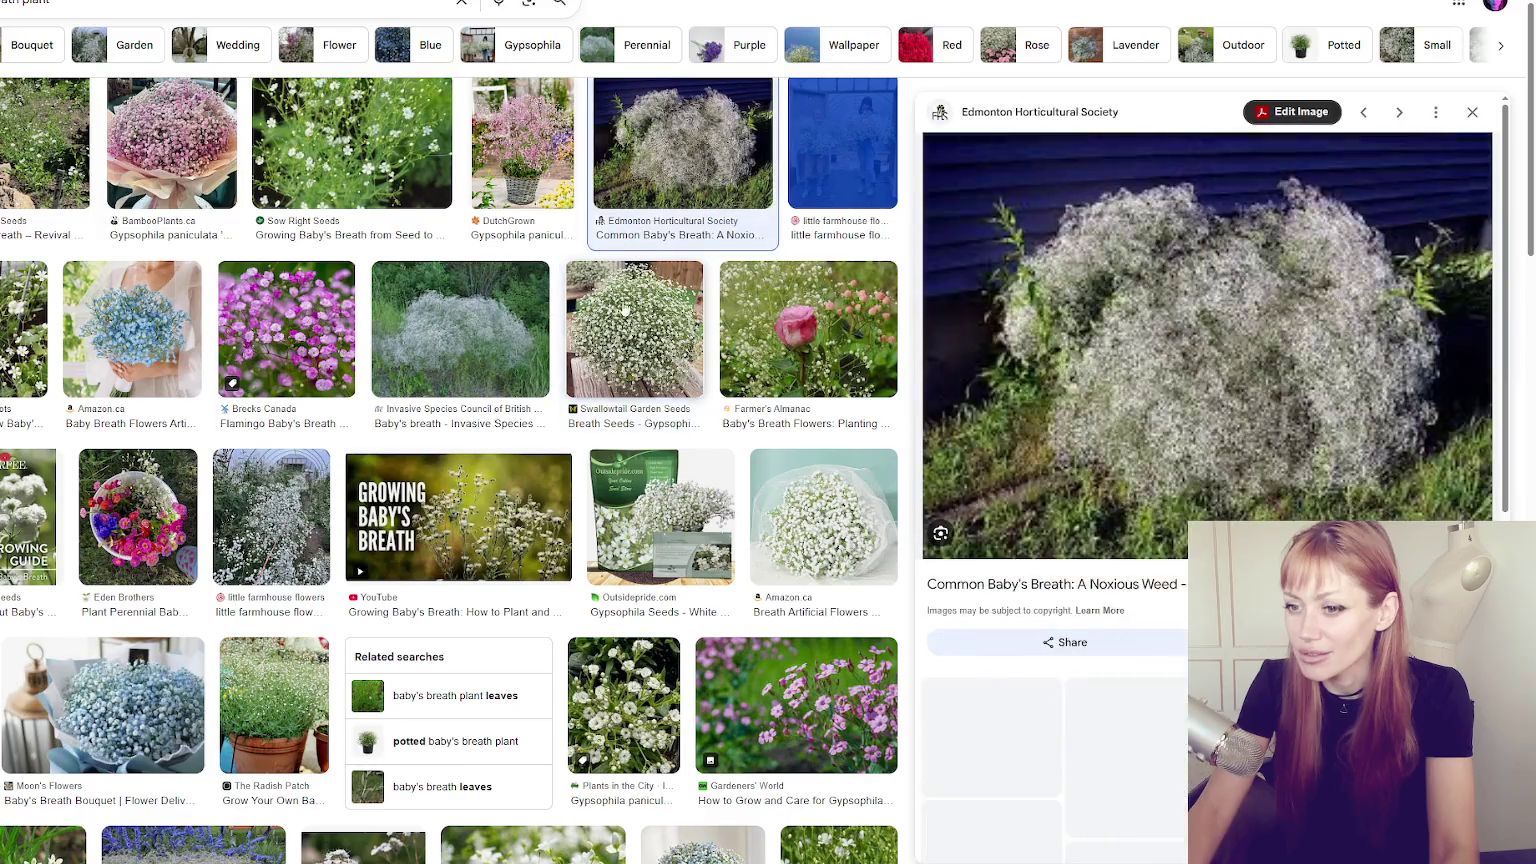
scroll(665, 370, down, 3)
scroll(665, 370, down, 3)
click(190, 330)
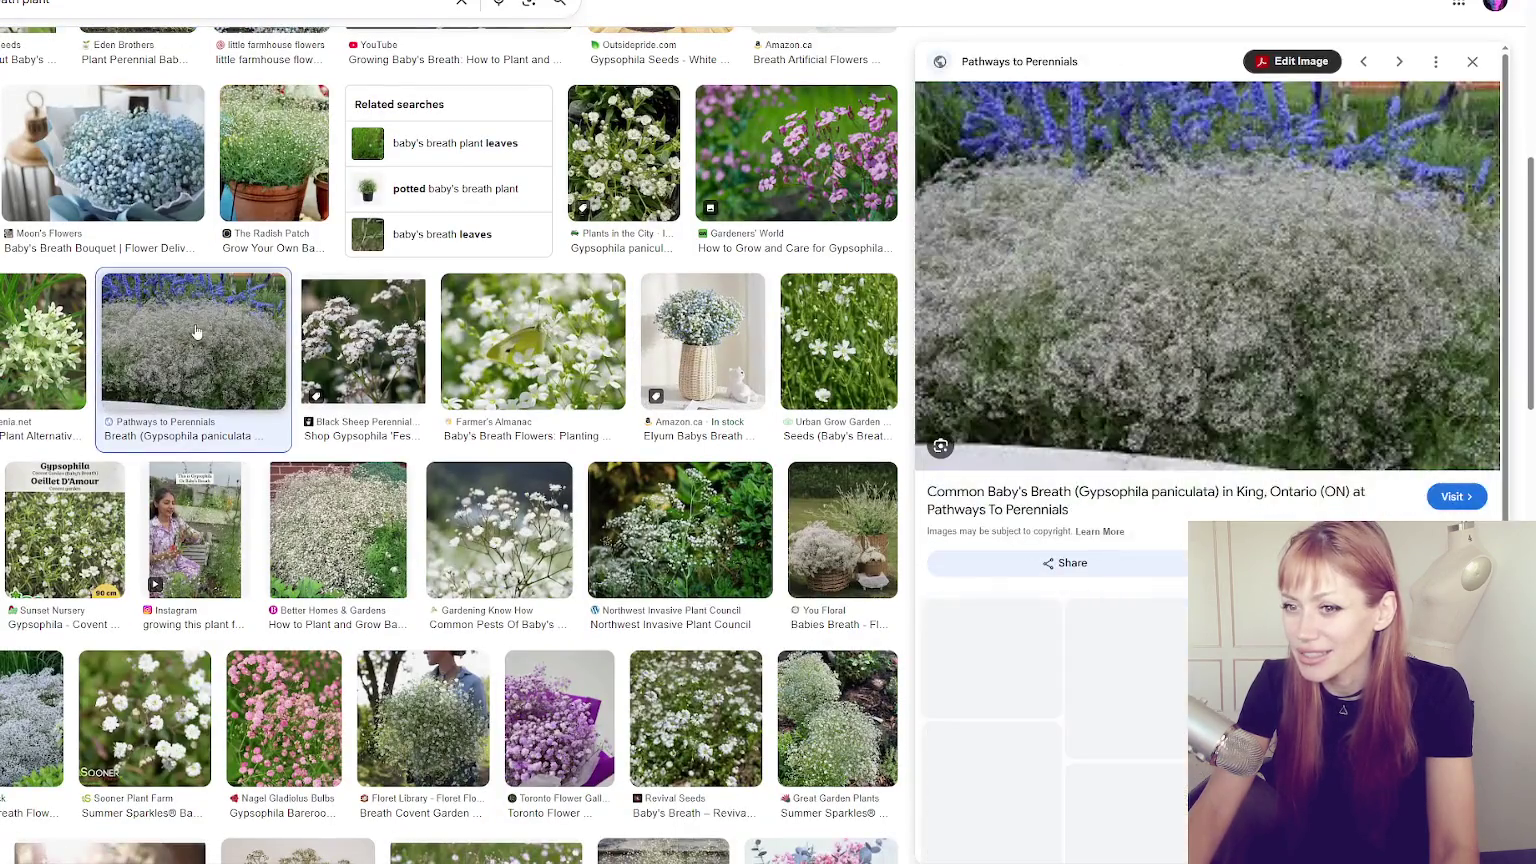
scroll(369, 290, down, 2)
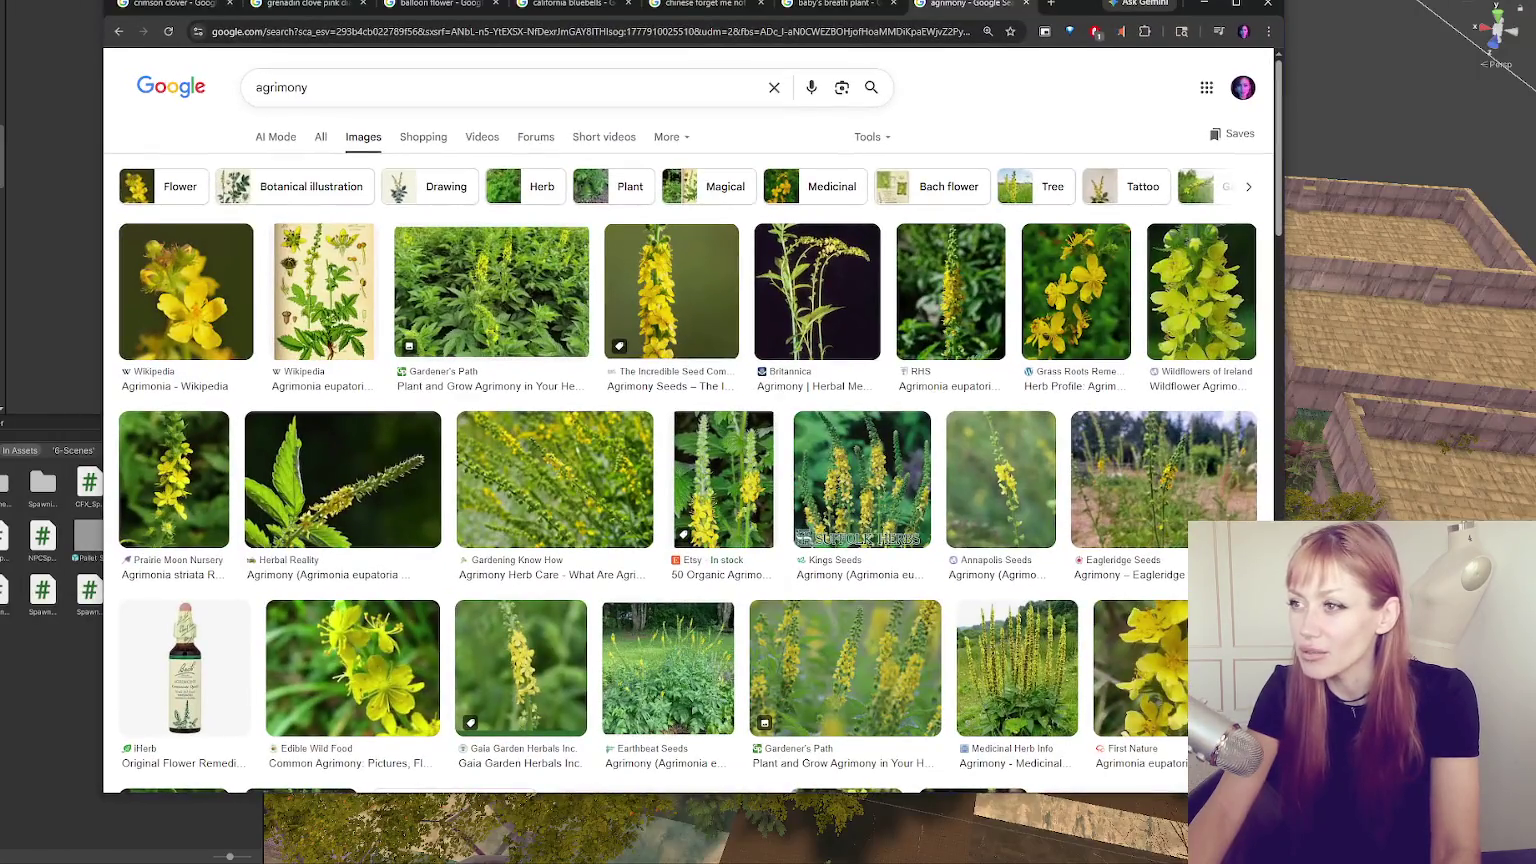
Maximize the browser and preview golden chain tree photos: tunnel, seeds listing, weeping and tall trees.
click(1236, 4)
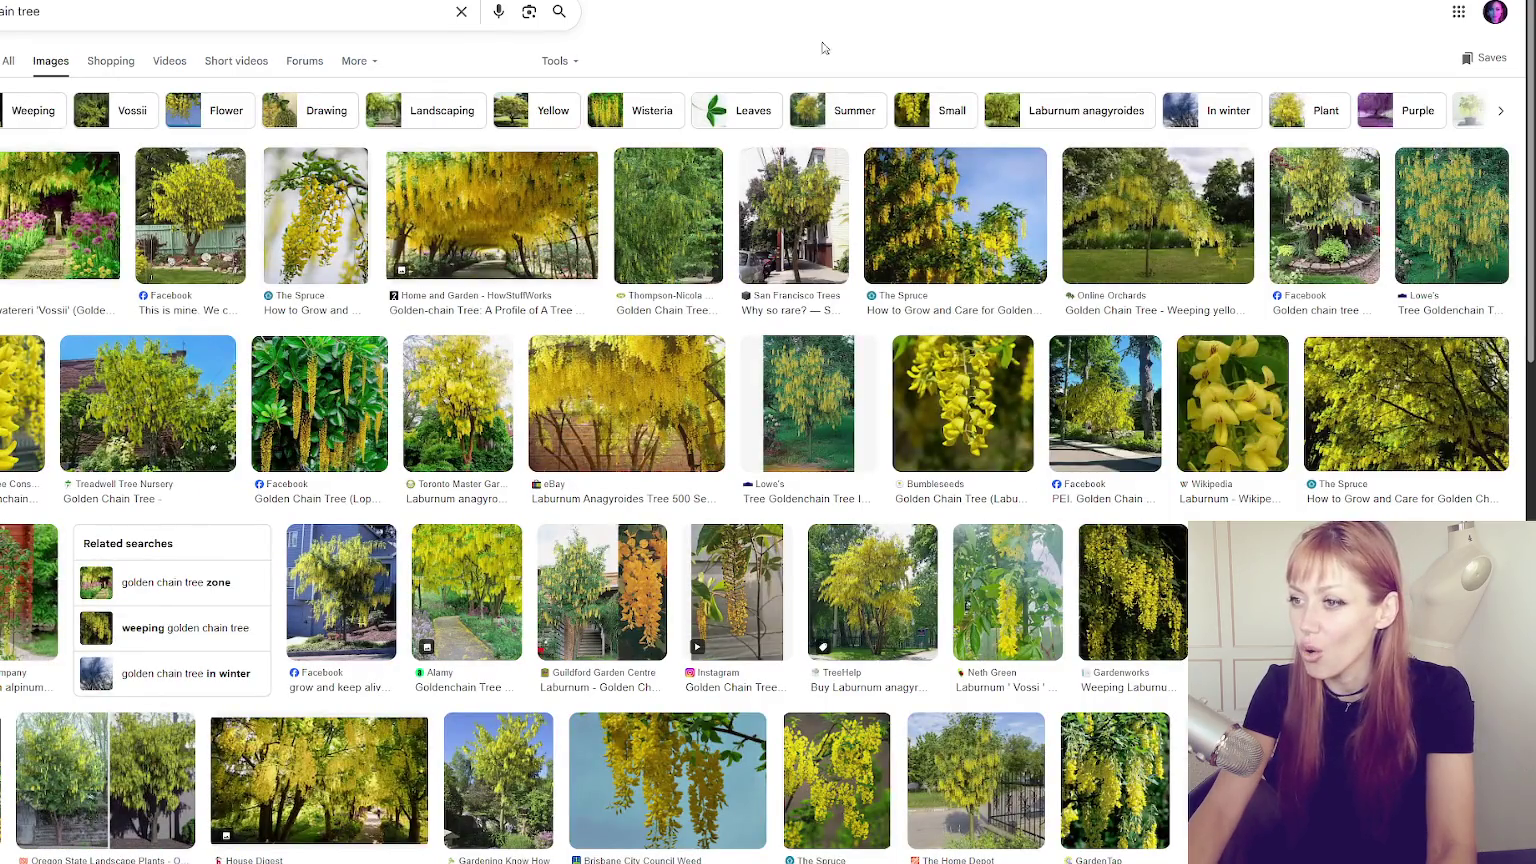
click(522, 223)
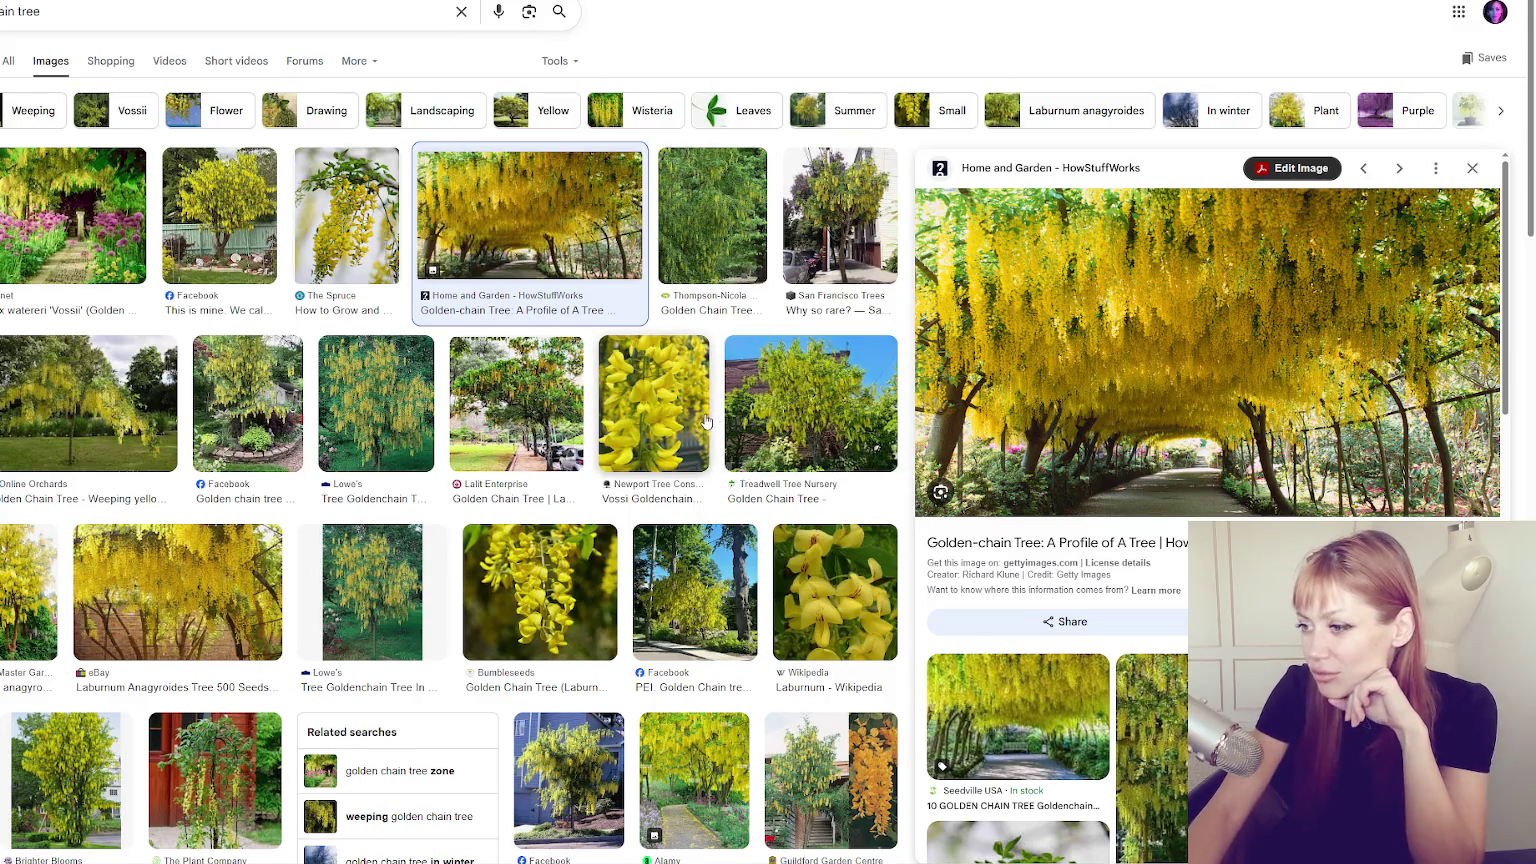
click(222, 554)
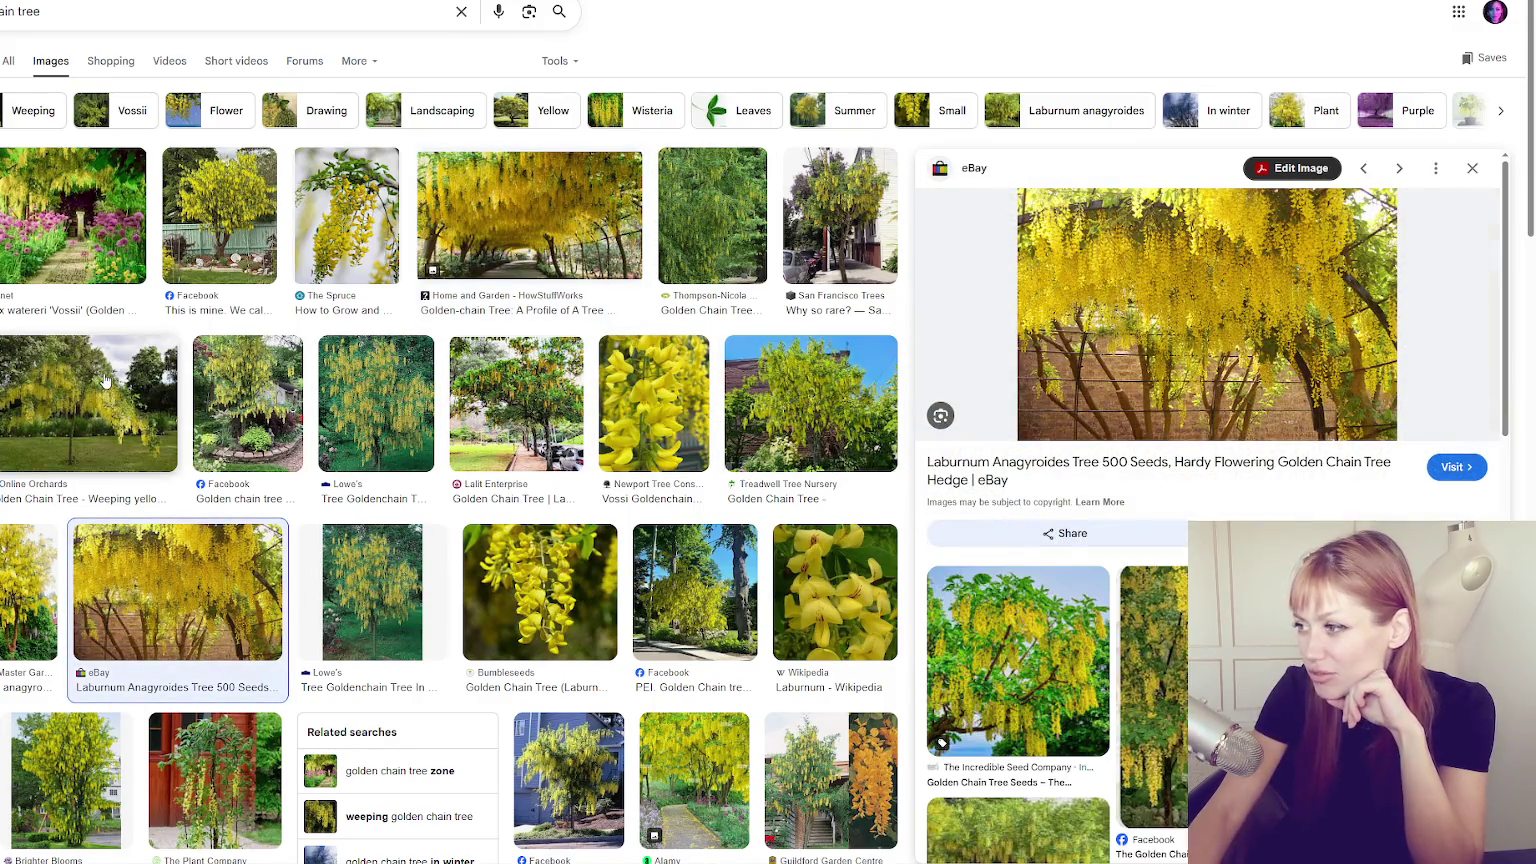
click(105, 380)
click(383, 393)
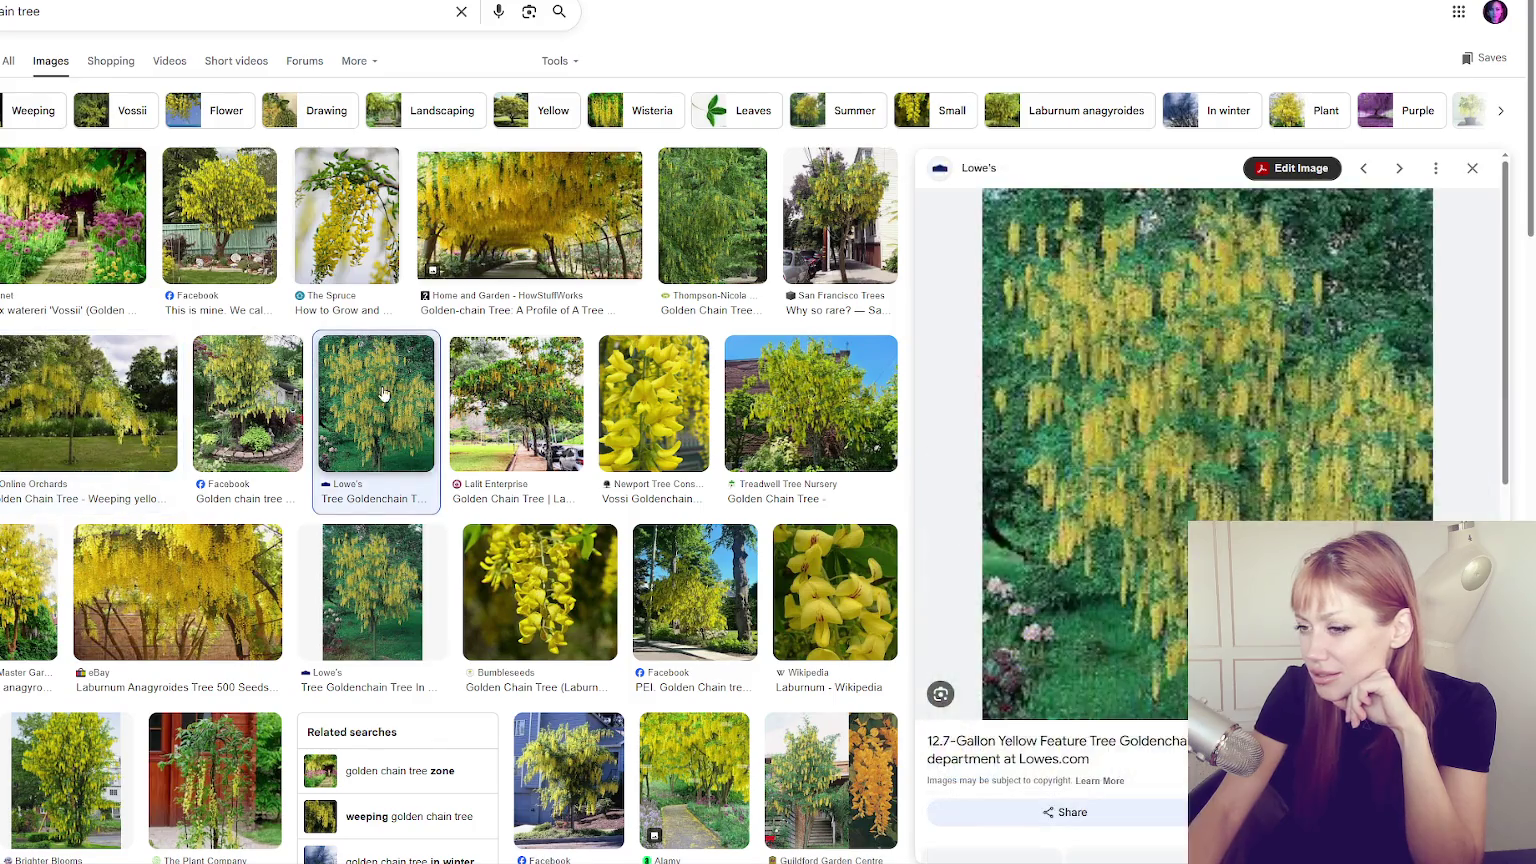
click(377, 590)
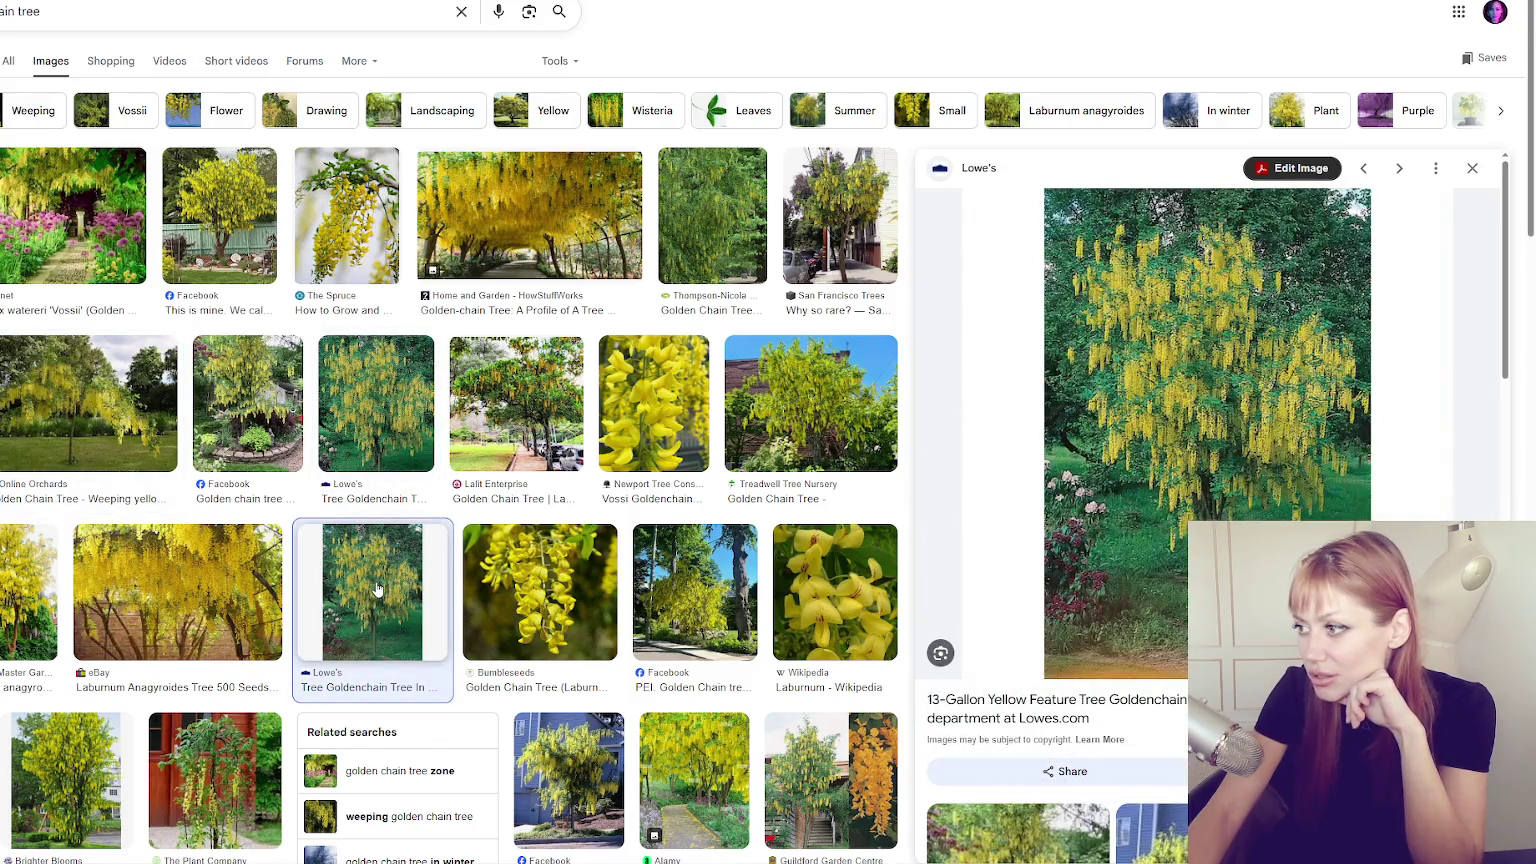
click(346, 215)
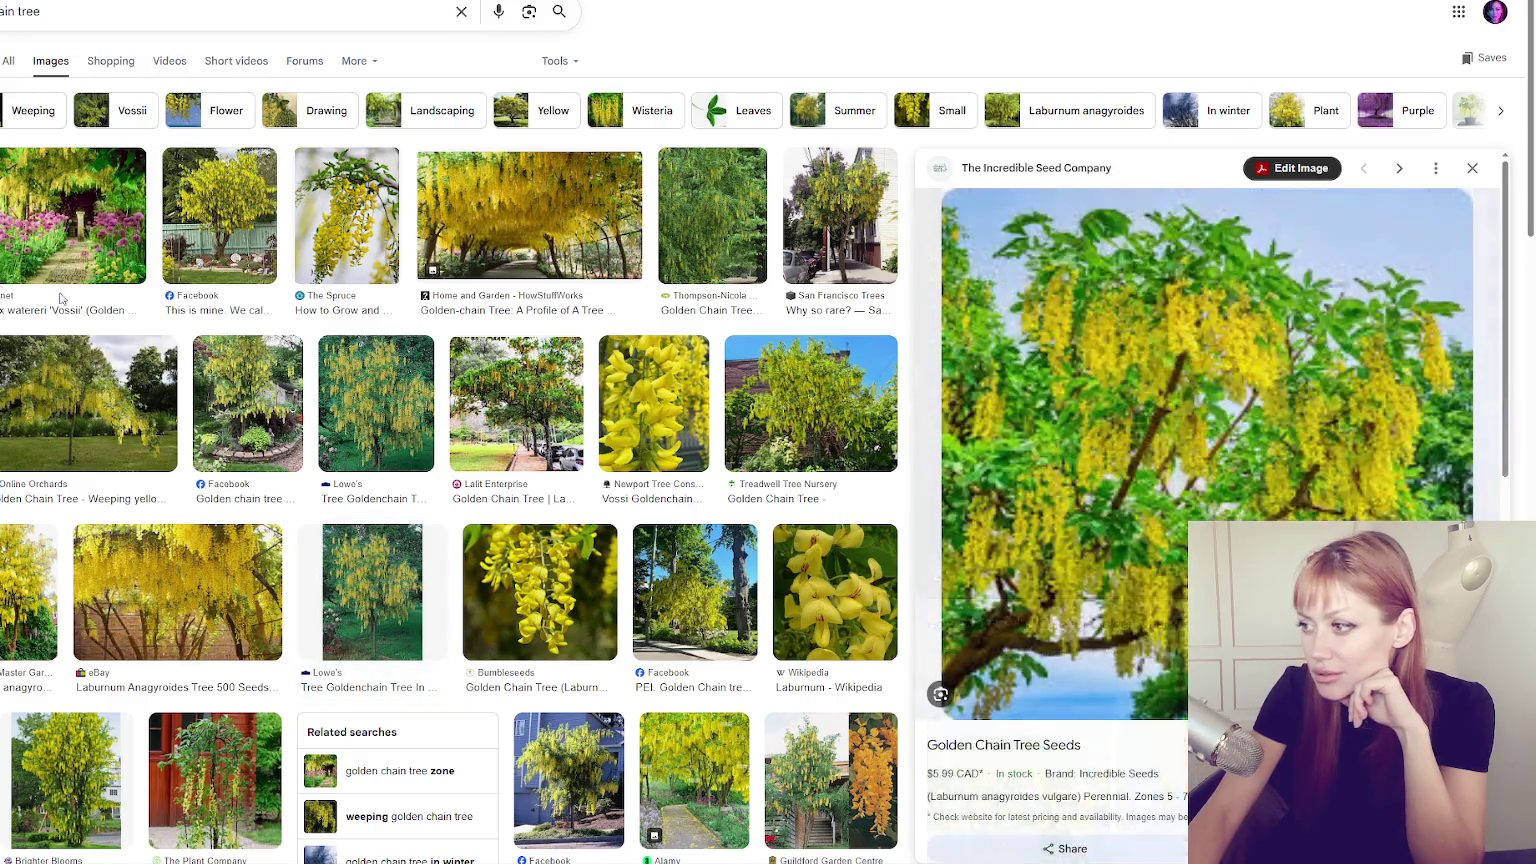
Preview more golden chain tree photos, including weeping laburnum, close-up blossoms and Verbeek's Farm.
scroll(115, 472, down, 3)
click(257, 673)
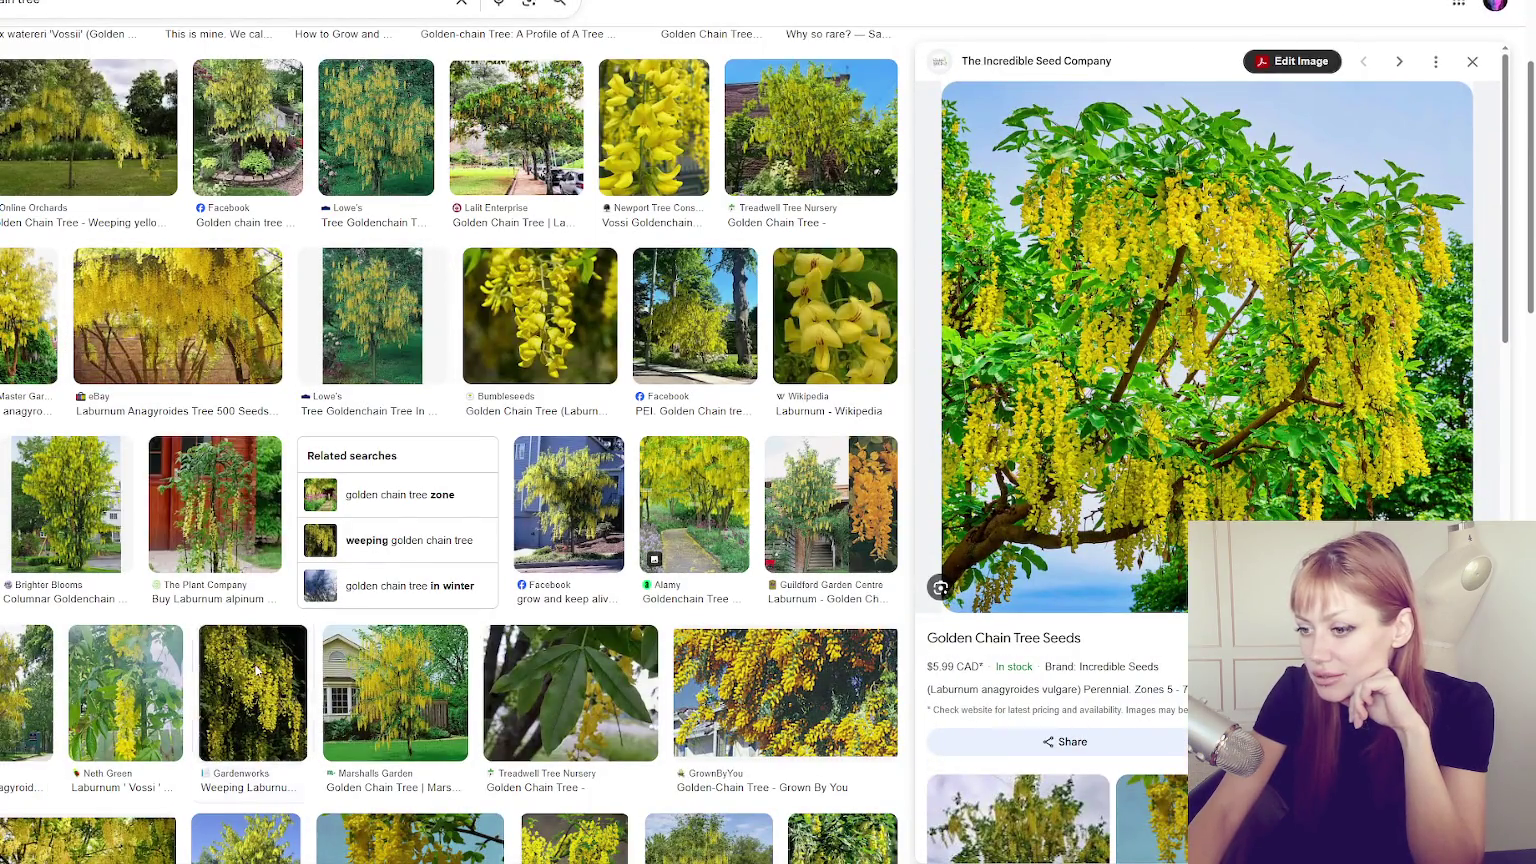
click(401, 674)
scroll(566, 571, down, 3)
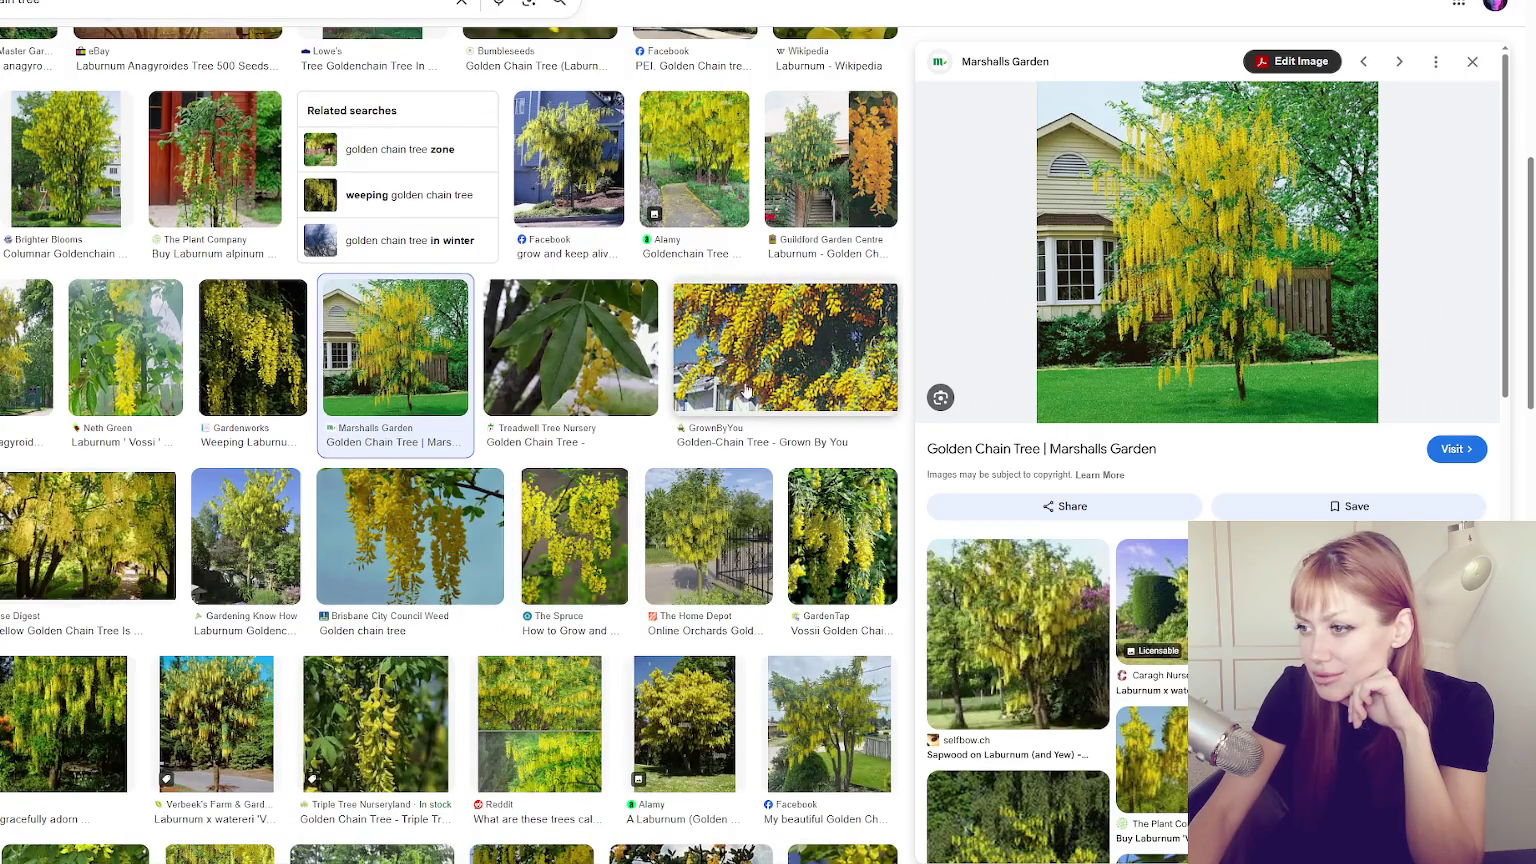
scroll(238, 457, down, 2)
click(395, 502)
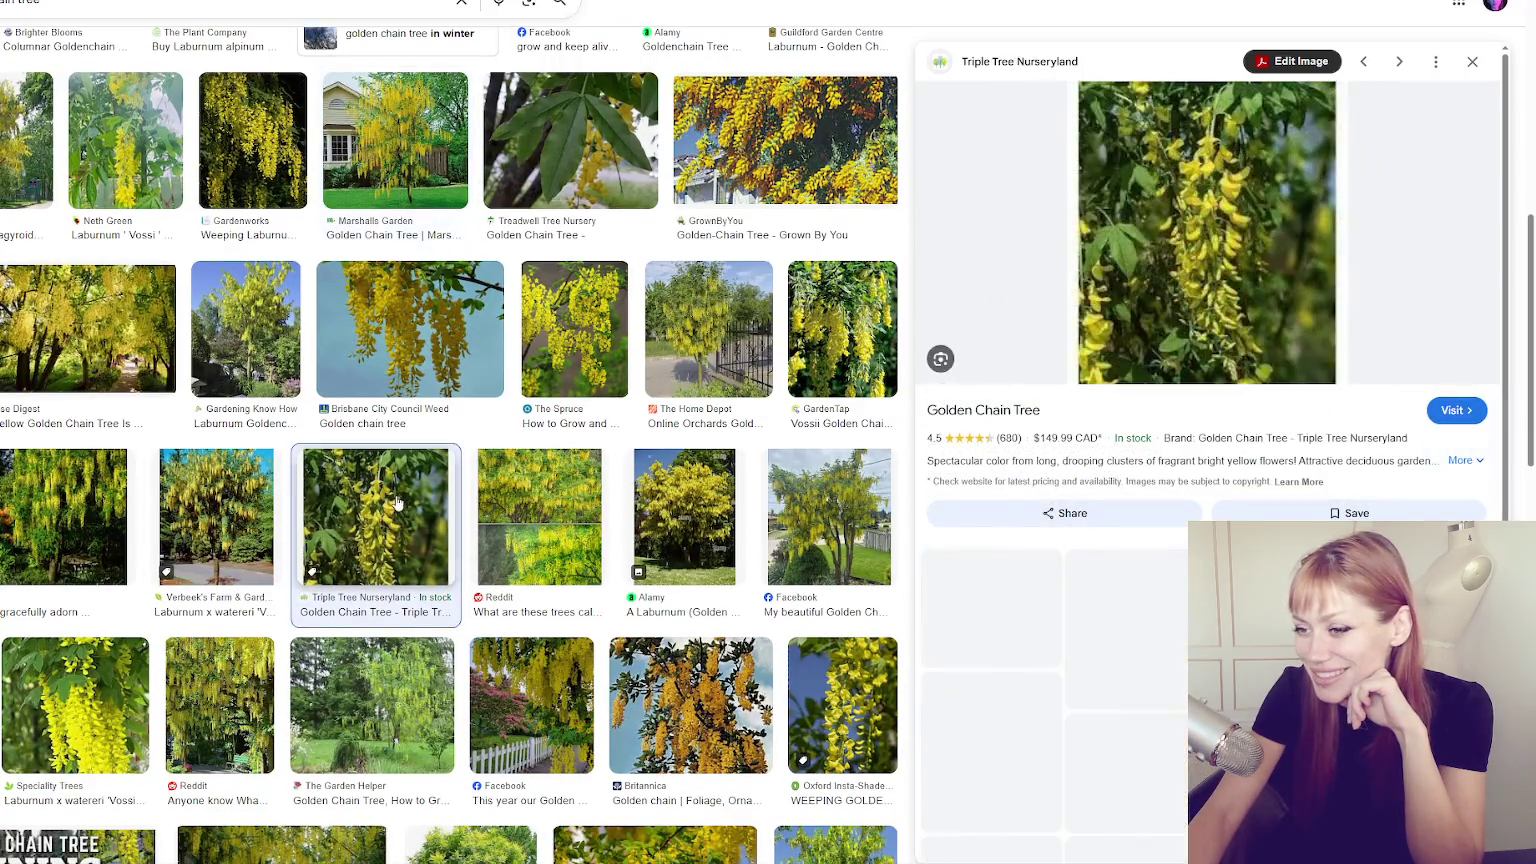
click(216, 515)
scroll(522, 485, down, 3)
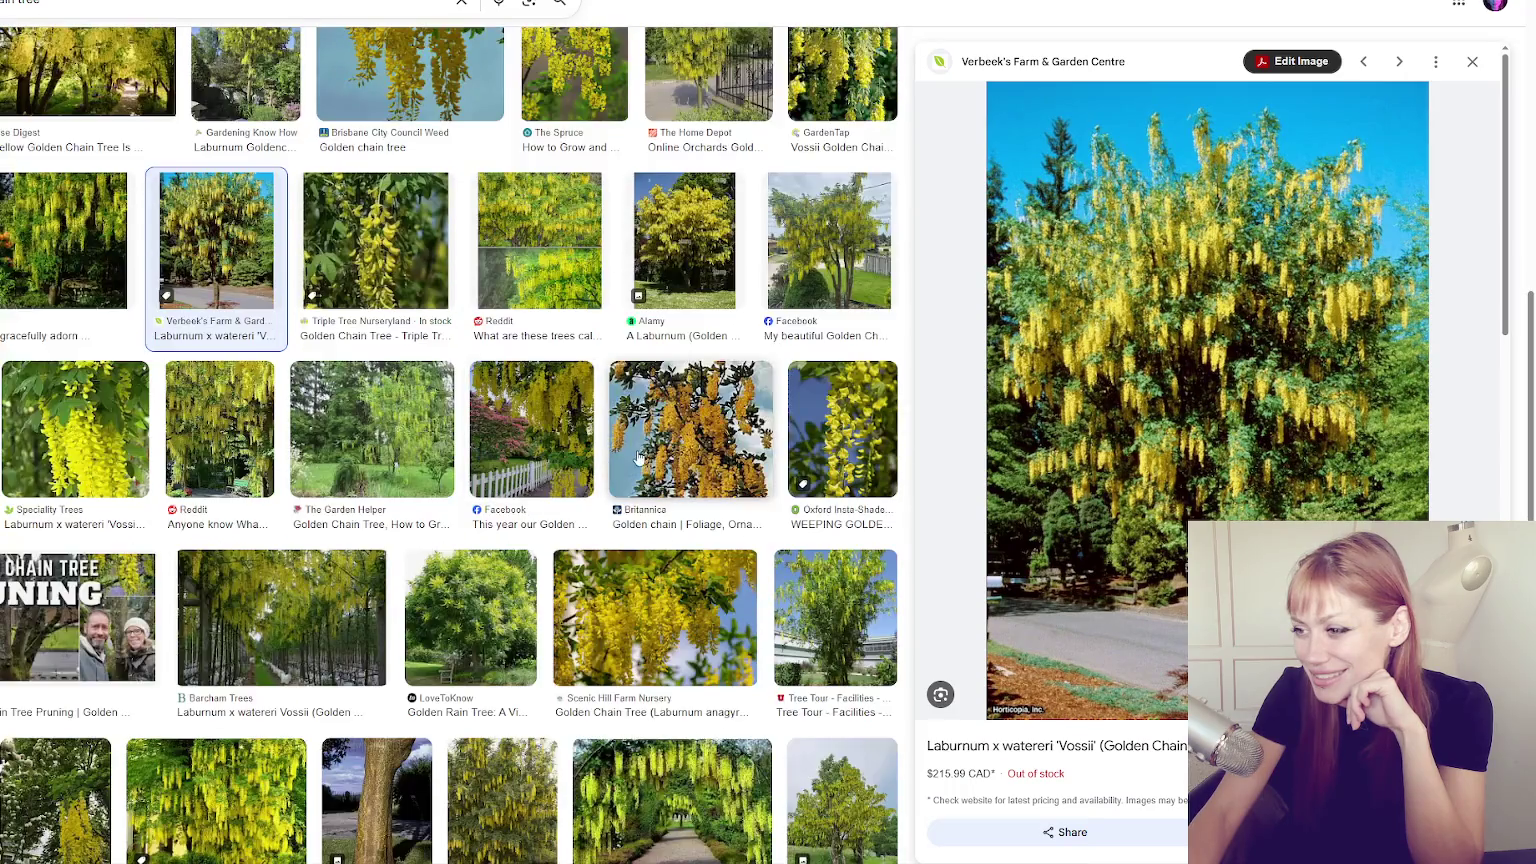
click(690, 430)
click(208, 450)
scroll(424, 421, down, 3)
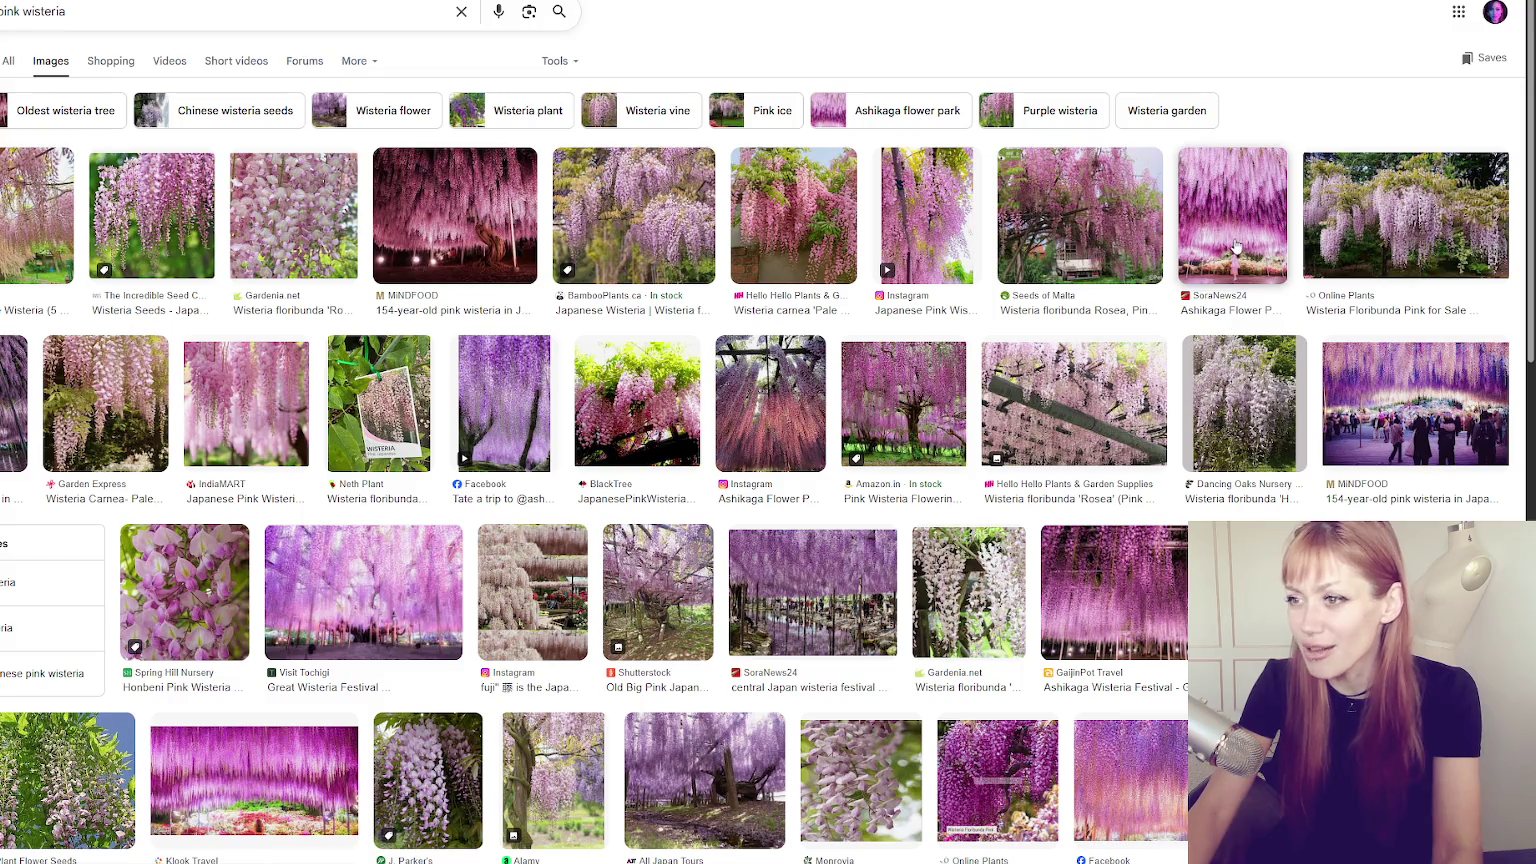
Preview pink wisteria photos, from the 154-year-old vine to the 144-Year-Old Wisteria.
click(456, 178)
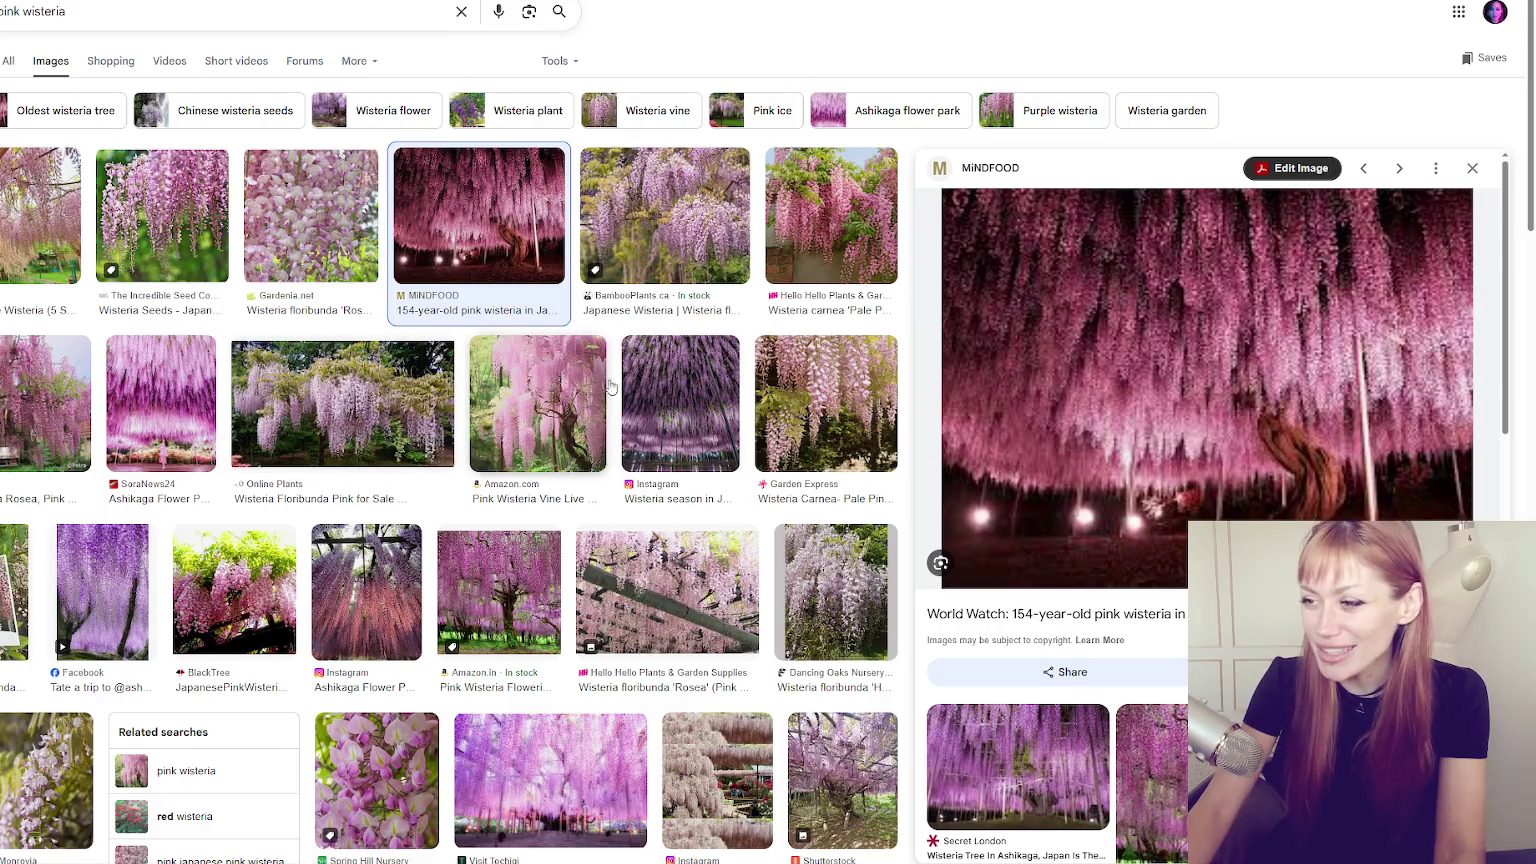
click(675, 400)
click(50, 400)
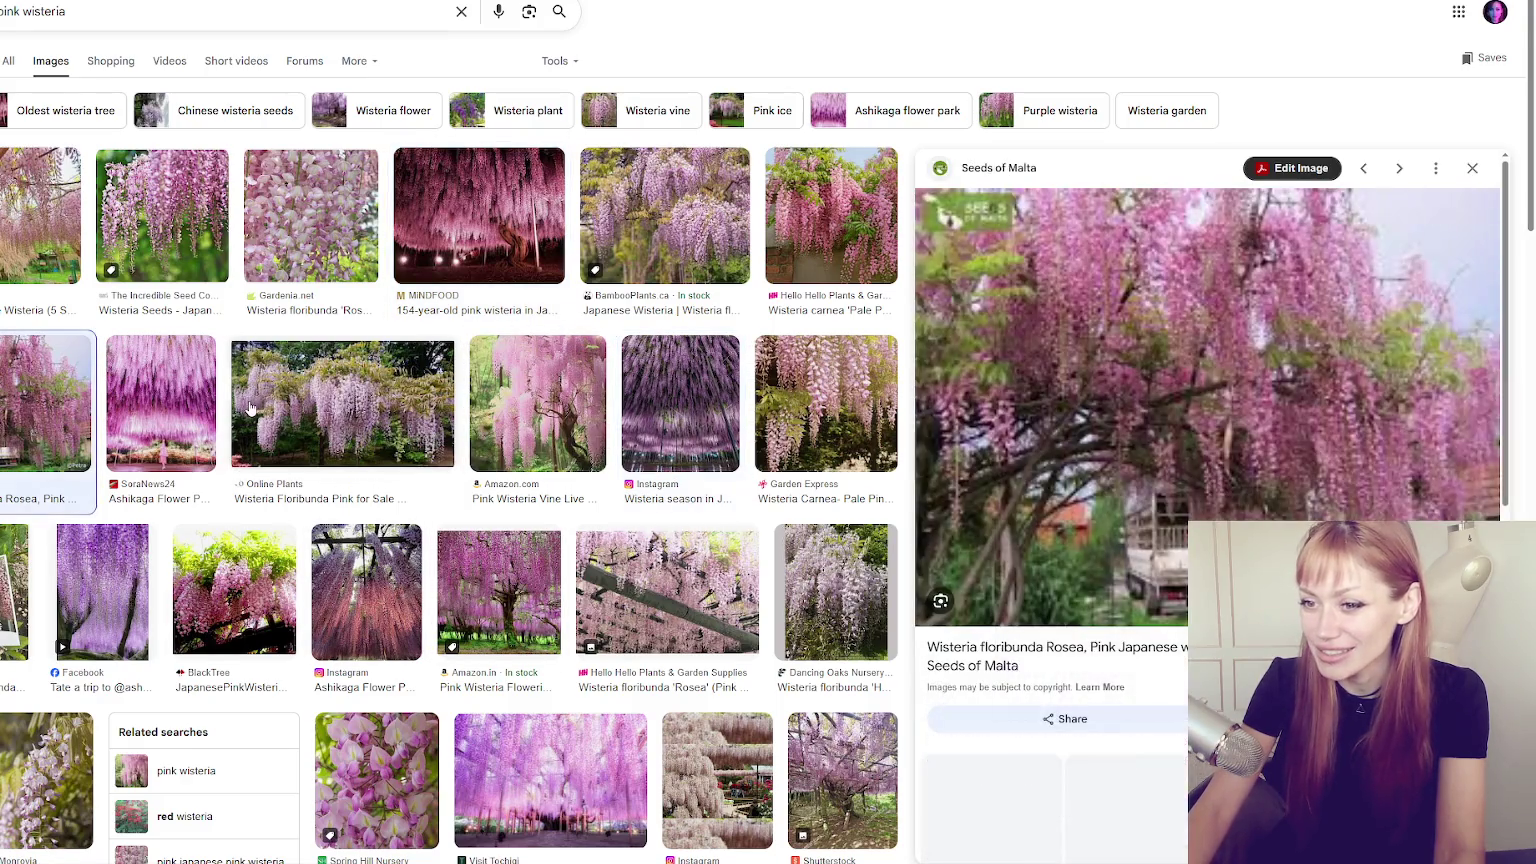
scroll(400, 530, down, 1)
click(536, 643)
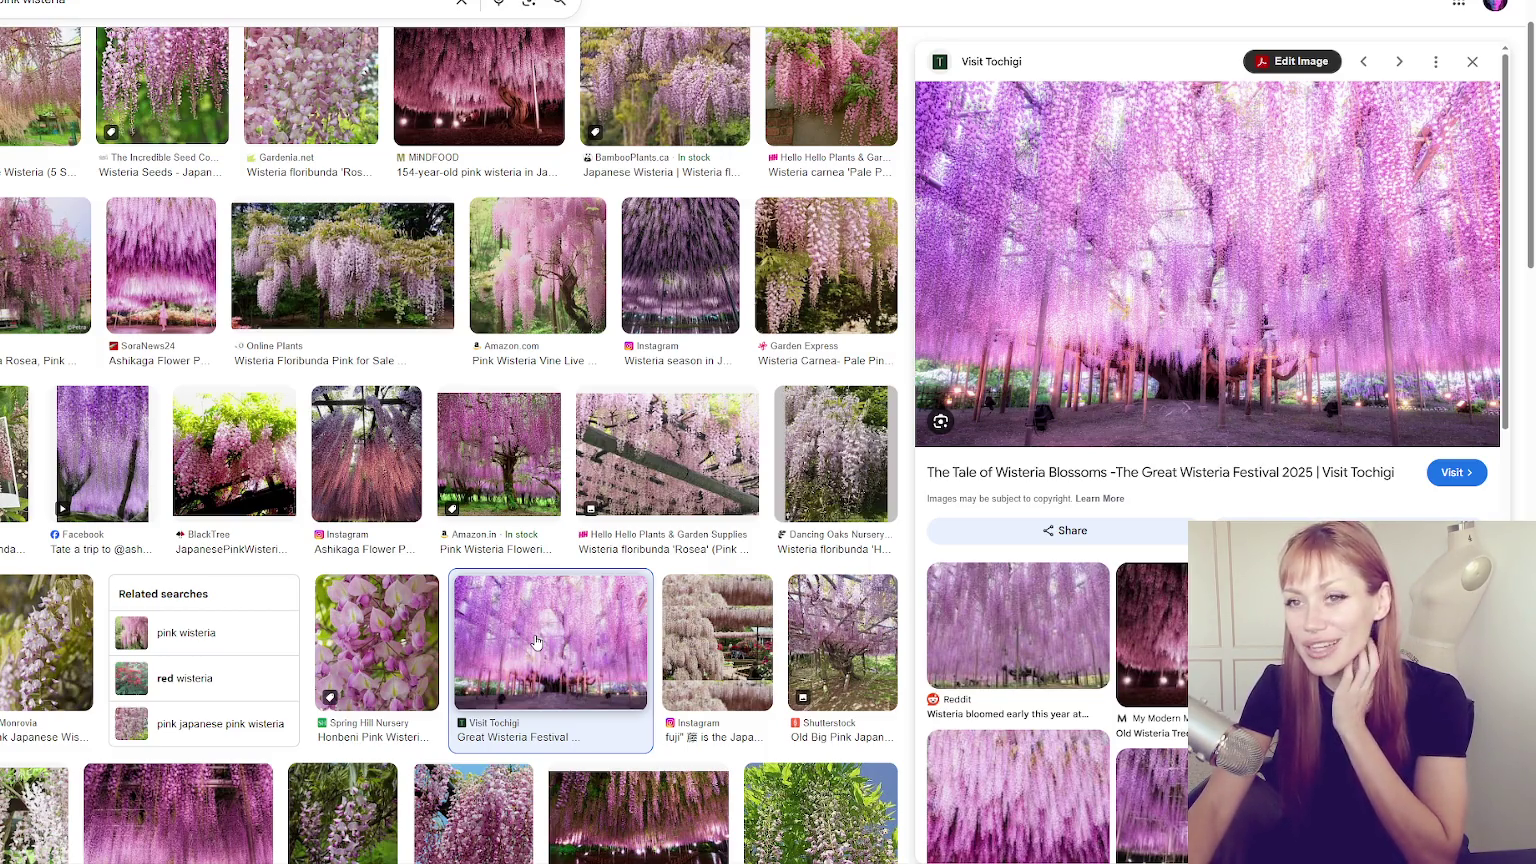
scroll(499, 582, down, 2)
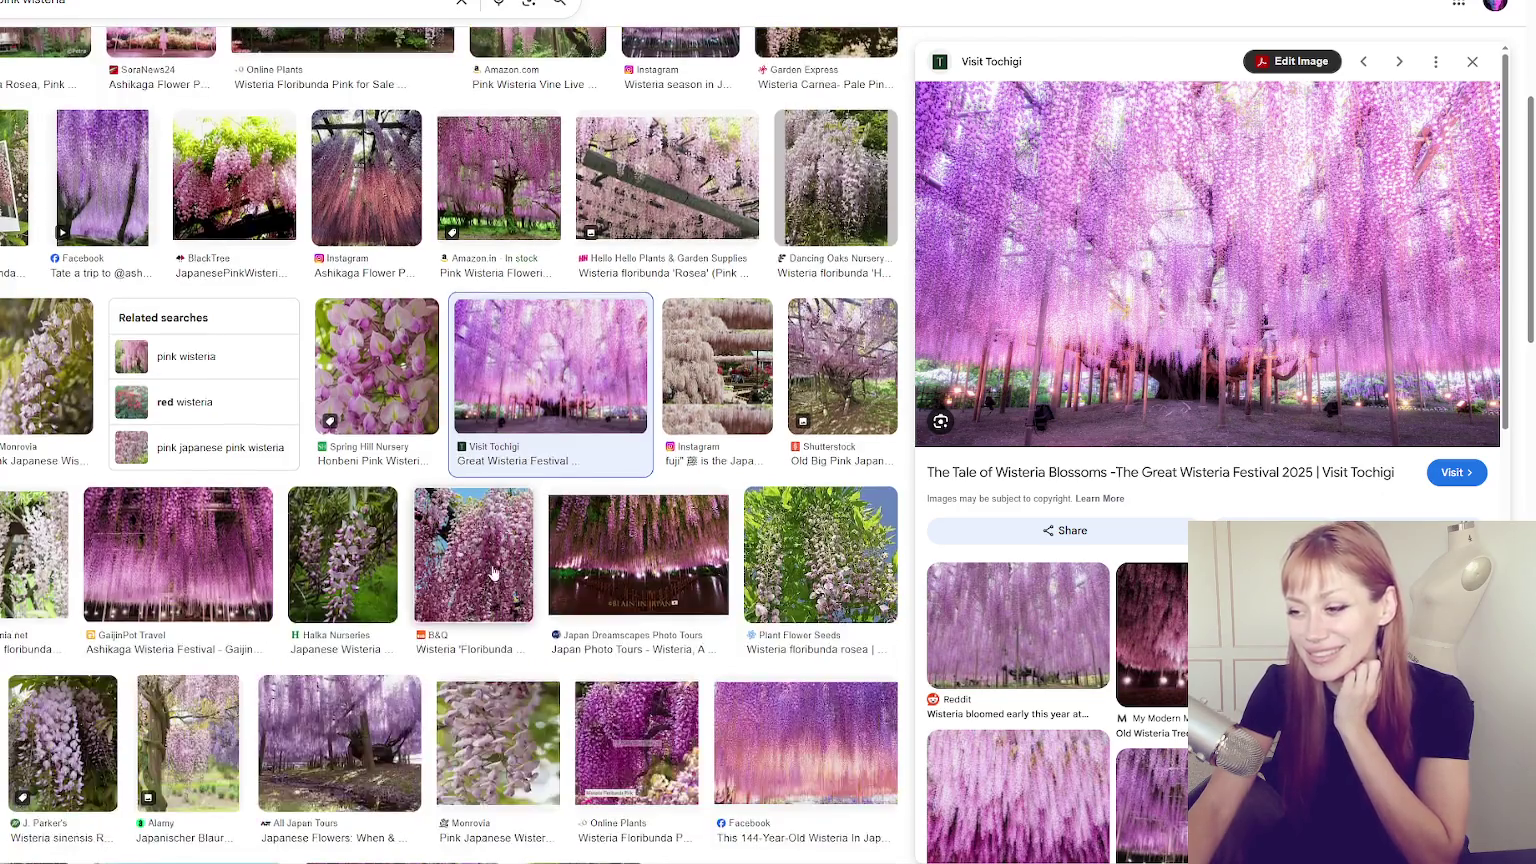
scroll(498, 570, down, 3)
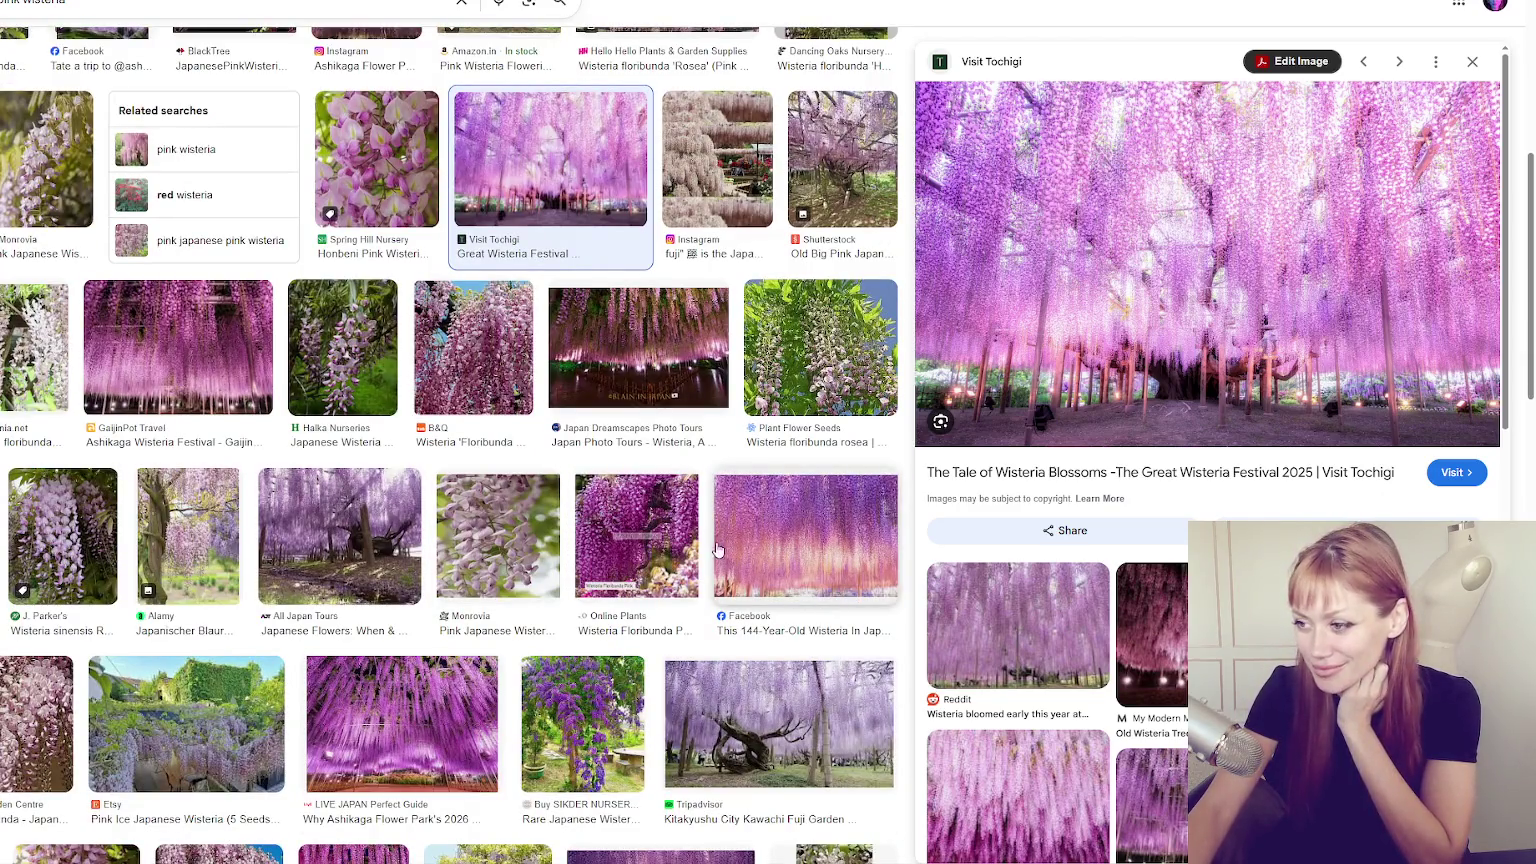
click(764, 518)
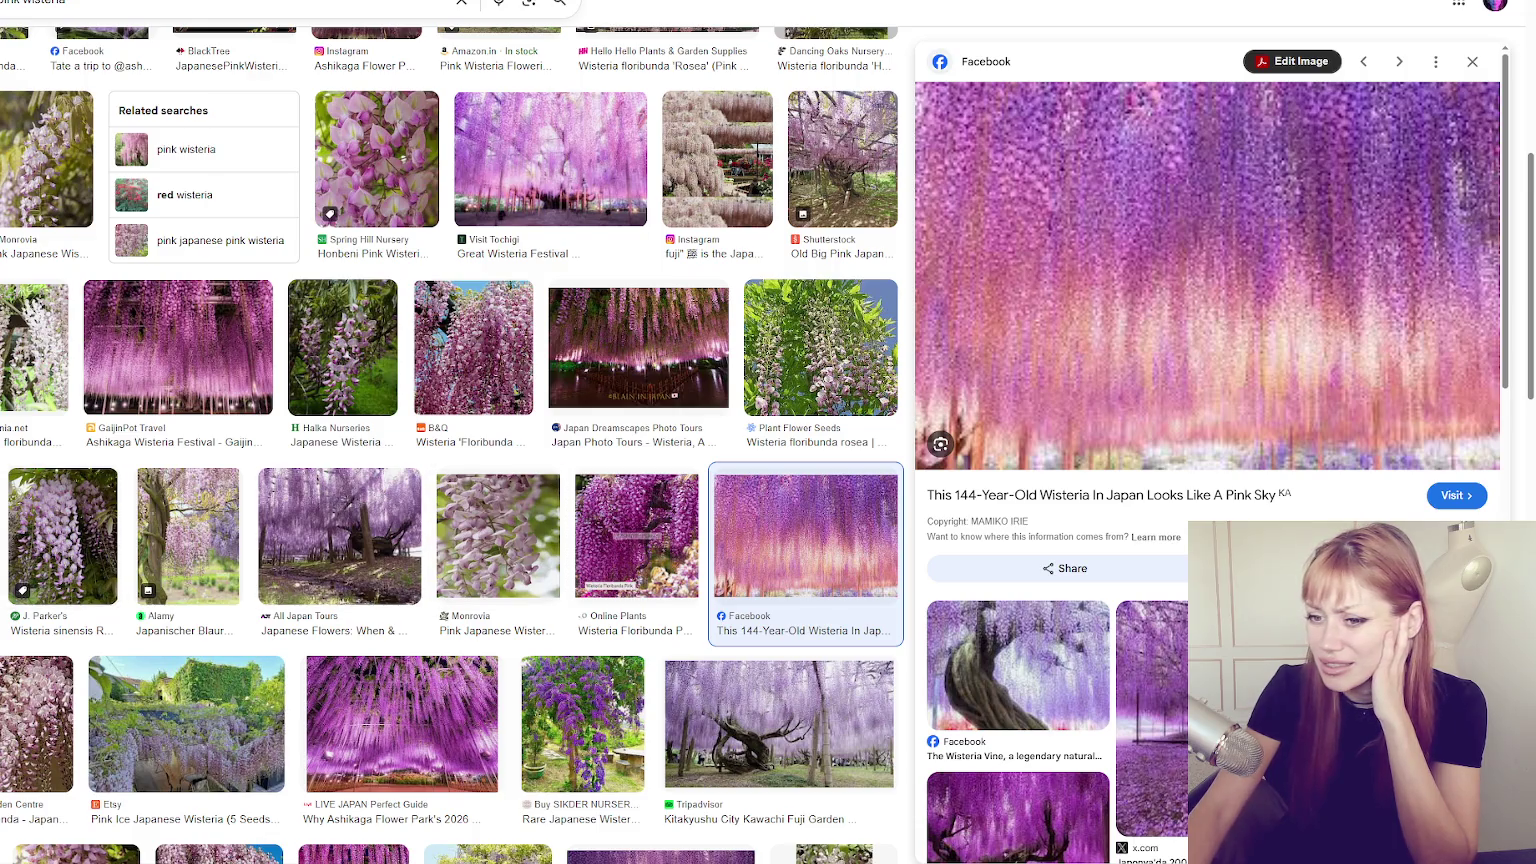
Preview Adachi, Ashikaga and Kawachi wisteria park photos, ending on the wisteria-over-water image.
click(1152, 717)
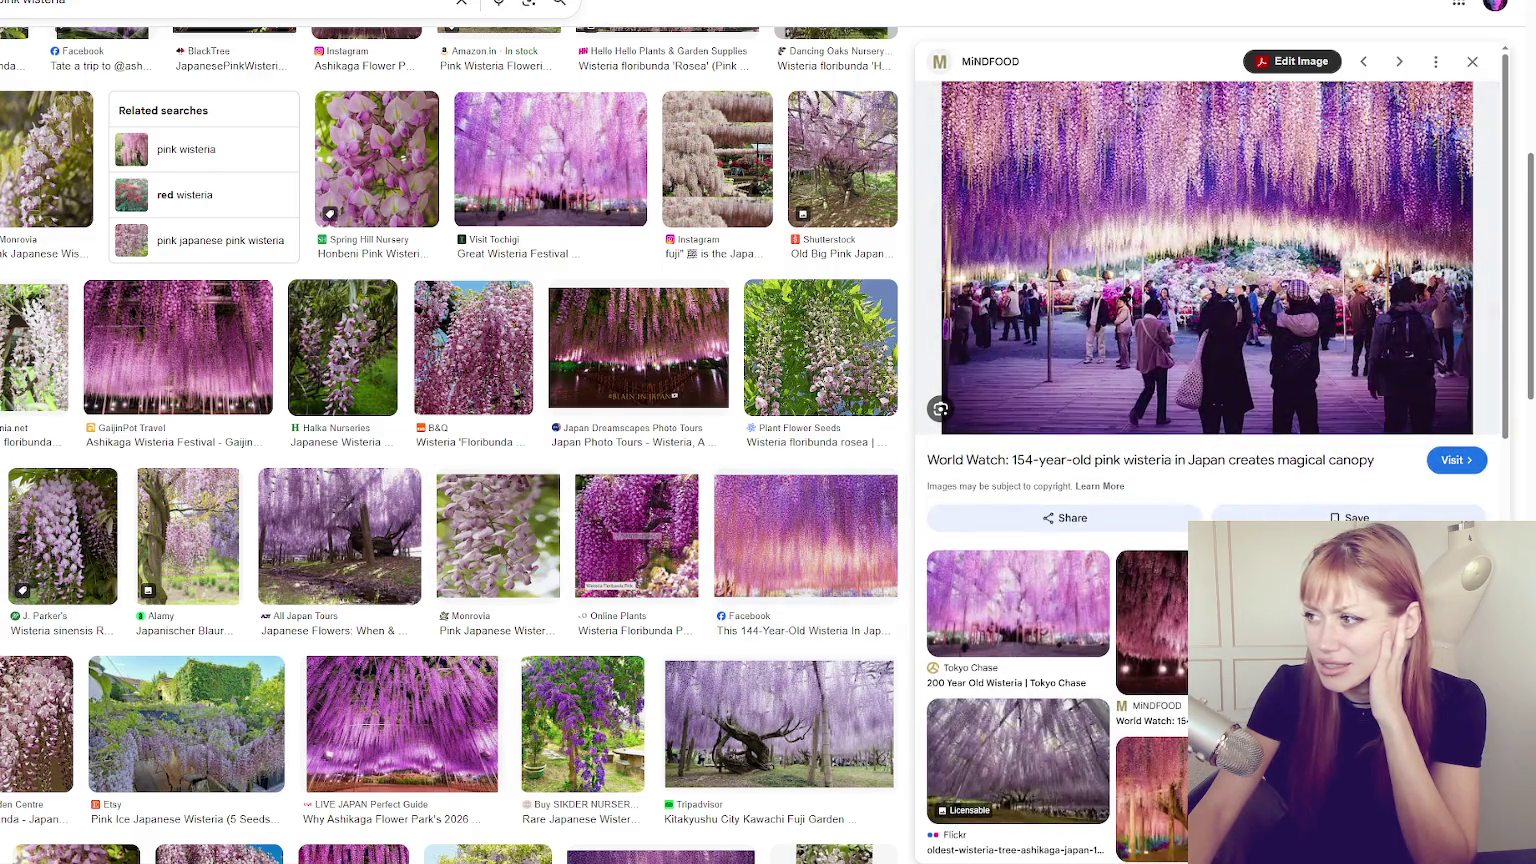
click(1152, 790)
scroll(434, 723, down, 3)
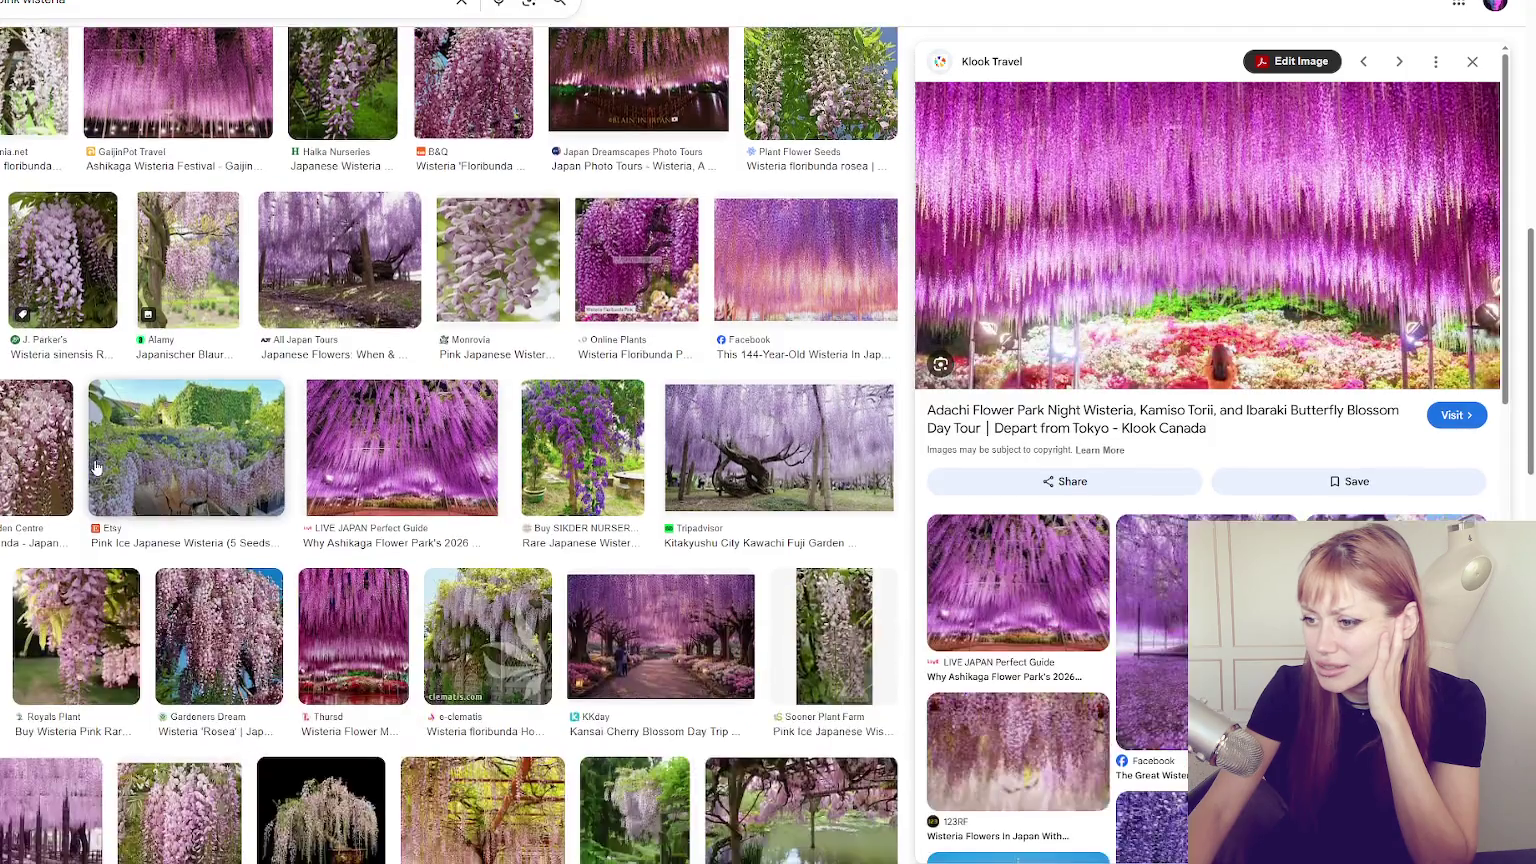
click(434, 446)
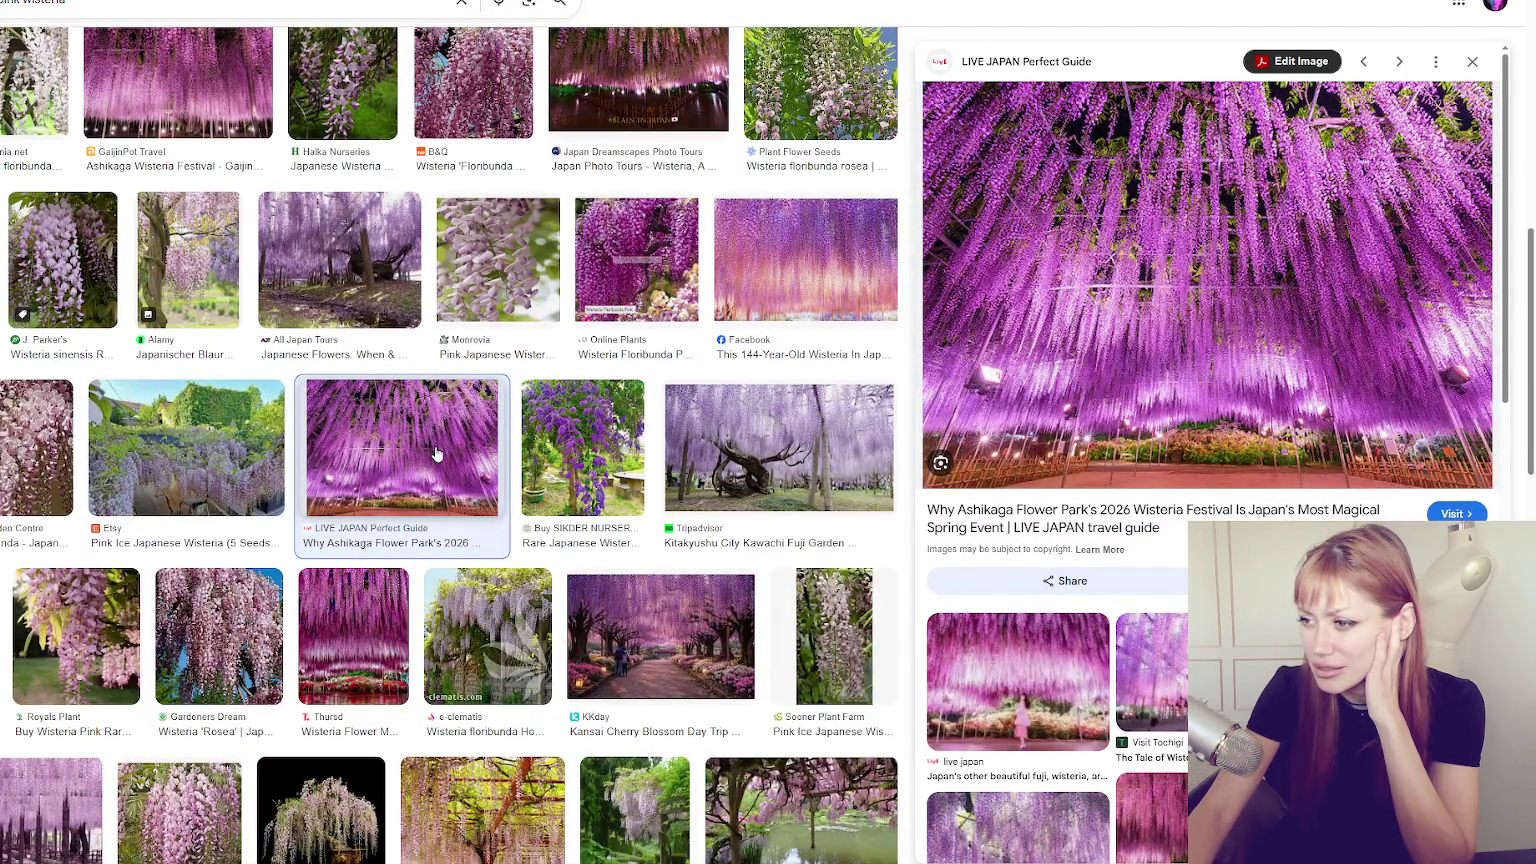
click(797, 444)
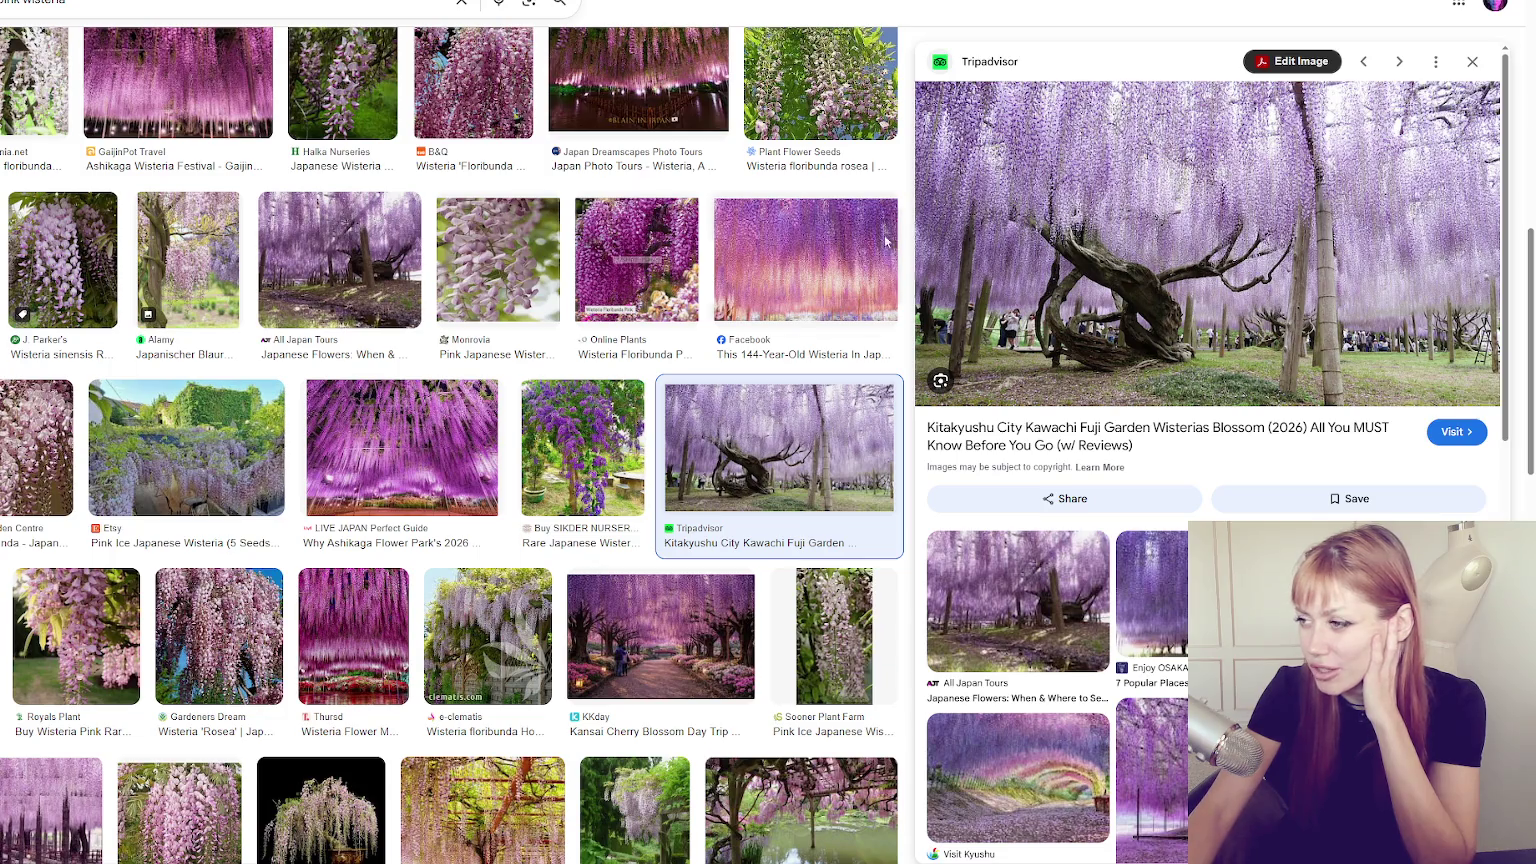
scroll(448, 298, down, 1)
click(660, 497)
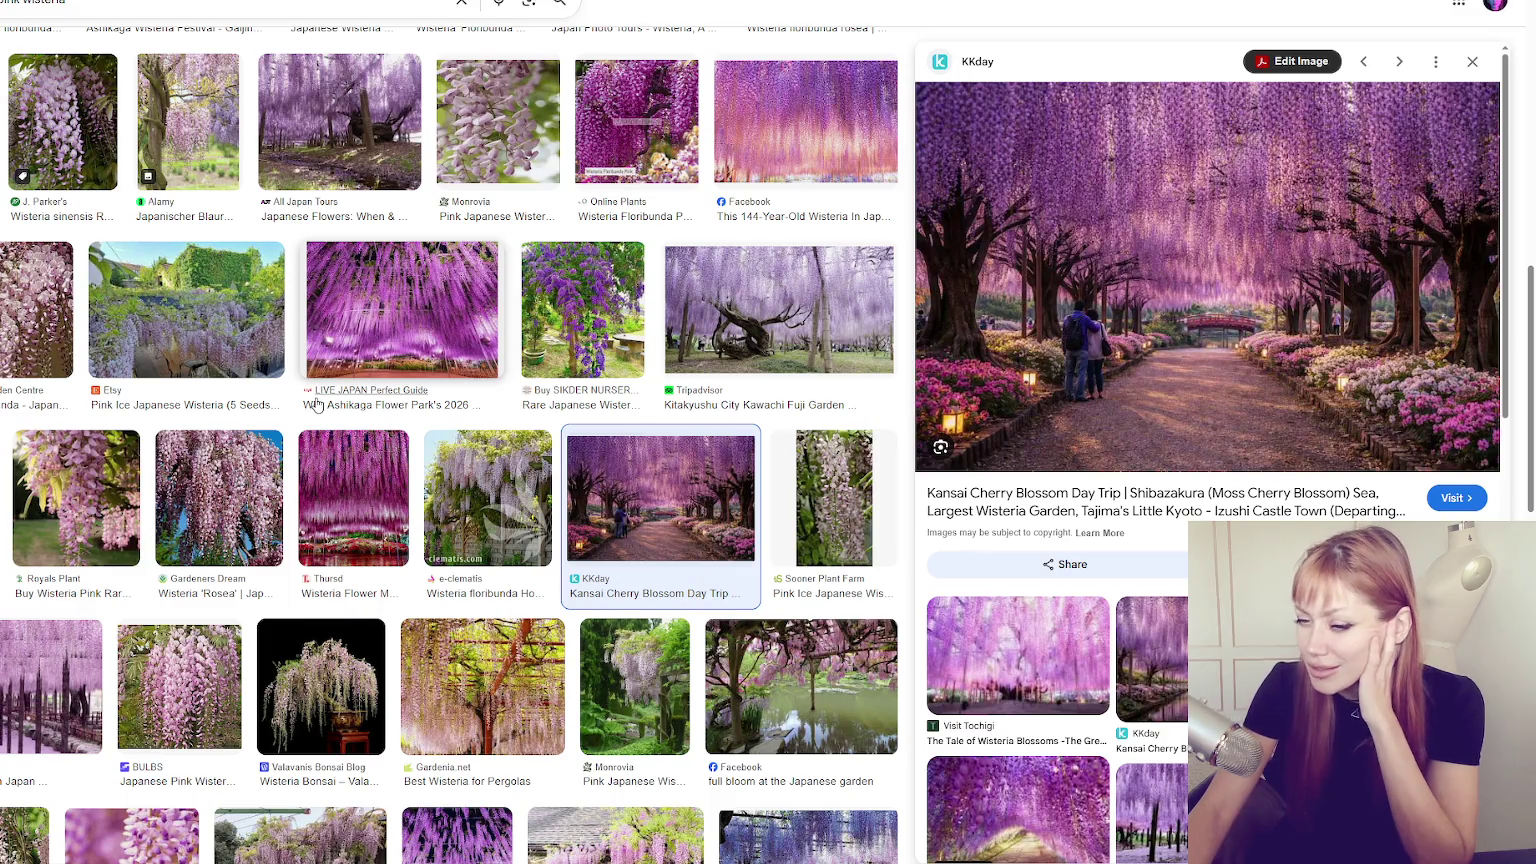
click(50, 690)
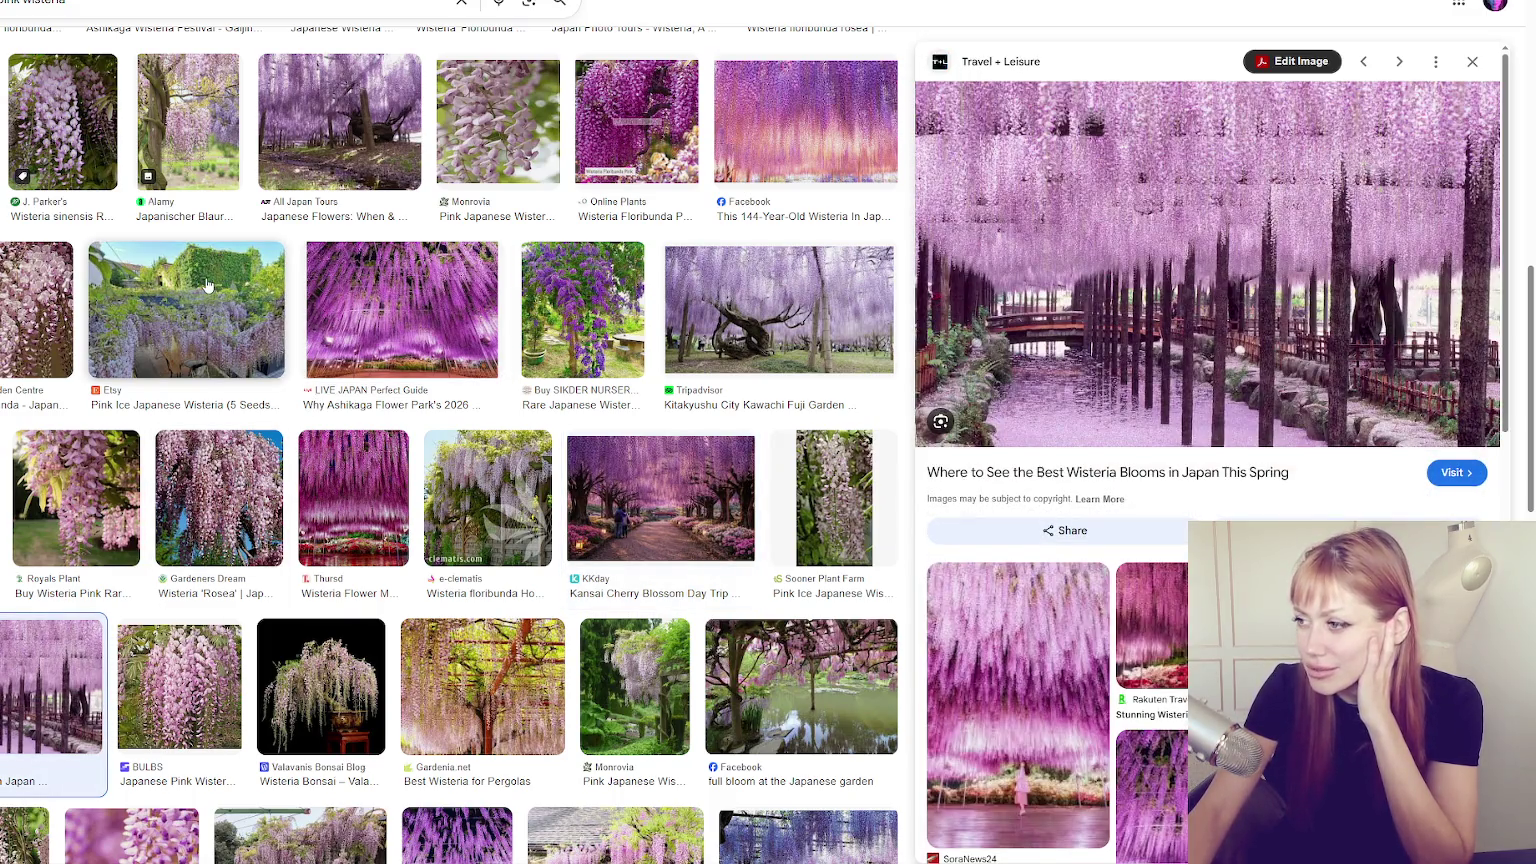
scroll(369, 333, down, 2)
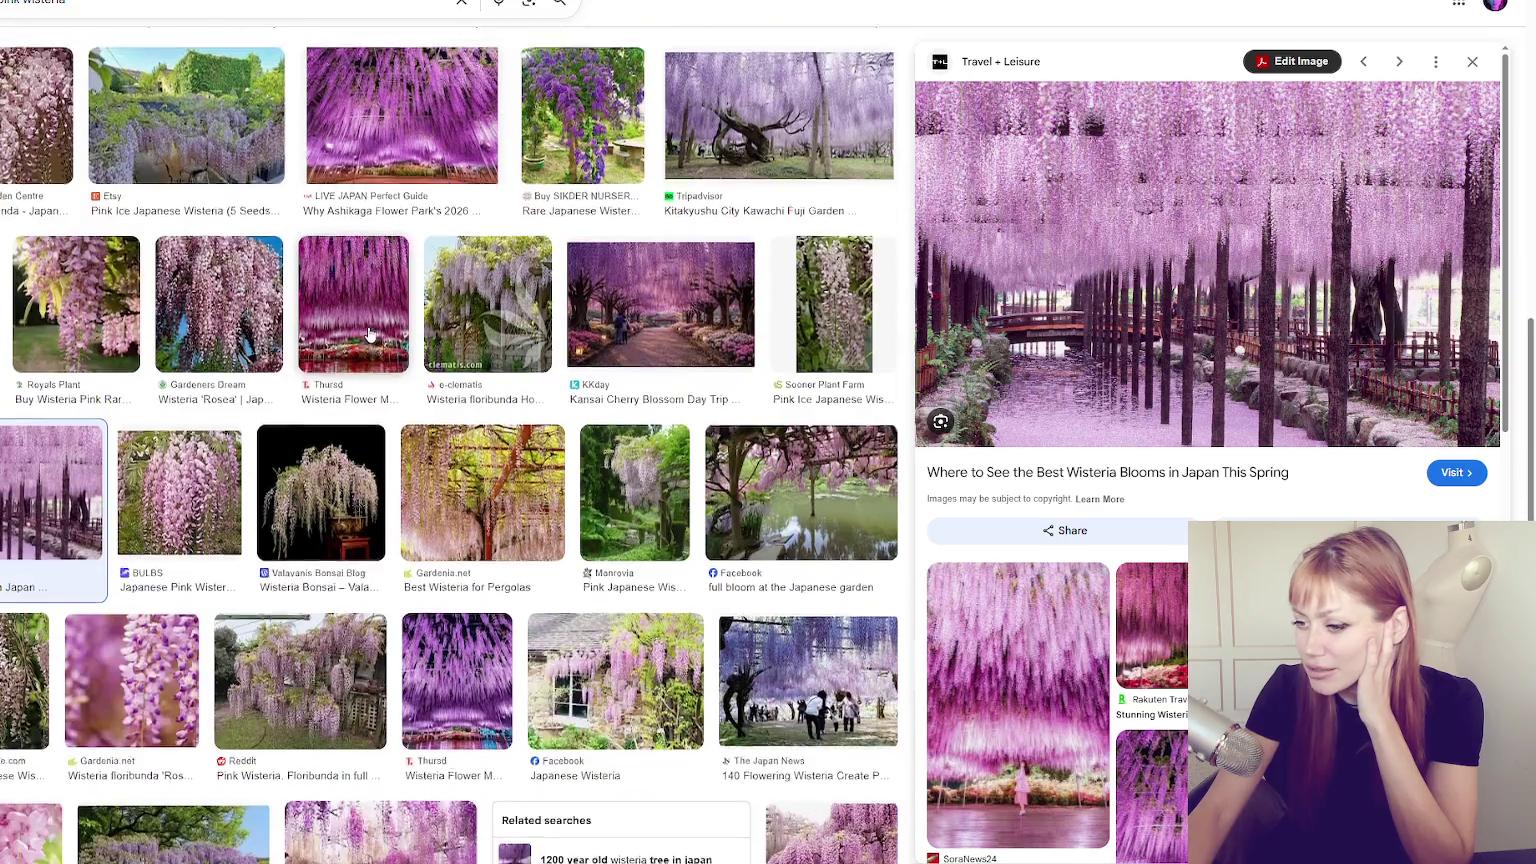
scroll(369, 333, down, 1)
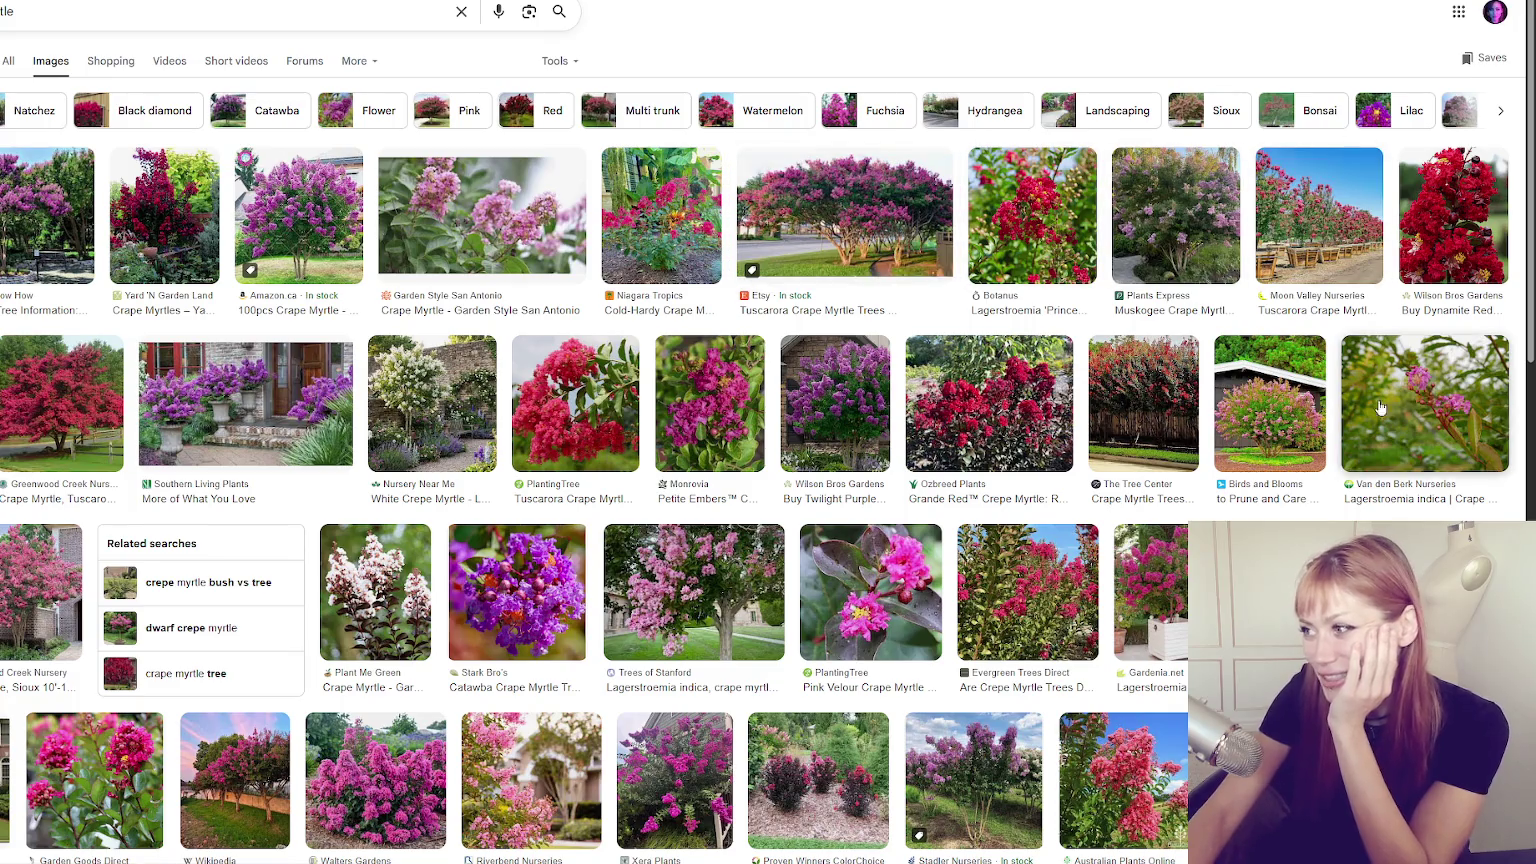
Scroll down through the crape myrtle image results and back up.
scroll(537, 381, down, 1)
scroll(537, 381, down, 2)
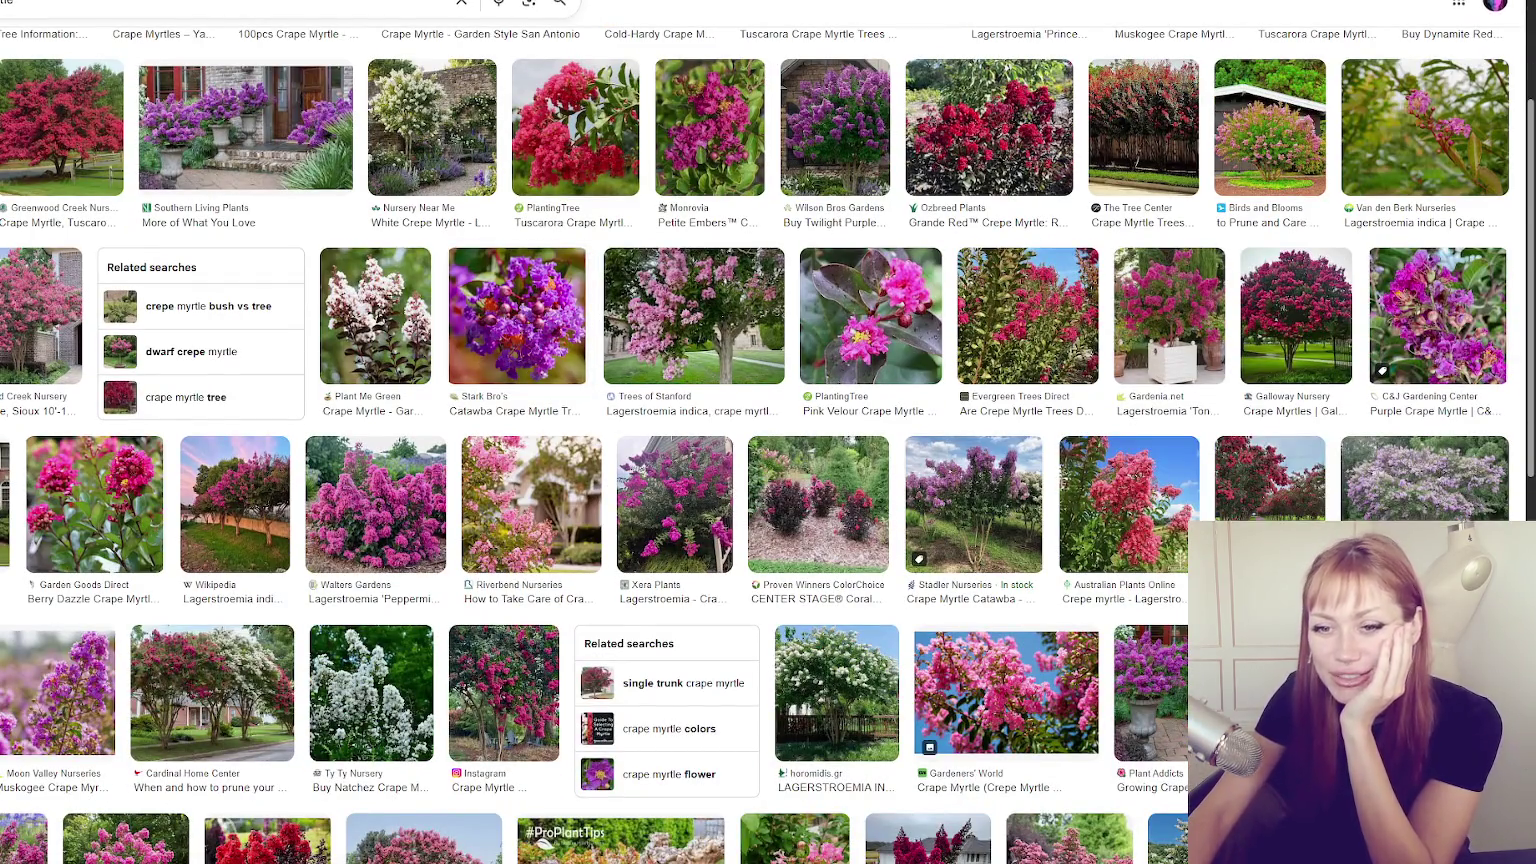
scroll(537, 381, down, 5)
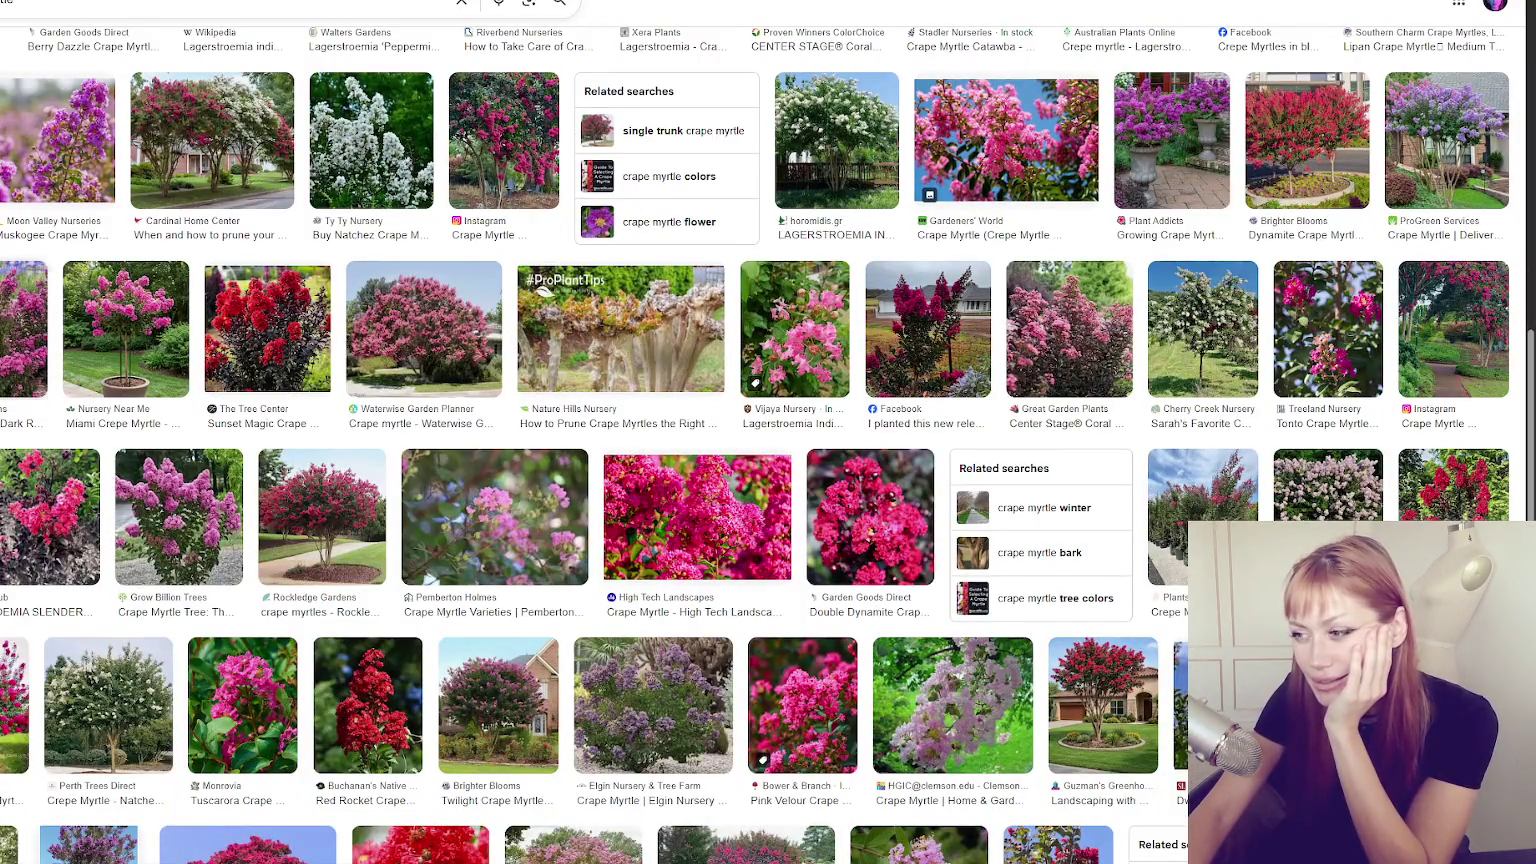
scroll(96, 271, down, 3)
scroll(96, 271, up, 15)
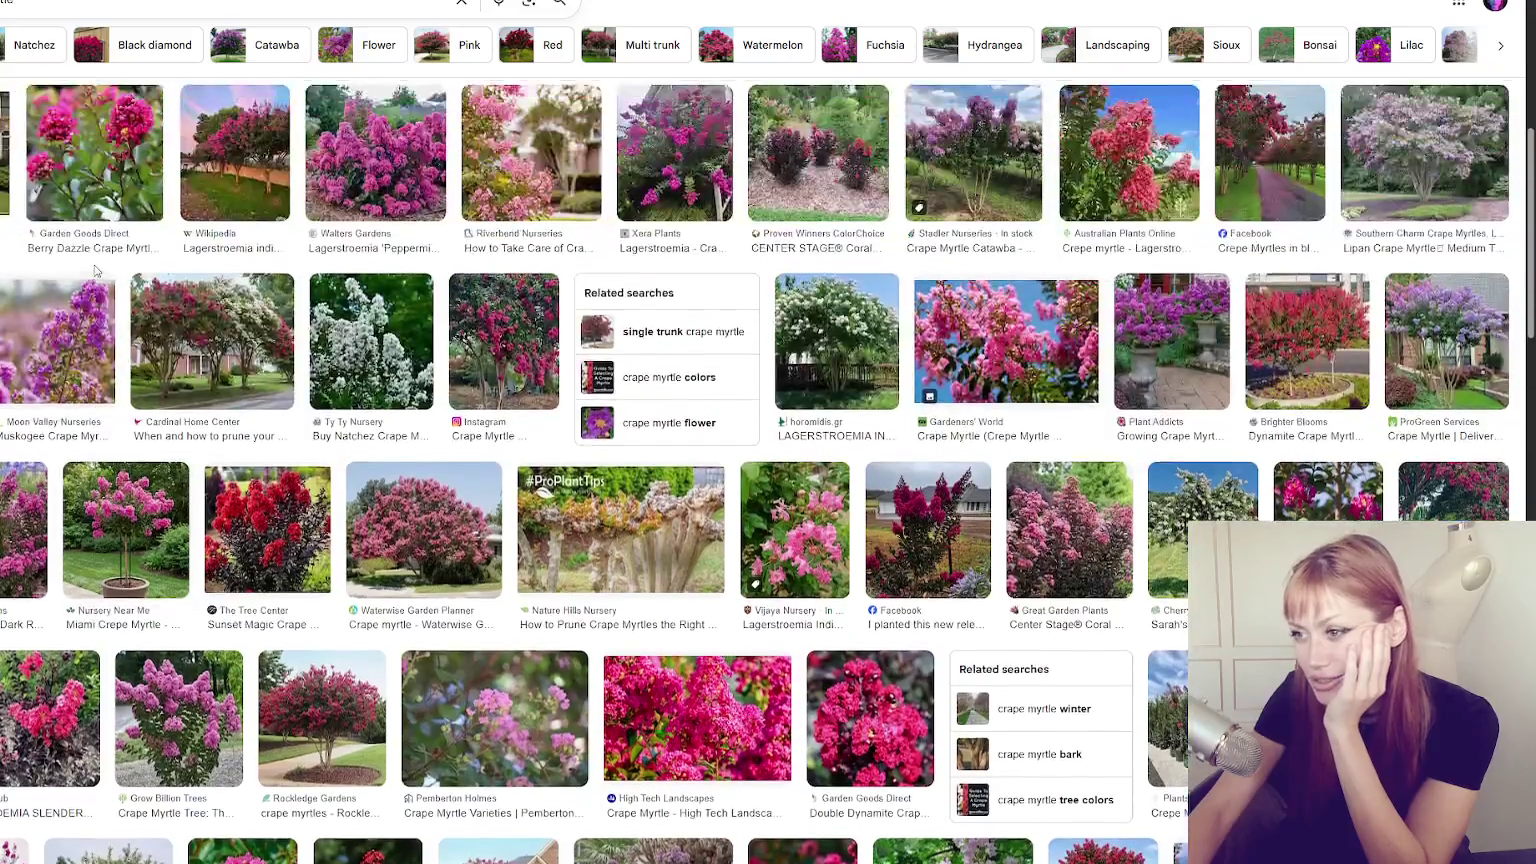
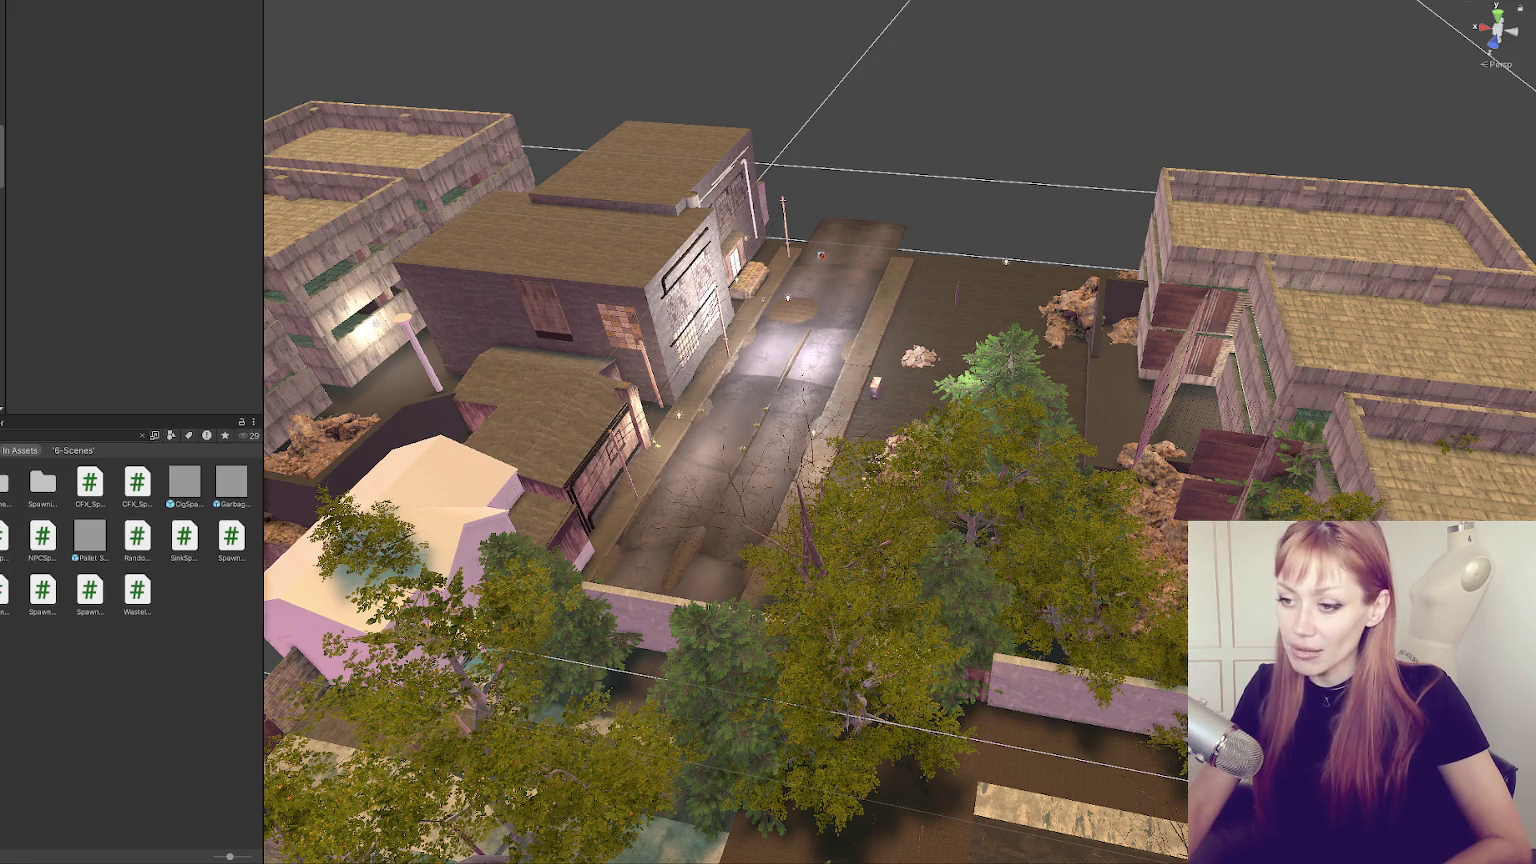
Select House_1, the pink house, to show its Mesh Filter and Mesh Renderer in the Inspector.
click(410, 596)
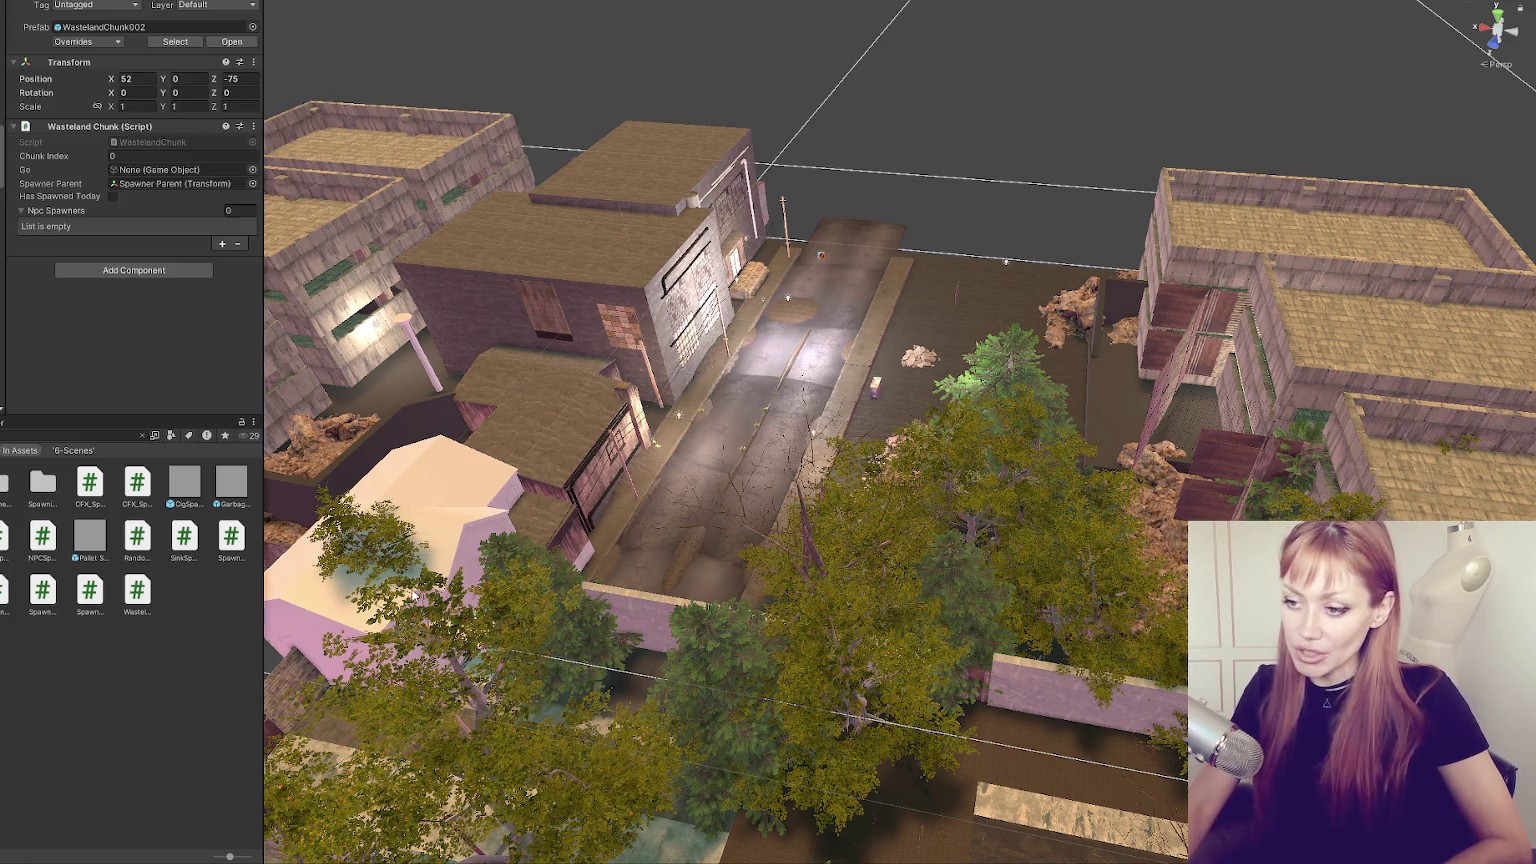